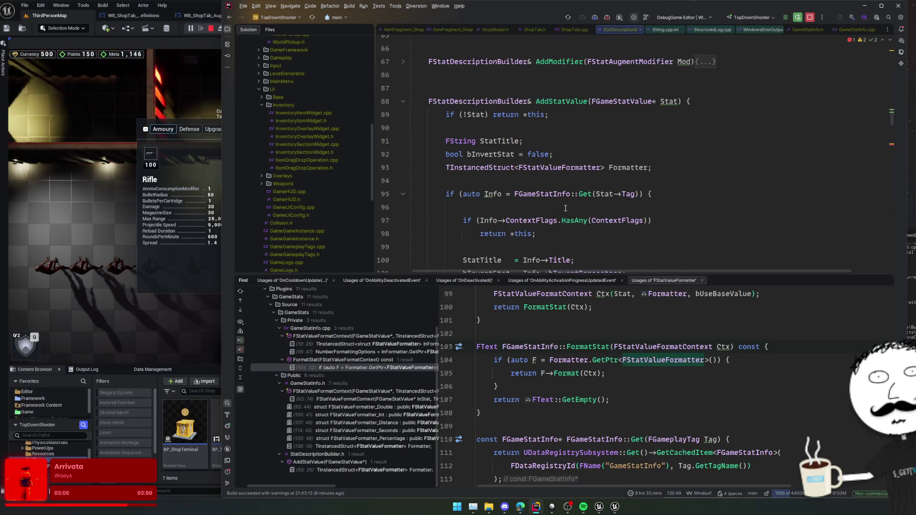
Complete the context line as FStatValueFormatContext Ctx(Stat, Formatter, bUseStatValueBase).
scroll(687, 149, down, 8)
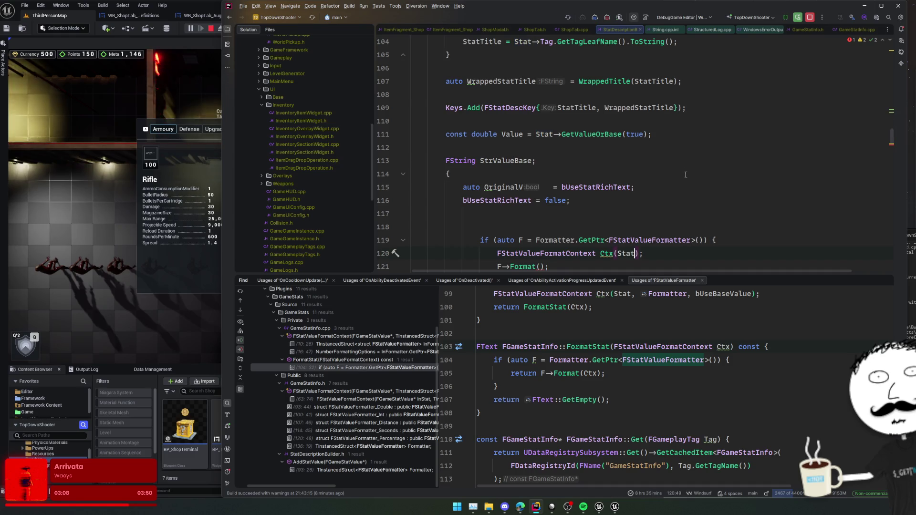
text(,)
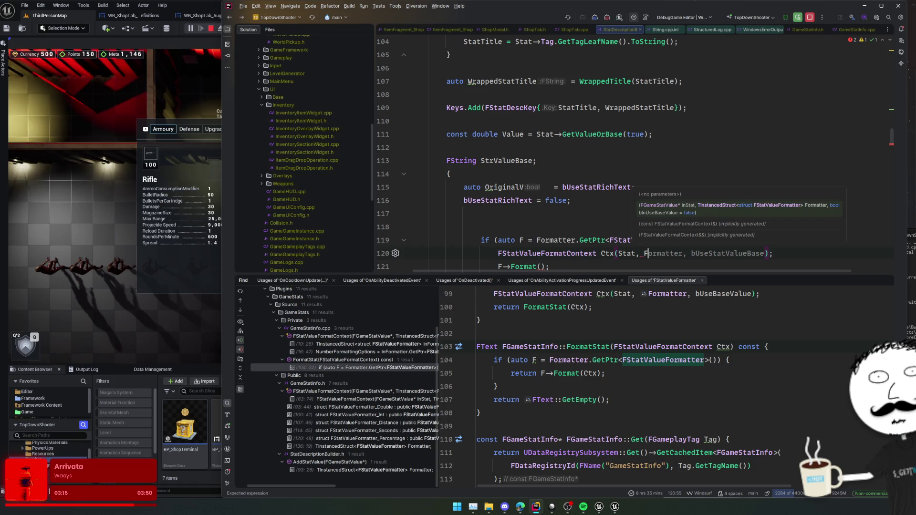
text(Formatter)
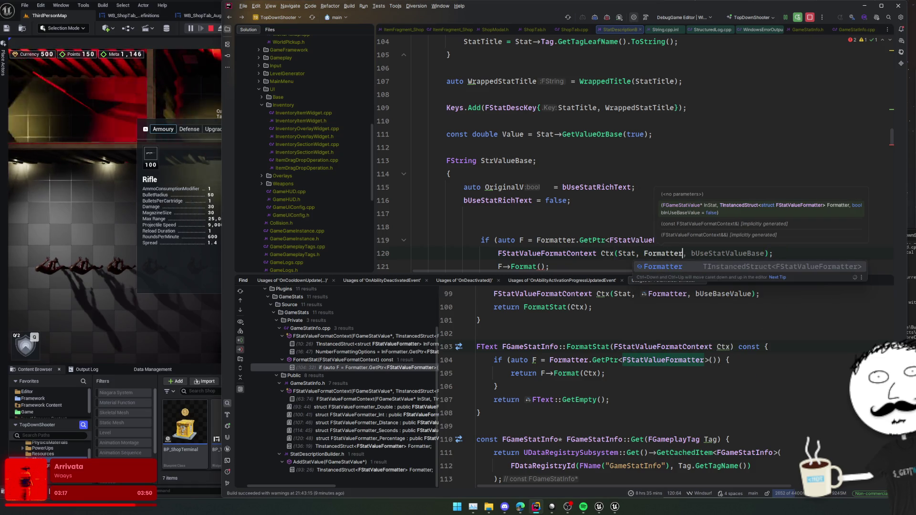
key(Escape)
key(Tab)
key(Home)
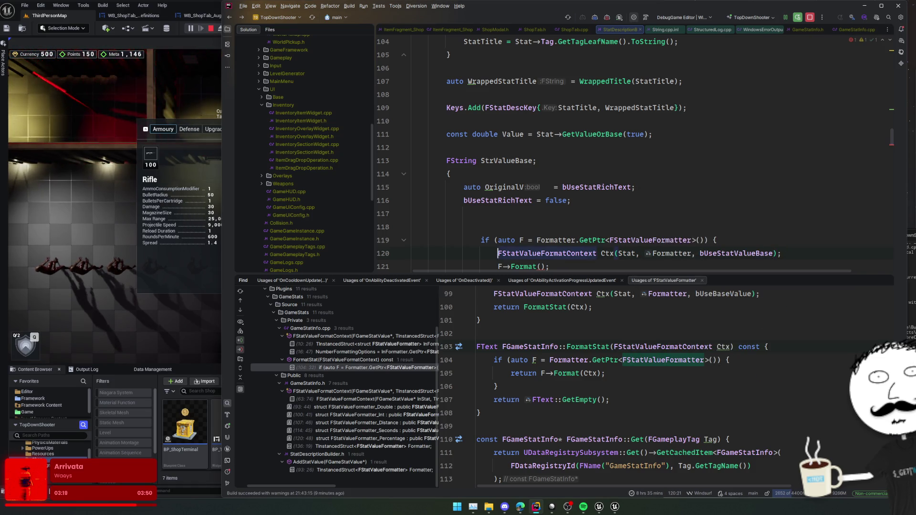
scroll(637, 154, down, 2)
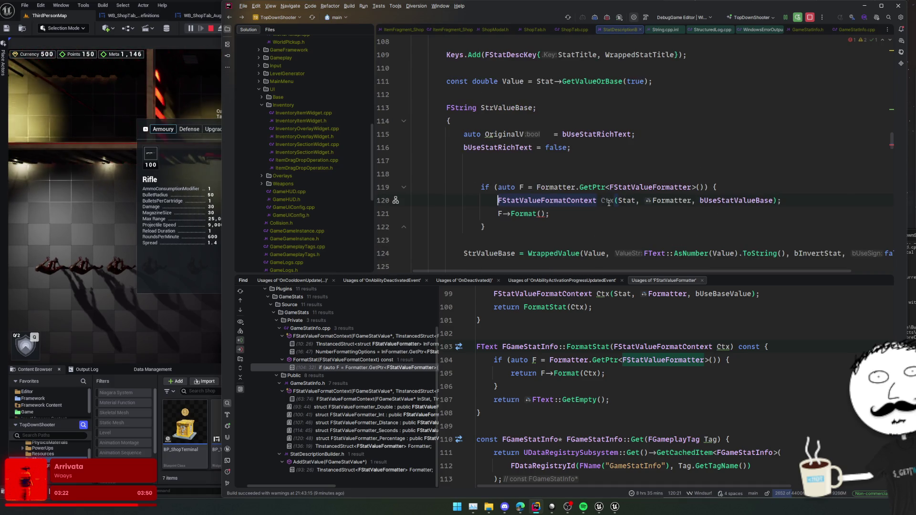
Pass Ctx as the argument of the F->Format() call.
mouse_move(526, 214)
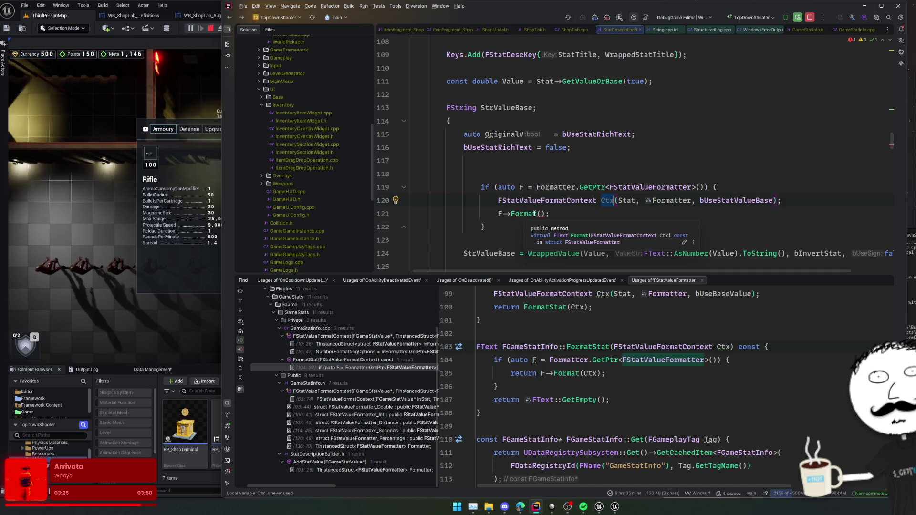
click(537, 214)
text(Ctx)
click(541, 222)
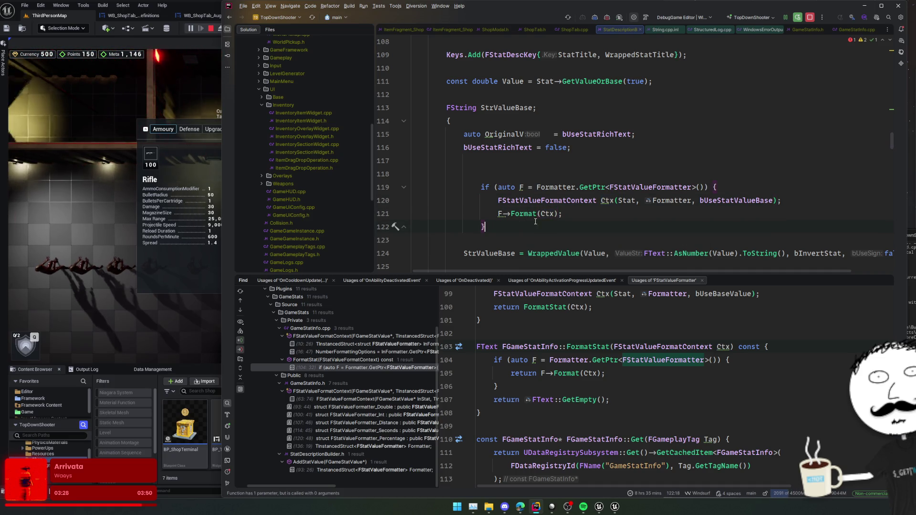
Inspect the Format declaration and the Double formatter's Format implementation.
ctrl+click(525, 214)
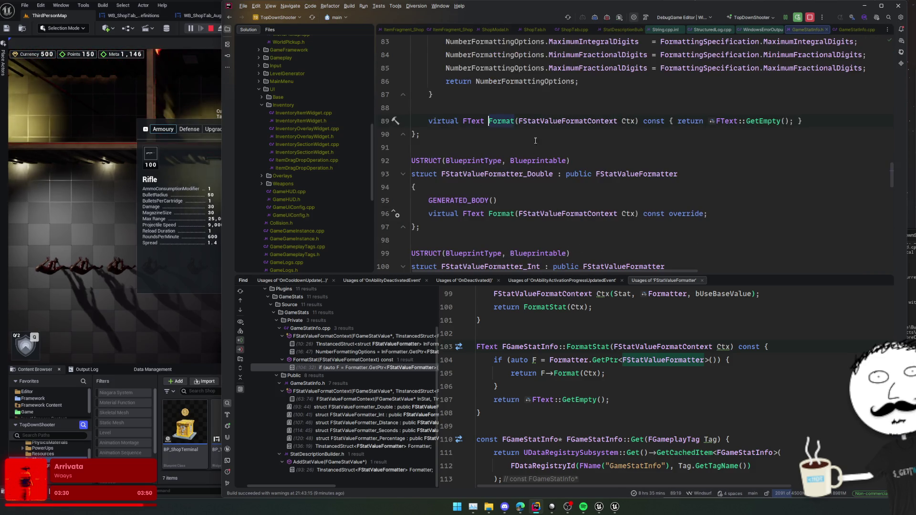
key(Down)
key(Down)
click(396, 122)
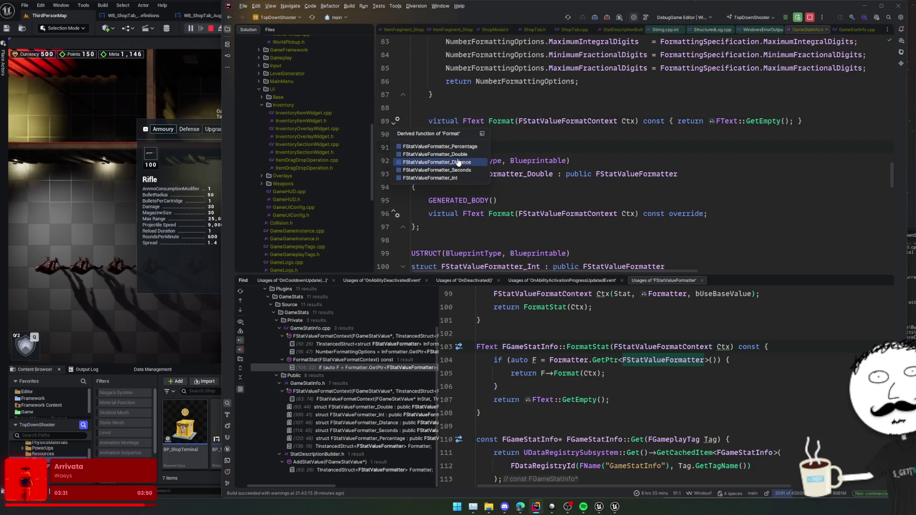
click(490, 159)
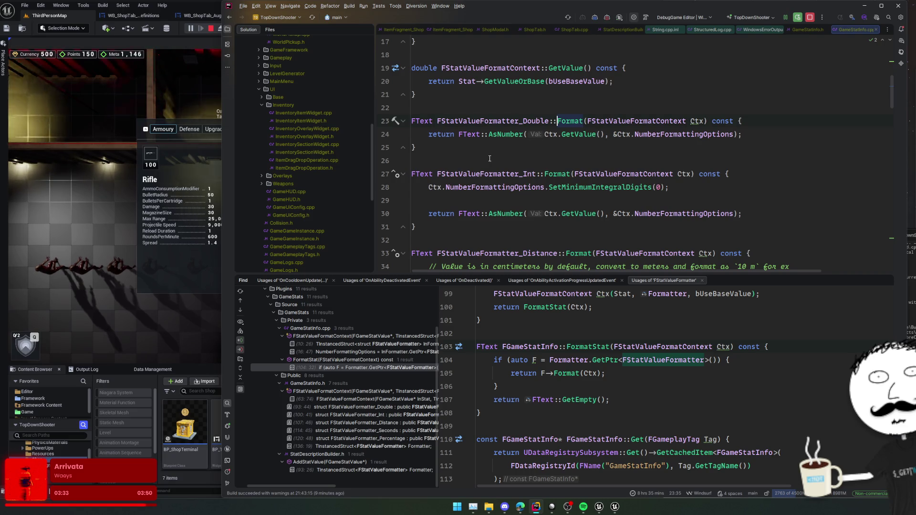
key(ctrl+minus)
key(ctrl+minus)
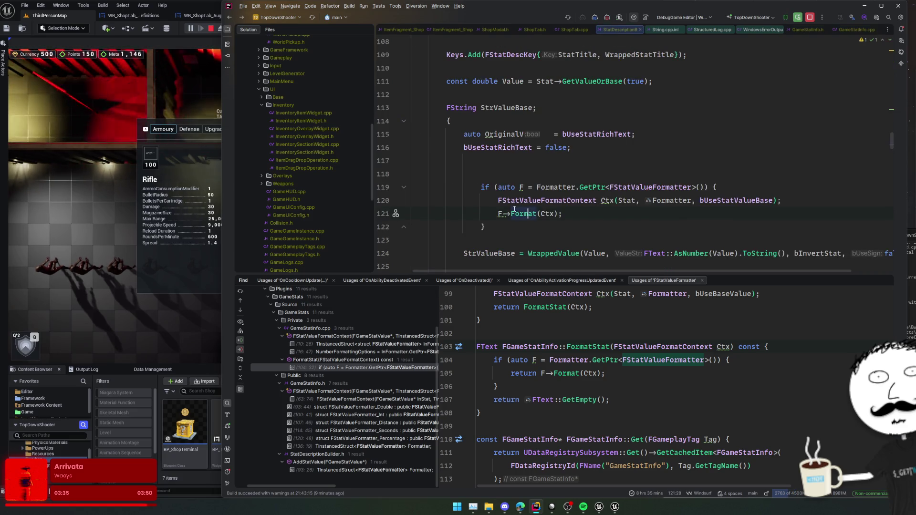
scroll(522, 211, down, 2)
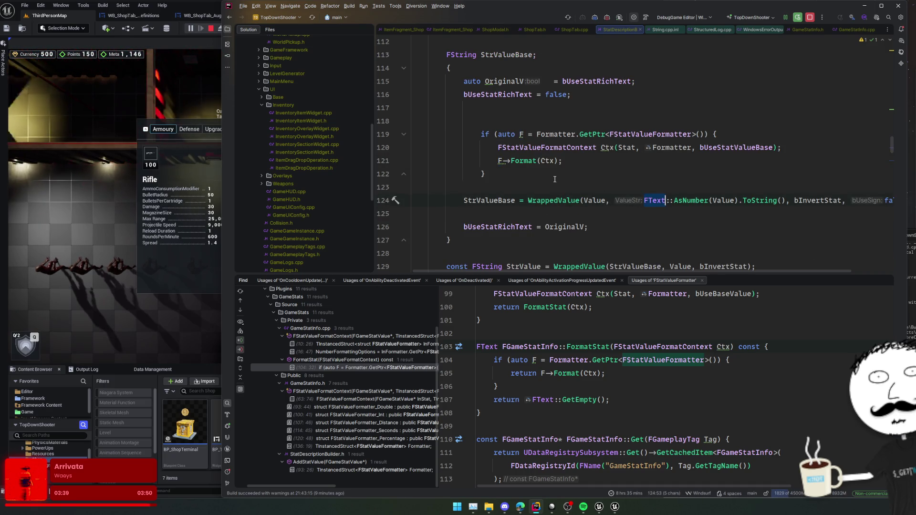
Declare FText V, assign it F->Format(Ctx), and add an else branch.
click(489, 118)
key(Return)
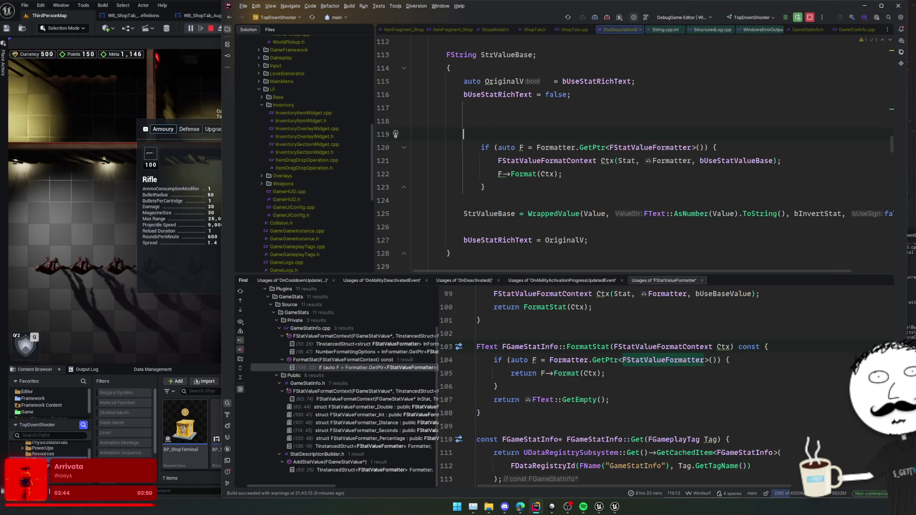
text(FText )
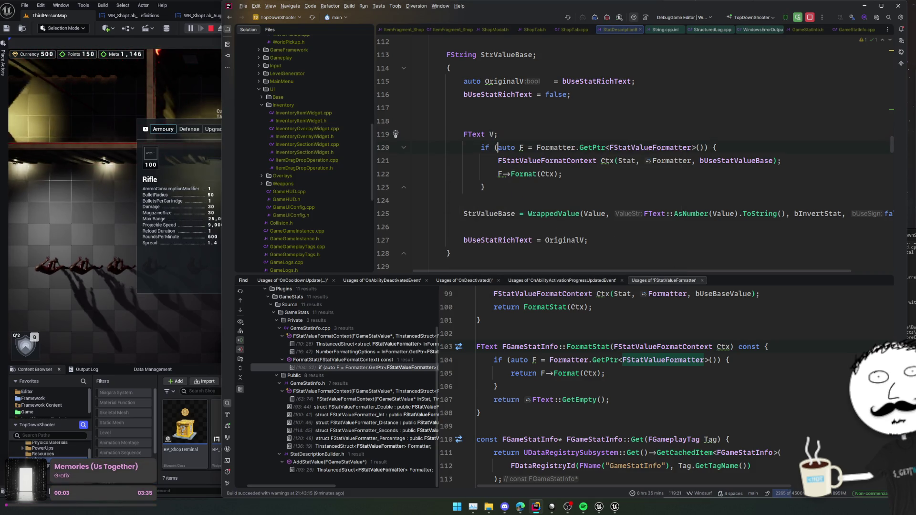
text(V )
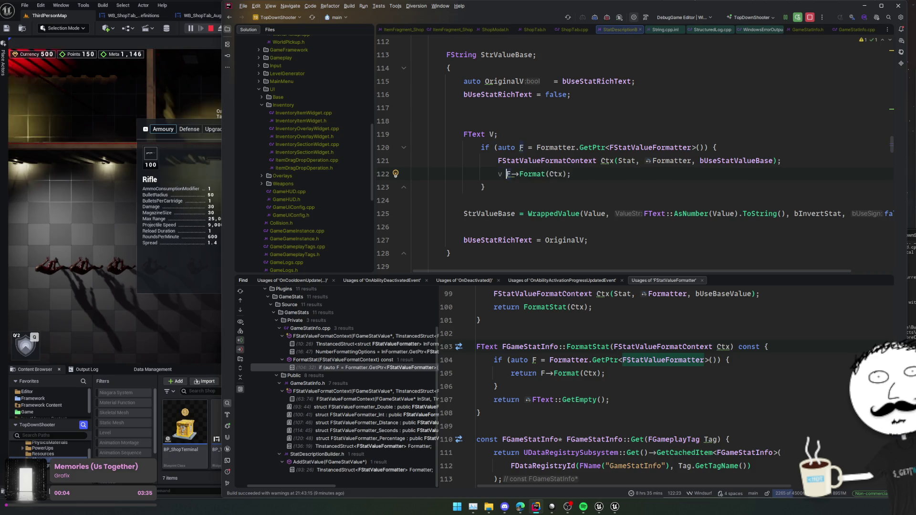
text(=)
text(lse {)
key(Return)
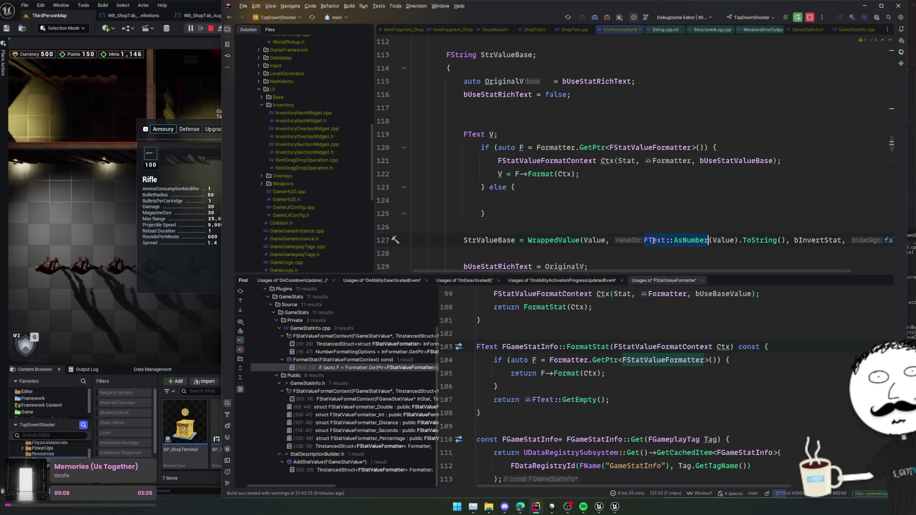
text(V = FText::AsNumber(Value);)
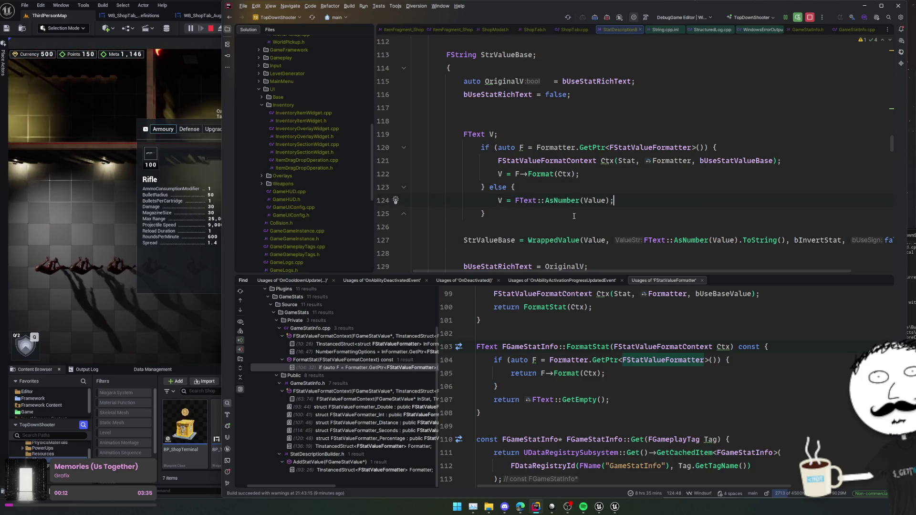
Use FText::AsNumber(Value) as the else fallback, build StrValueBase from V.ToString(), and reformat the block.
double_click(655, 238)
key(ctrl+w)
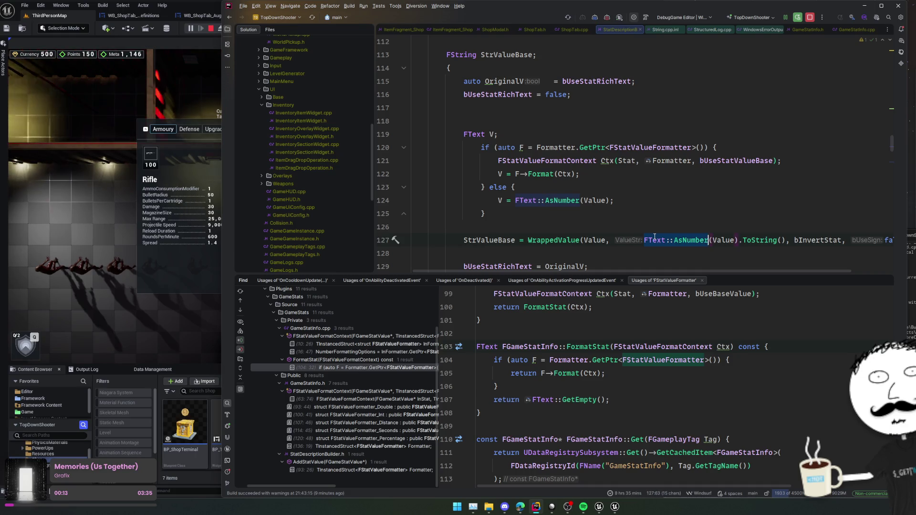
text(V)
click(614, 218)
key(ctrl+space)
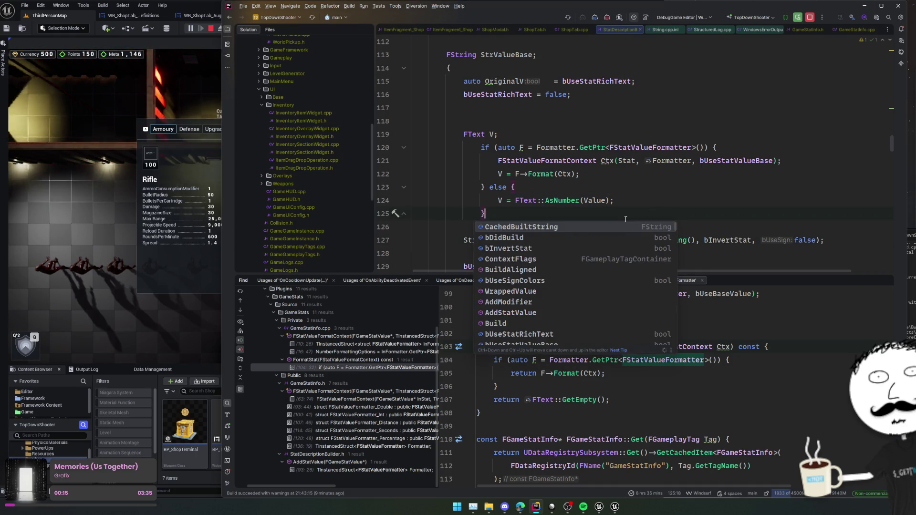
key(Escape)
key(ctrl+alt+l)
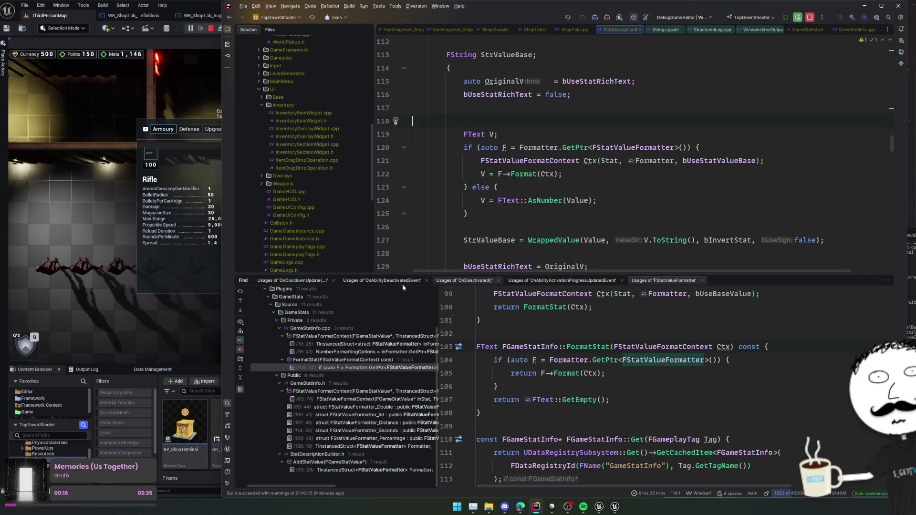
click(645, 180)
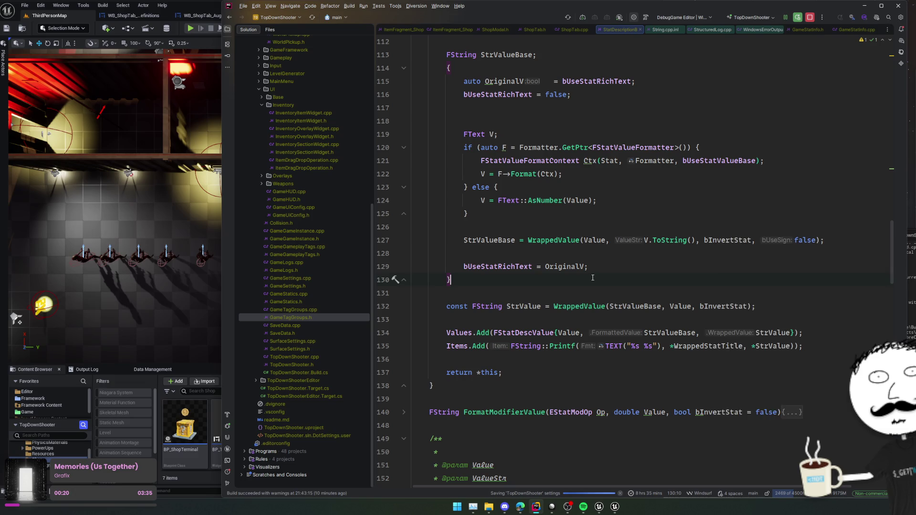
Compile the stat description changes as a Live Coding patch and wait until it links.
key(ctrl+alt+F11)
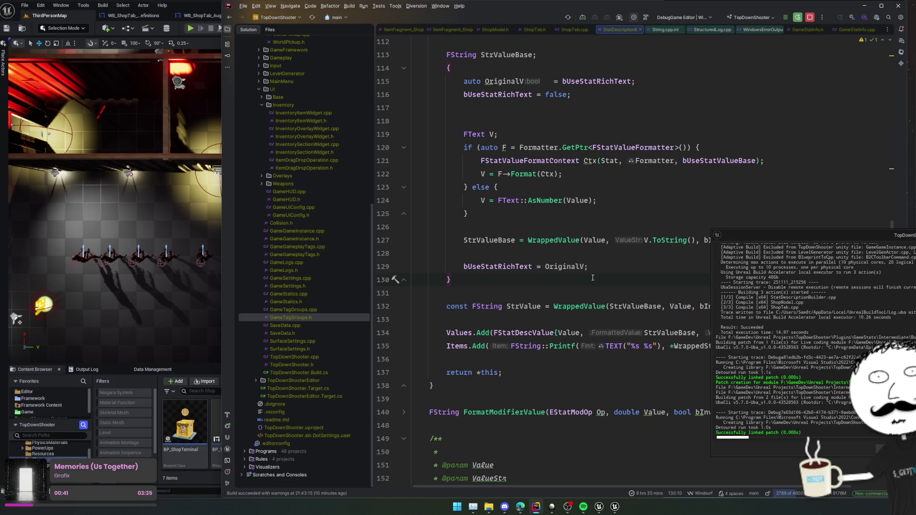
Return to the Unreal editor and open the Armoury shop in the running game.
click(197, 35)
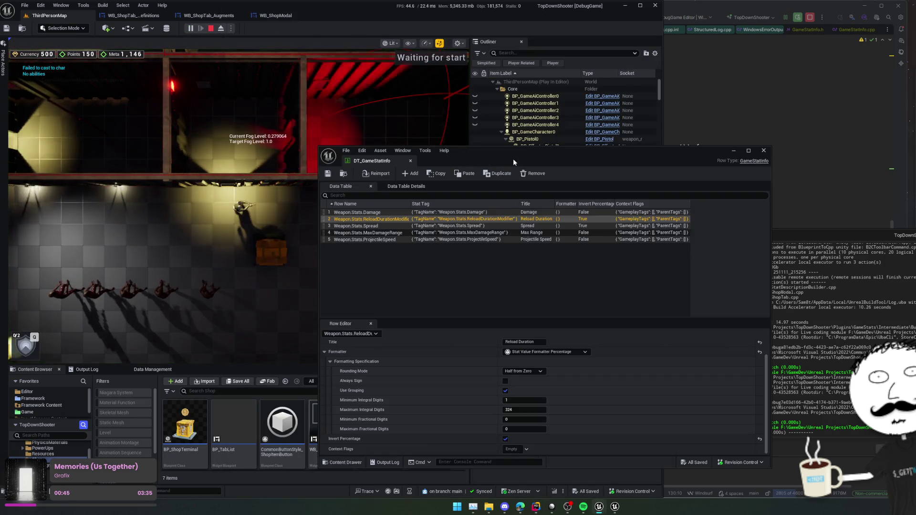
drag(514, 159, 706, 168)
key(s)
key(e)
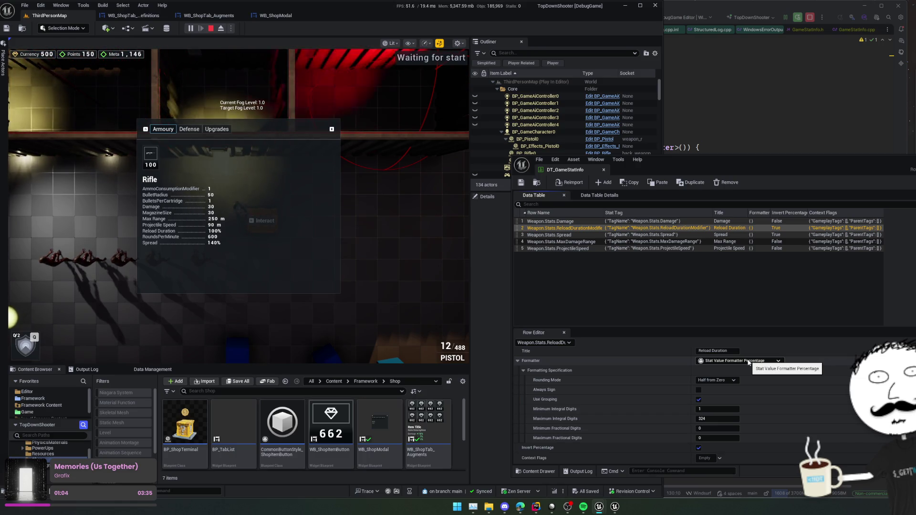
Give Reload Duration the Seconds formatter and Spread the Double formatter, then stop play.
click(748, 362)
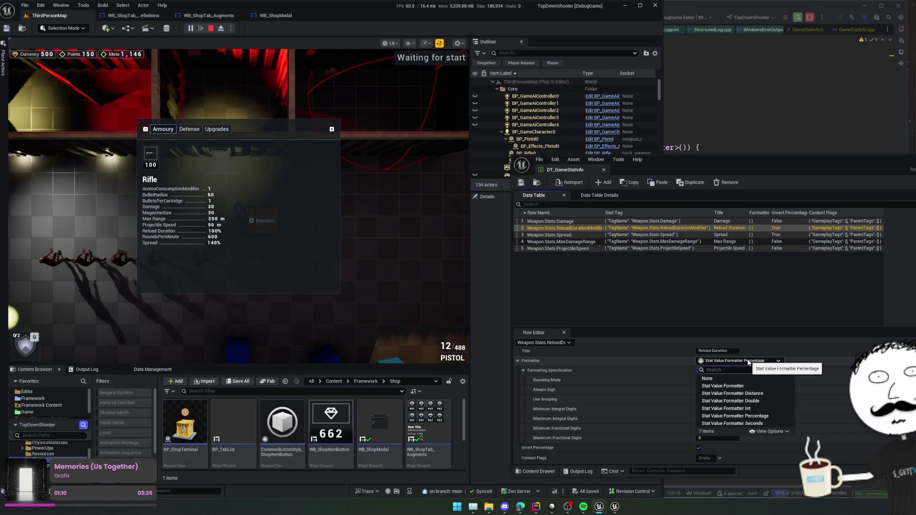
click(777, 422)
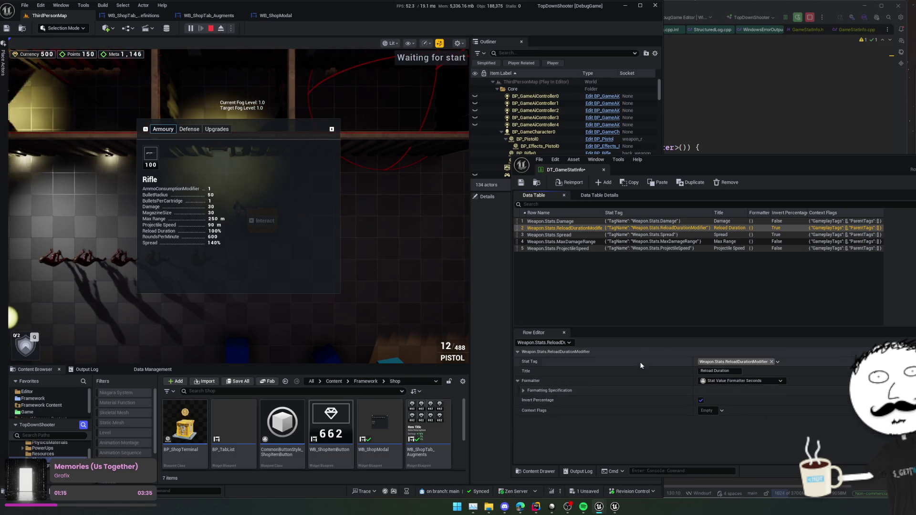
click(571, 235)
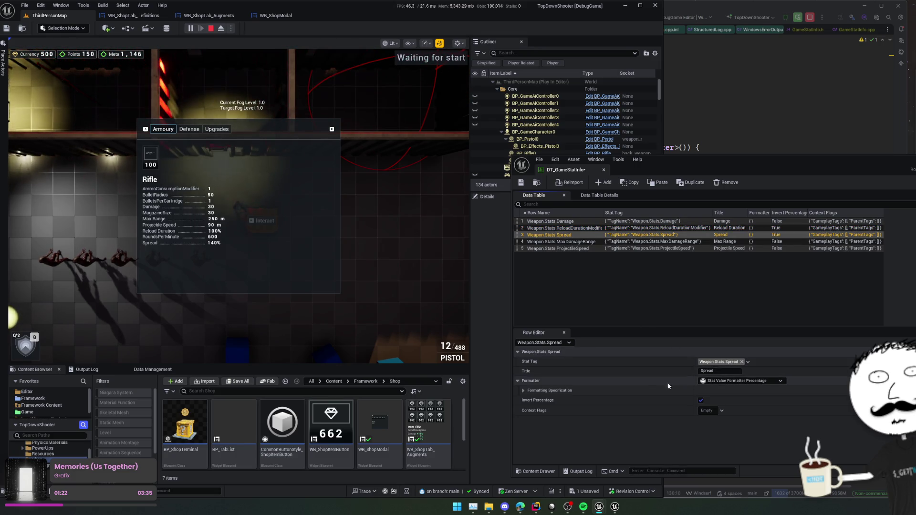
click(641, 383)
click(722, 380)
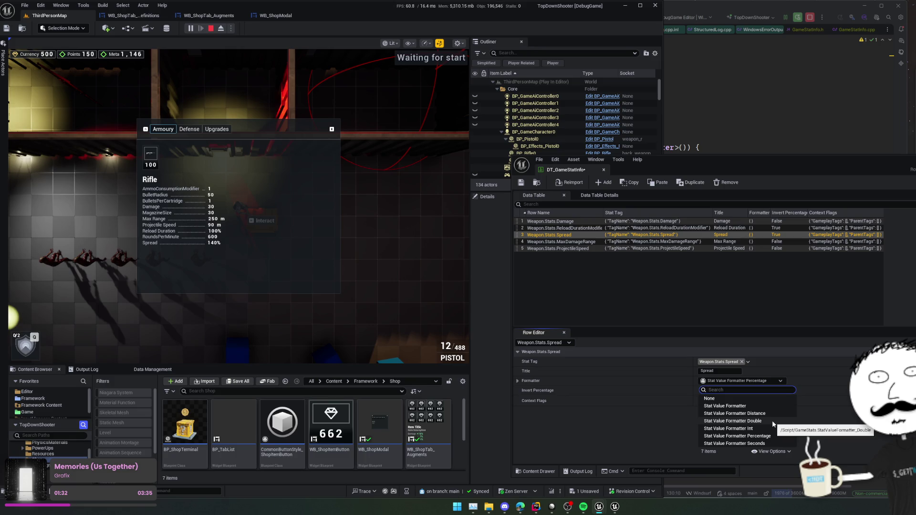
click(772, 420)
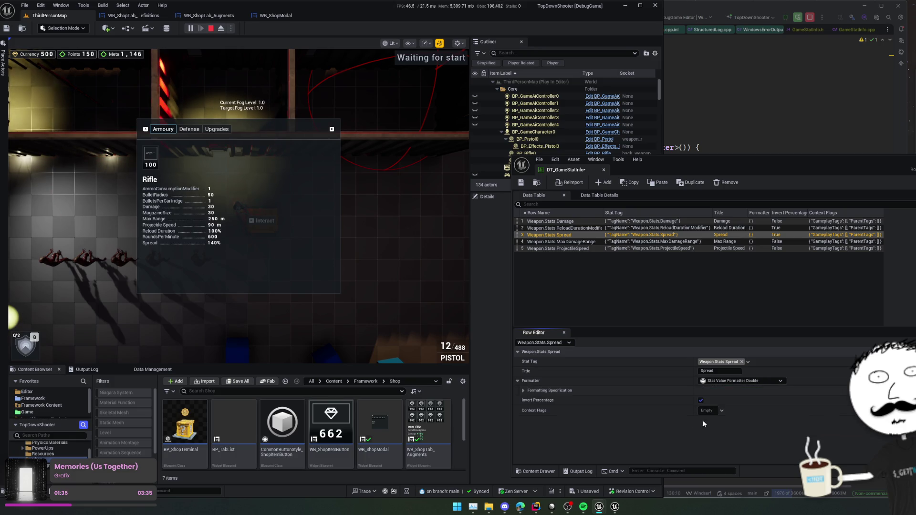
key(Escape)
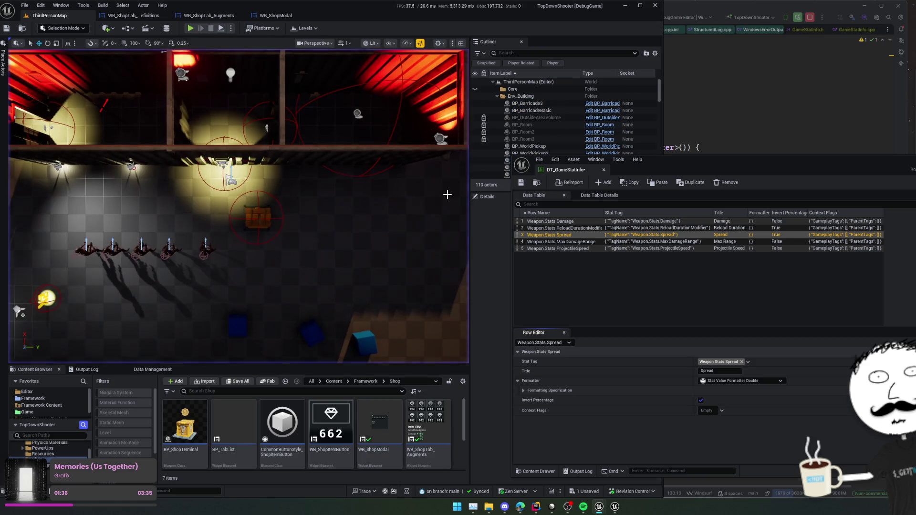
click(520, 183)
key(alt+p)
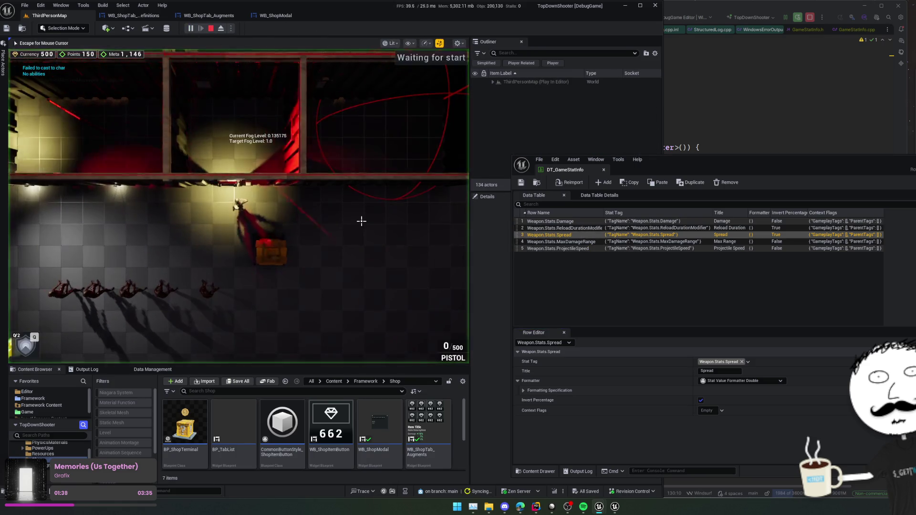
key(e)
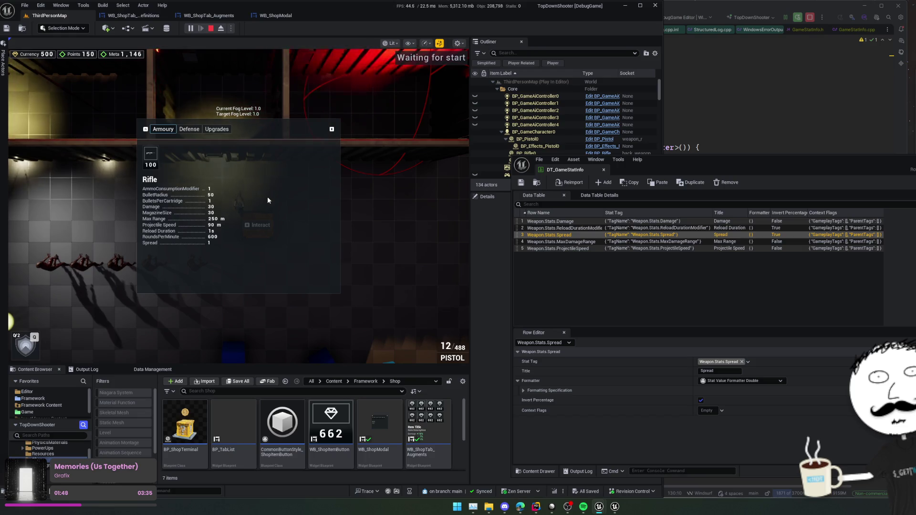
click(561, 248)
Duplicate ProjectileSpeed into Weapon.Stats.BulletRadius, tagged BulletRadius and titled Bullet Radius.
key(ctrl+d)
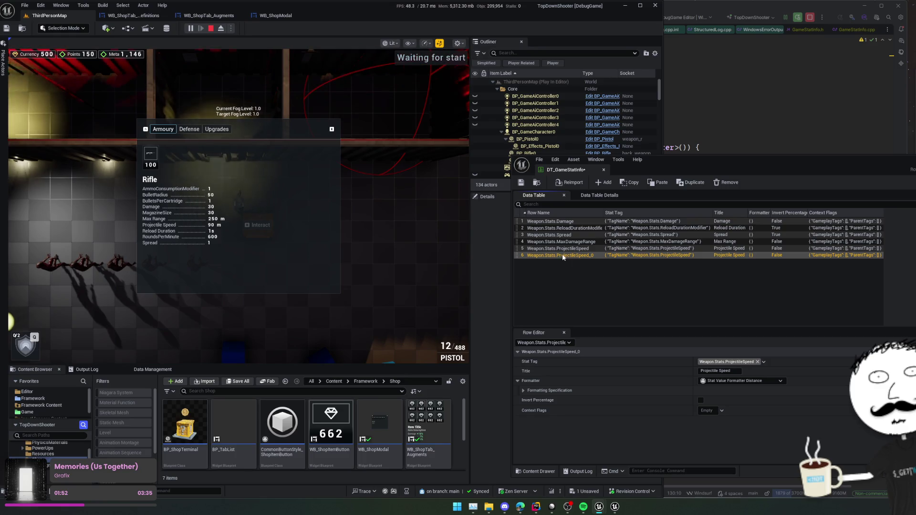
text(Weapon.Stats.Bu)
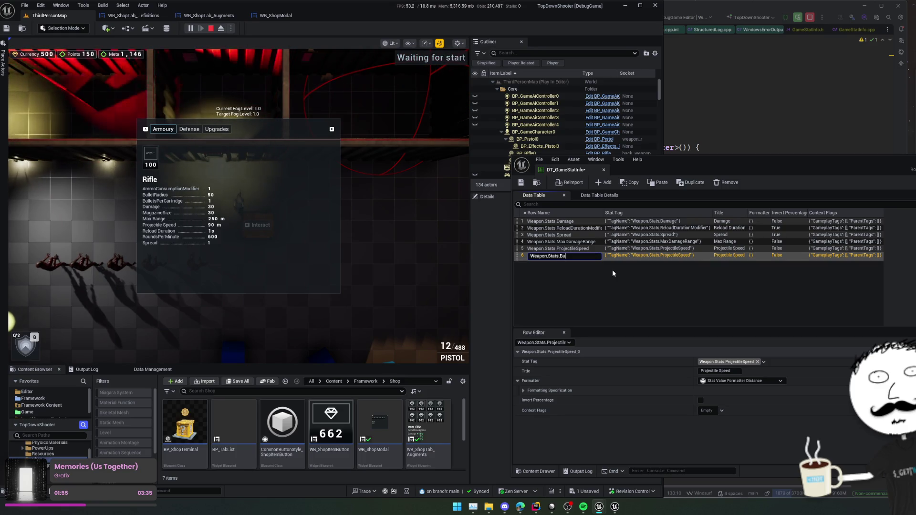
text(lletRadius)
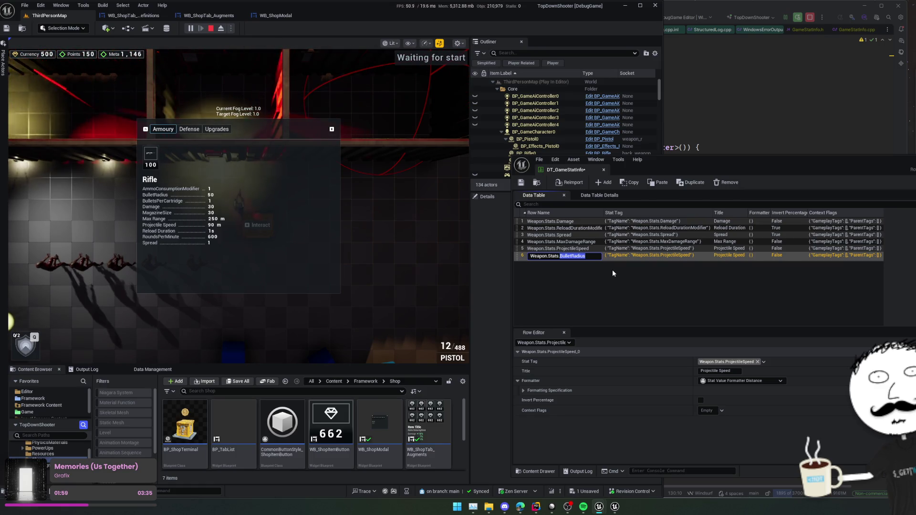
click(731, 362)
text(BulletRadius)
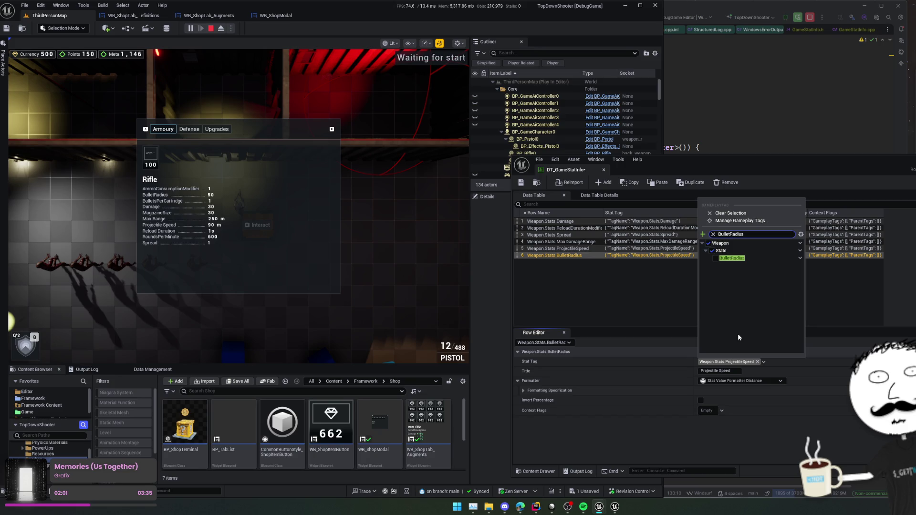
click(715, 371)
click(716, 371)
text(BulletRadius)
key(Return)
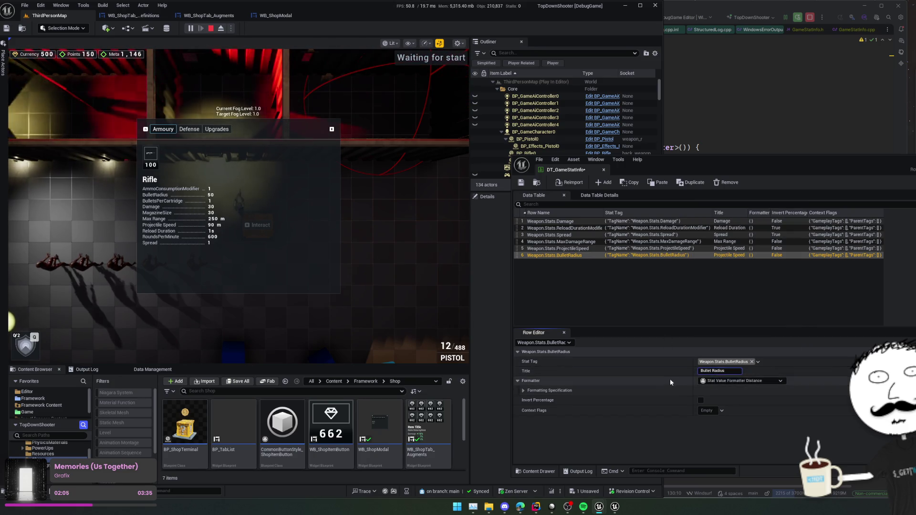
Leave the formatter unchanged, save DT_GameStatInfo, and stop the play session.
click(723, 382)
click(654, 380)
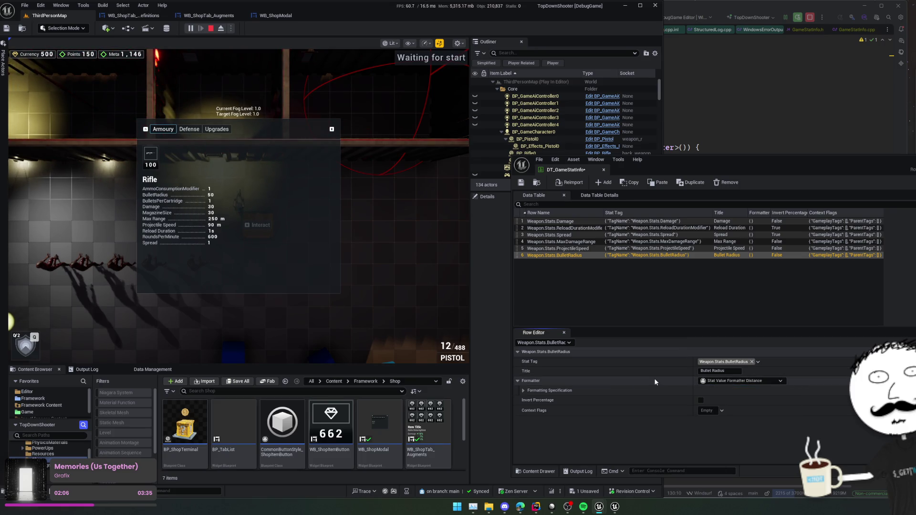
click(521, 182)
click(211, 28)
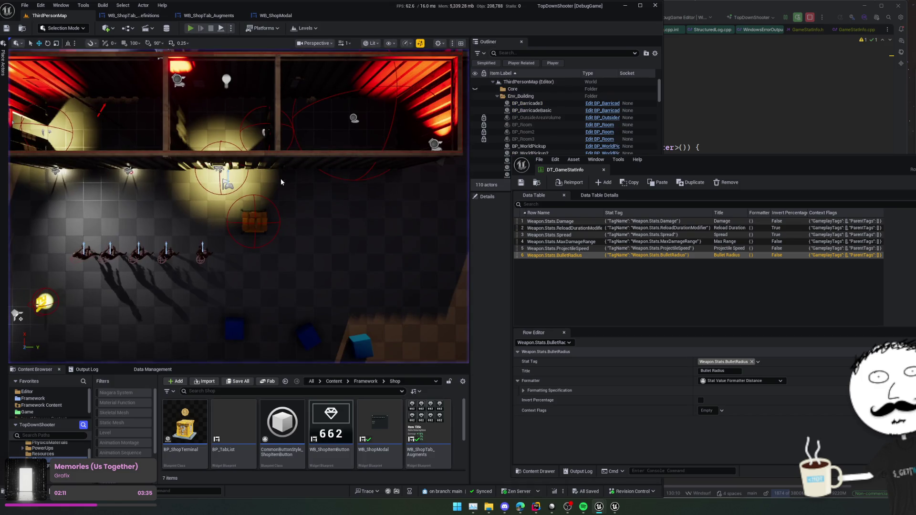
Restart the game, duplicate the BulletRadius row, and rename the copy for BulletsPerCartridge.
click(190, 28)
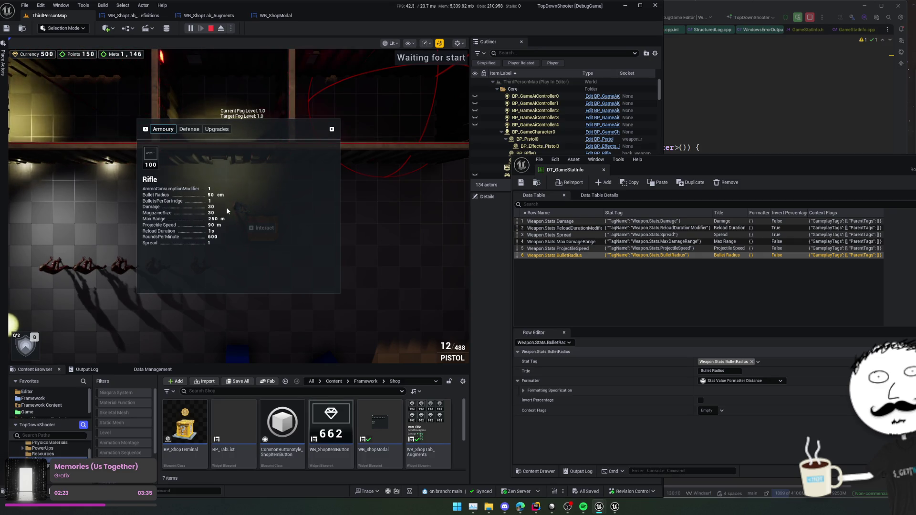
key(ctrl+d)
double_click(560, 261)
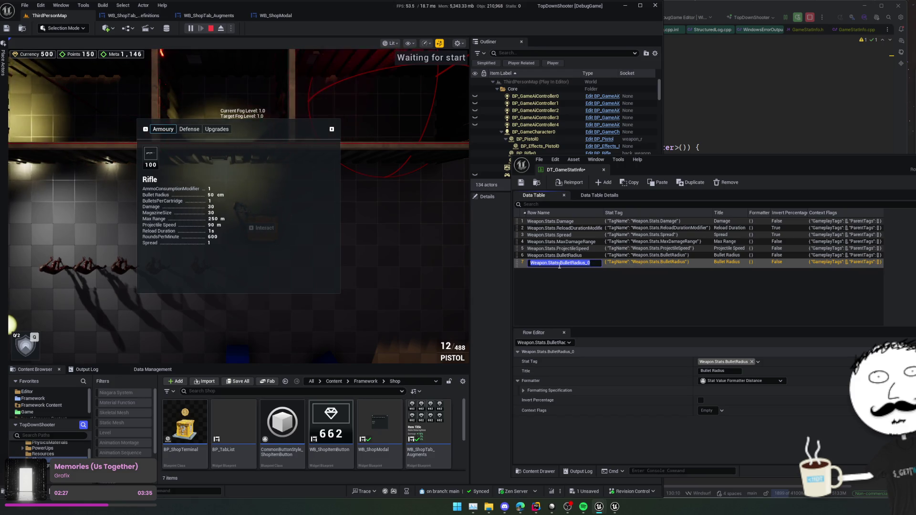
key(shift+End)
text(s)
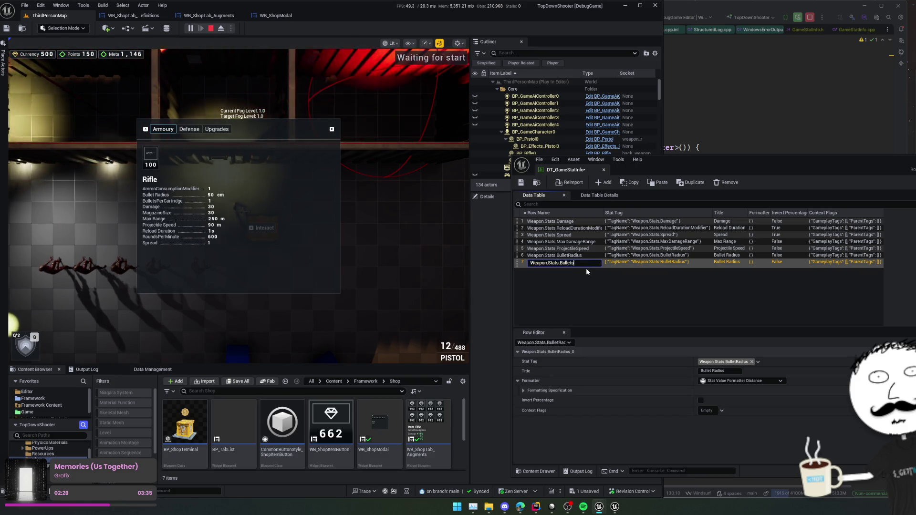
text(PerCartidge)
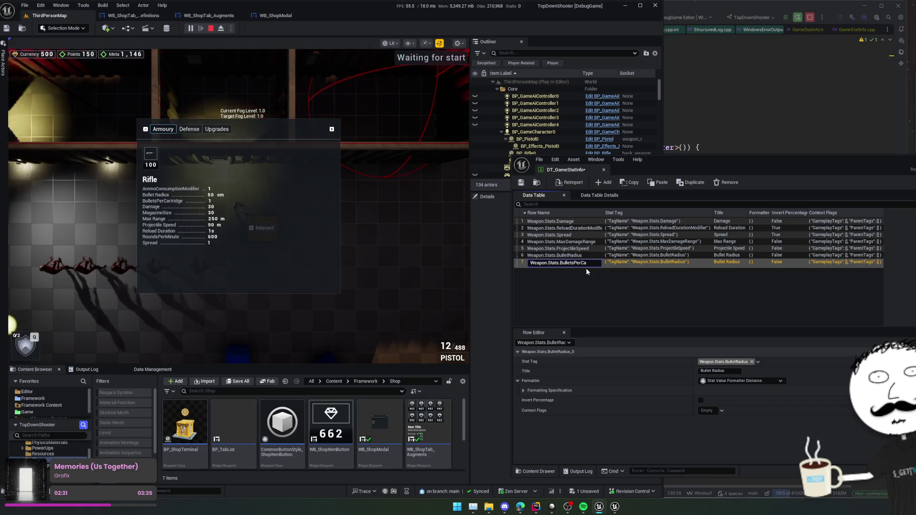
key(shift+Left)
key(shift+Left)
key(shift+Left)
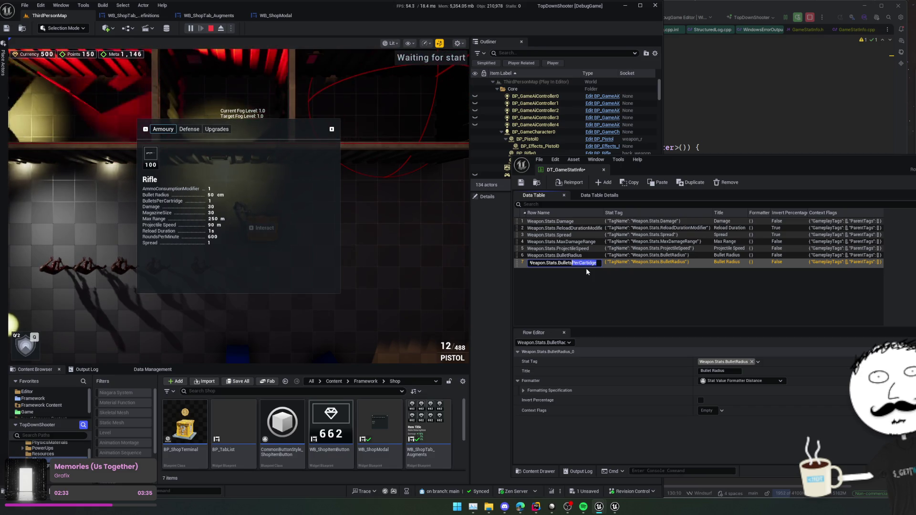
key(Return)
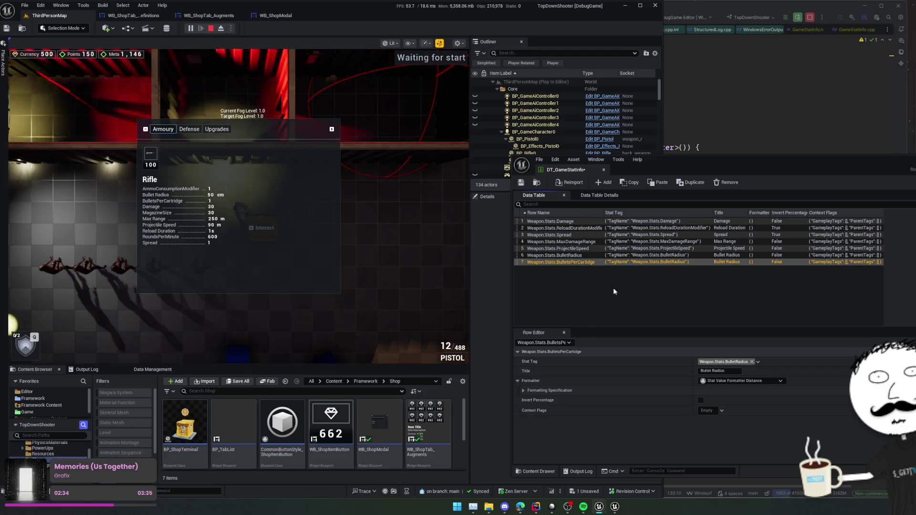
Title the row Projectile Count and give it the BulletsPerCartridge stat tag.
click(739, 373)
key(ctrl+a)
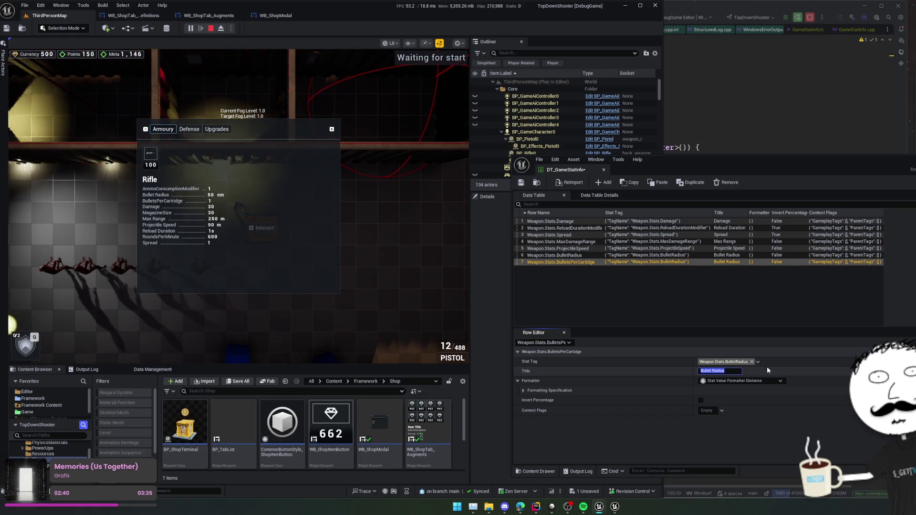
text(Project)
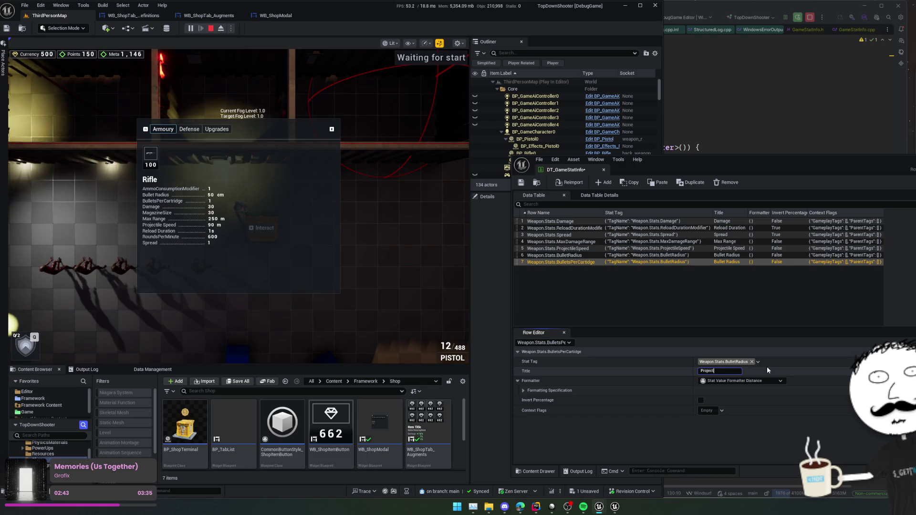
text(ile Count)
key(Return)
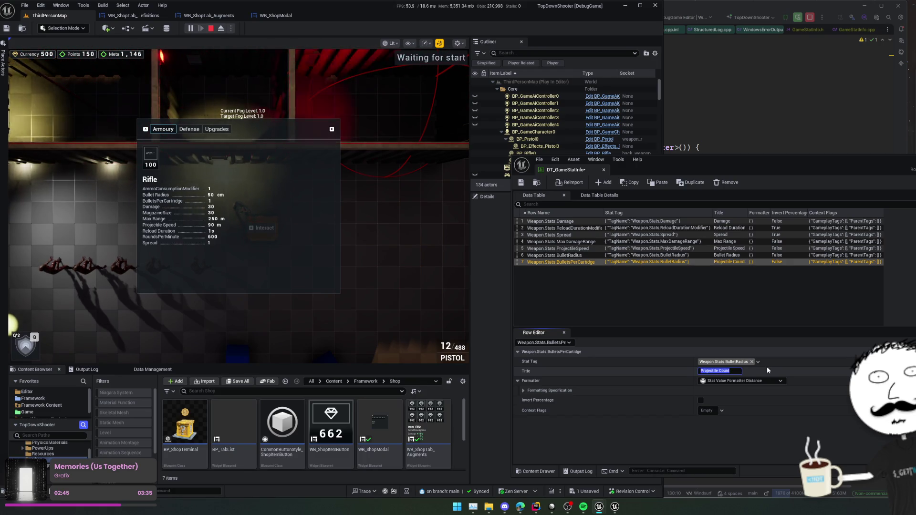
click(757, 361)
key(ctrl+a)
text(BulletsP)
click(714, 259)
click(673, 360)
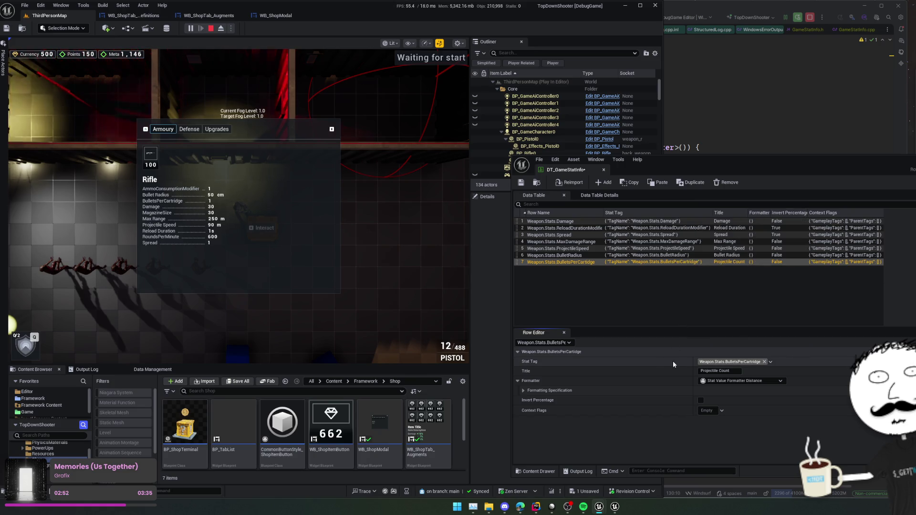
Fix the row name's spelling to Weapon.Stats.BulletsPerCartridge.
double_click(541, 263)
key(ctrl+v)
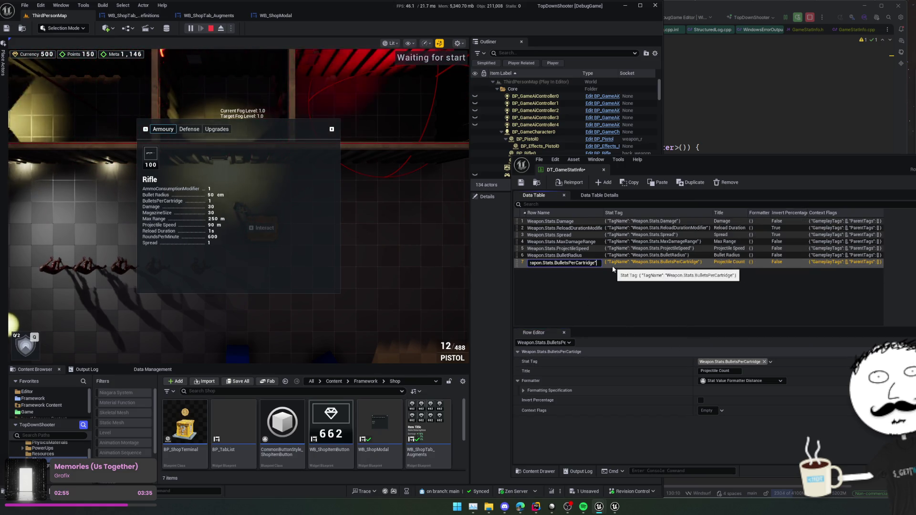
key(Home)
key(Left)
key(Left)
key(Left)
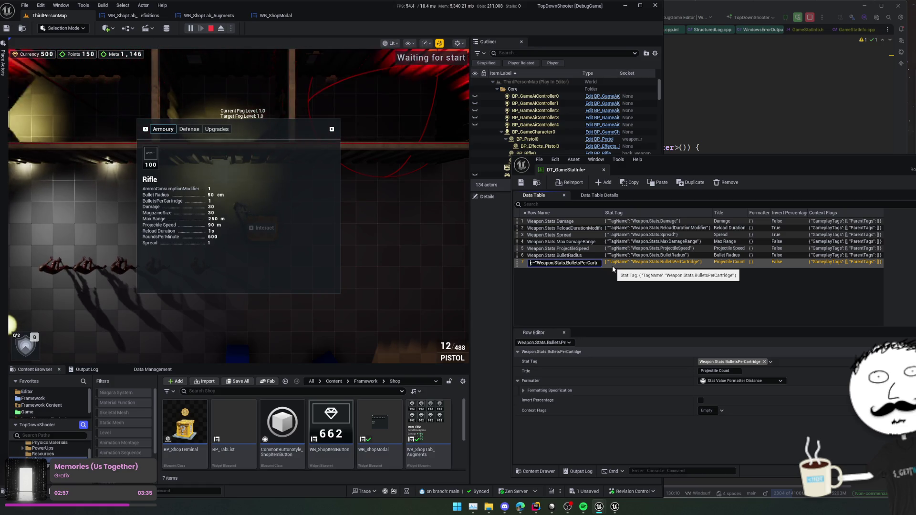
key(BackSpace)
key(BackSpace)
key(BackSpace)
key(Return)
click(634, 304)
Switch the row to Stat Value Formatter Int and save the table.
click(576, 263)
click(749, 380)
click(758, 428)
key(ctrl+s)
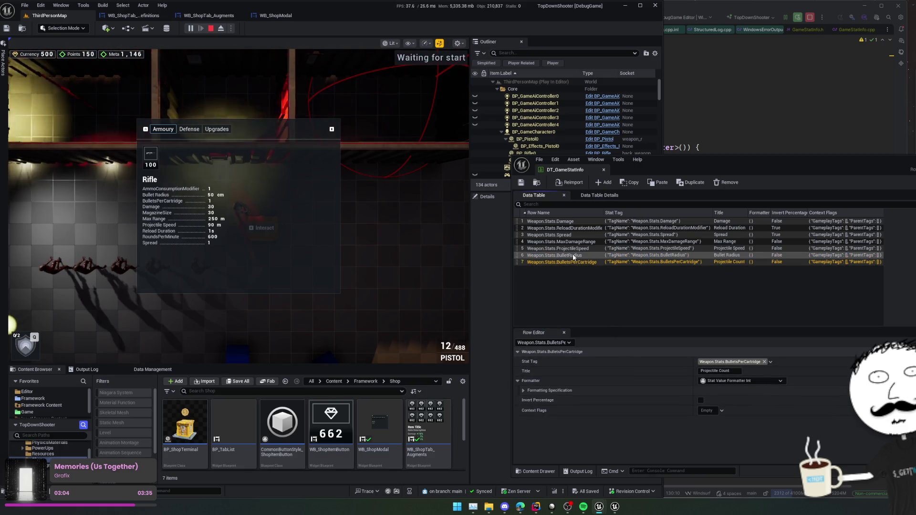
click(571, 261)
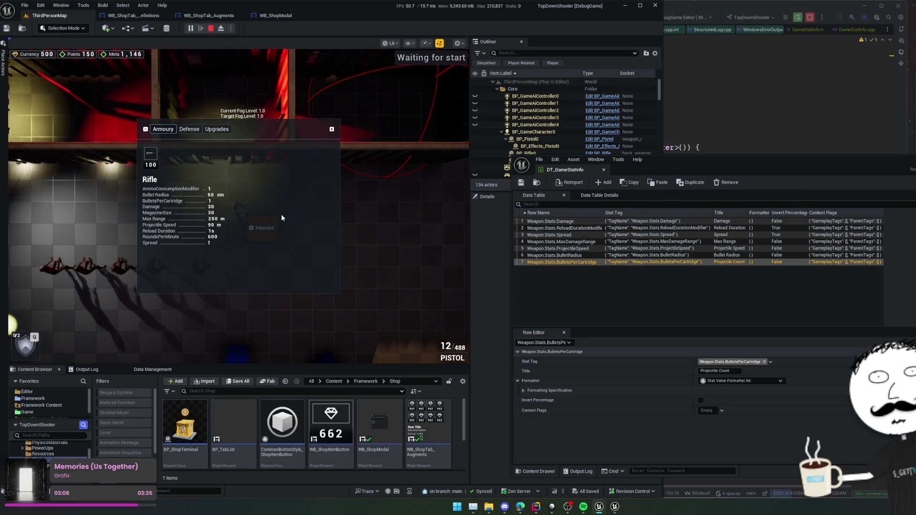
Close the shop, restart play, and duplicate the BulletsPerCartridge row as BulletsPerCartridge_0.
click(205, 50)
key(Escape)
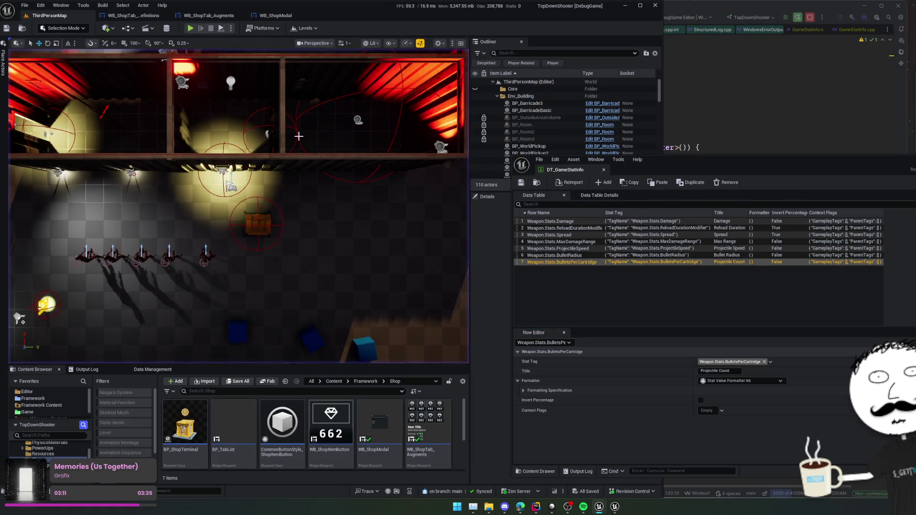
click(191, 29)
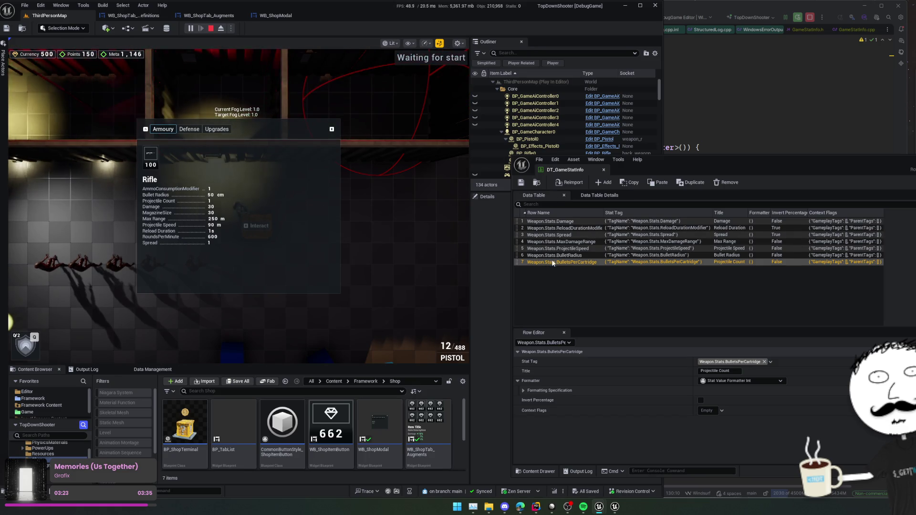
key(ctrl+d)
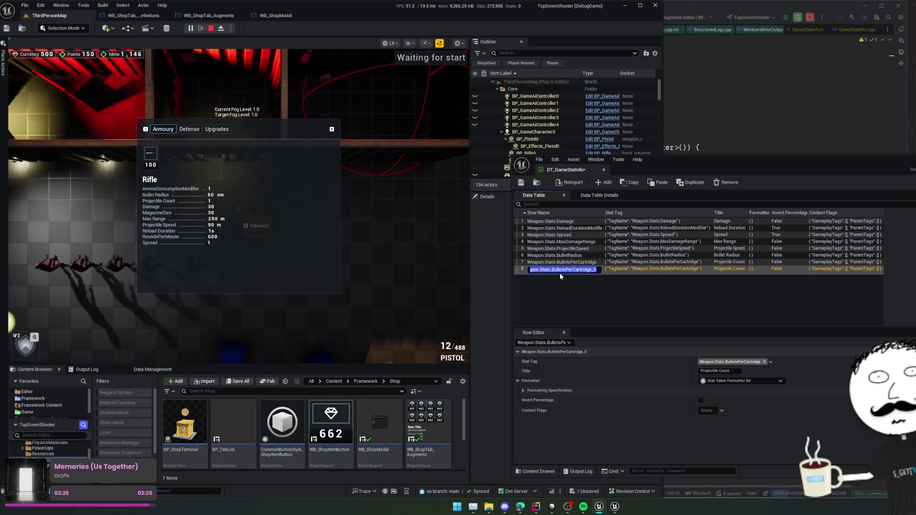
Tag row 8 RoundsPerMinute and rename it Weapon.Stats.RoundsPerMinute.
click(723, 363)
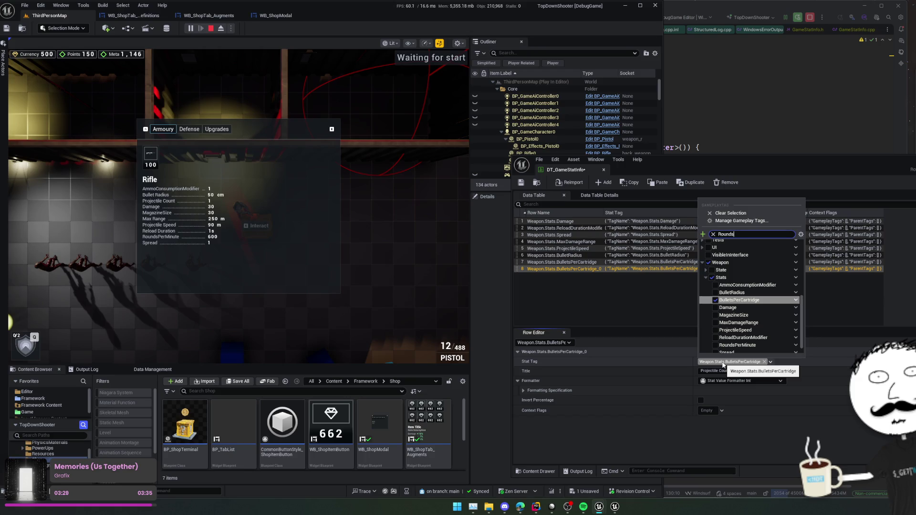
click(739, 263)
click(672, 364)
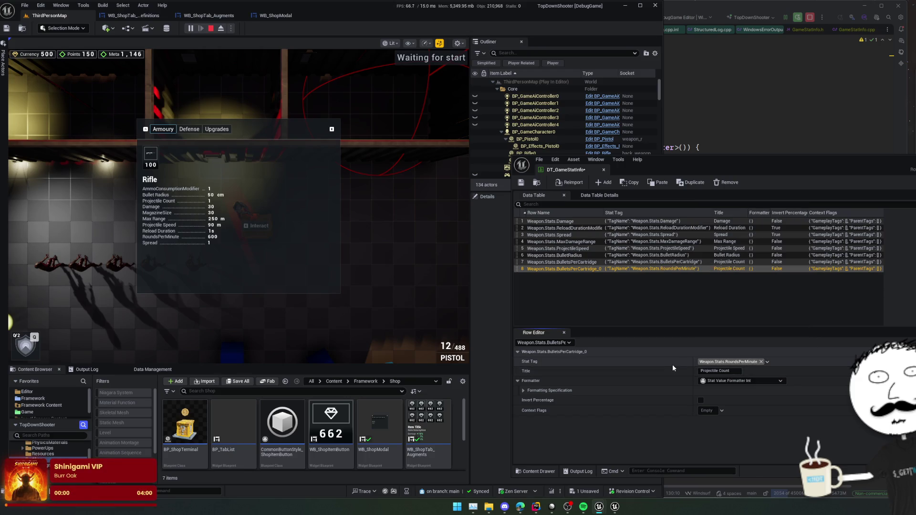
double_click(566, 269)
key(ctrl+v)
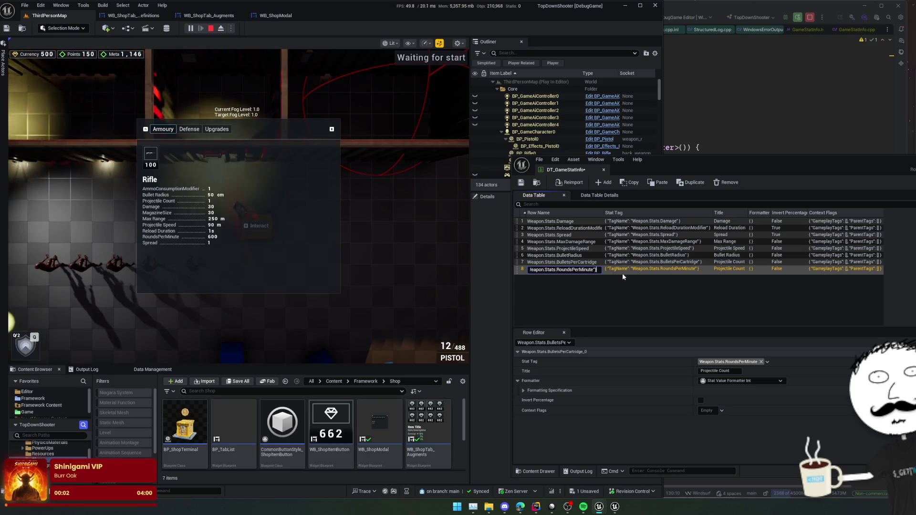
key(BackSpace)
key(BackSpace)
key(shift+Left)
key(shift+Left)
key(shift+Left)
key(Home)
key(ctrl+shift+Right)
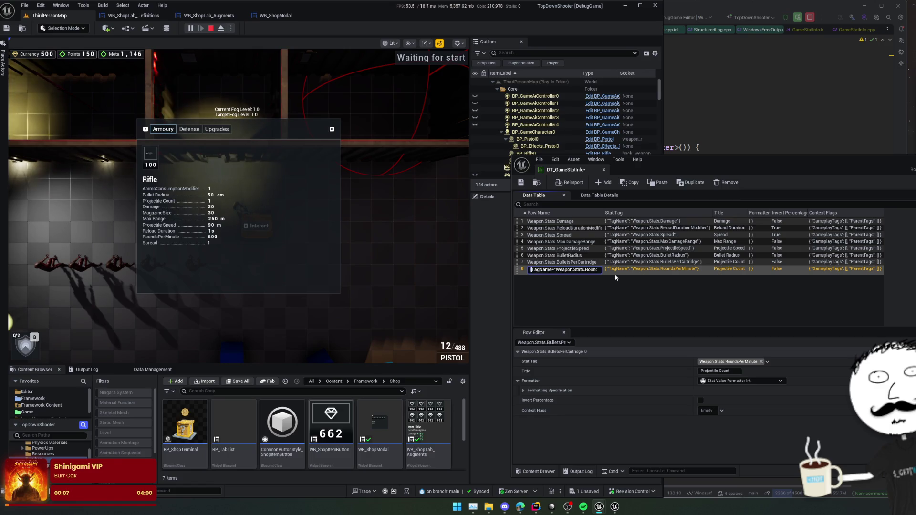
key(shift+Right)
key(shift+Right)
key(BackSpace)
key(Return)
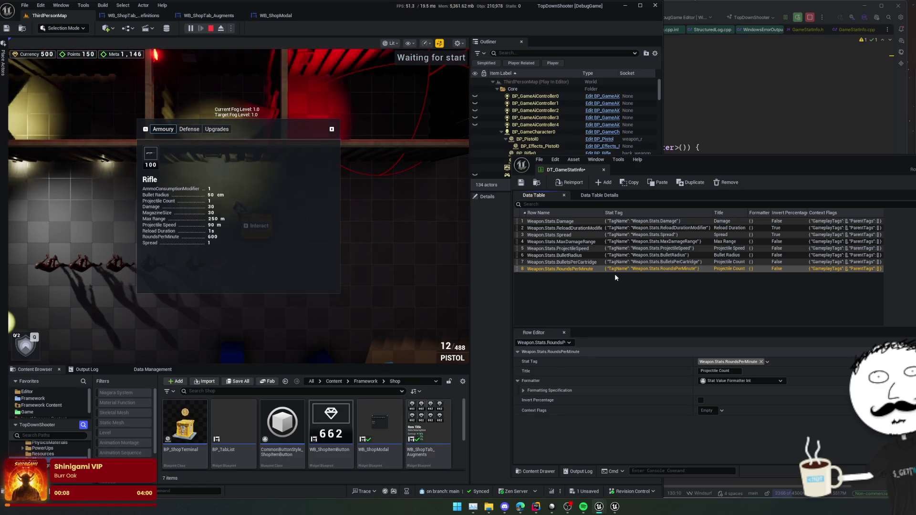
Title the row Rounds Per Minute, save, and duplicate it as row 9.
click(716, 371)
text(RoundsPerMinute)
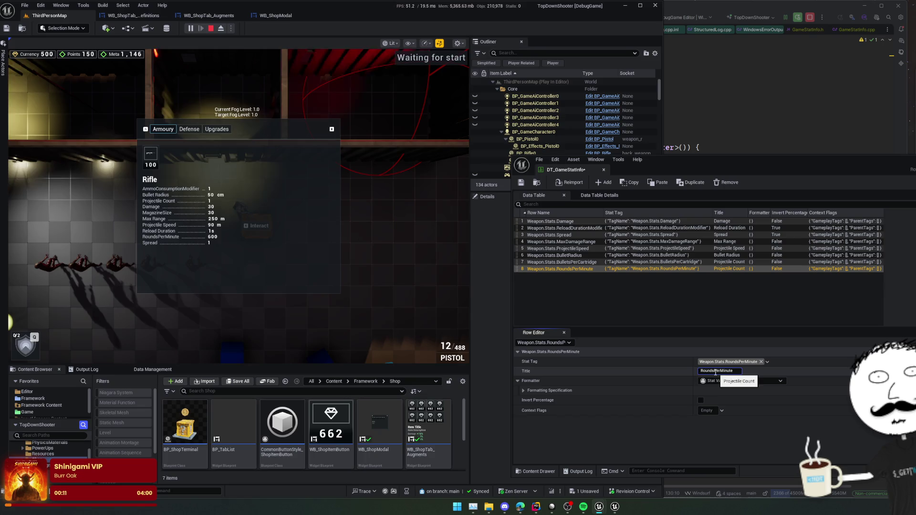
key(ctrl+a)
text(Rounds Per Minute)
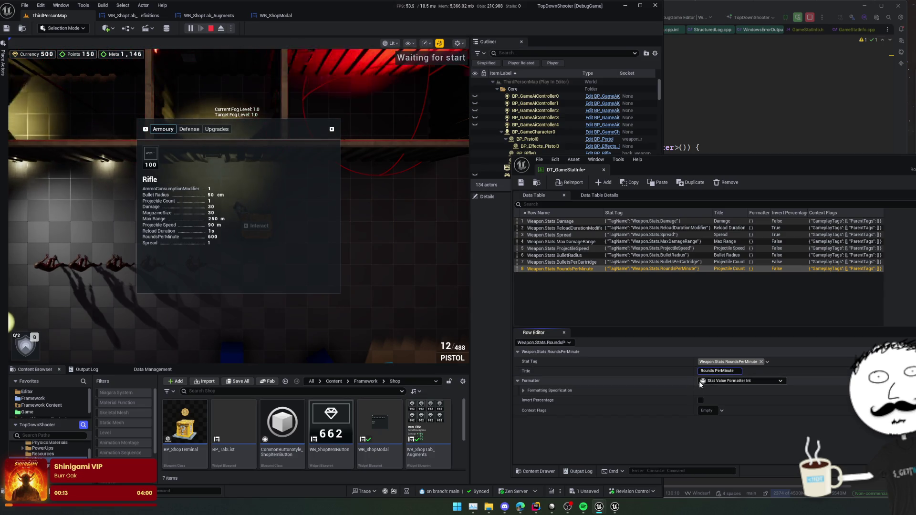
key(Return)
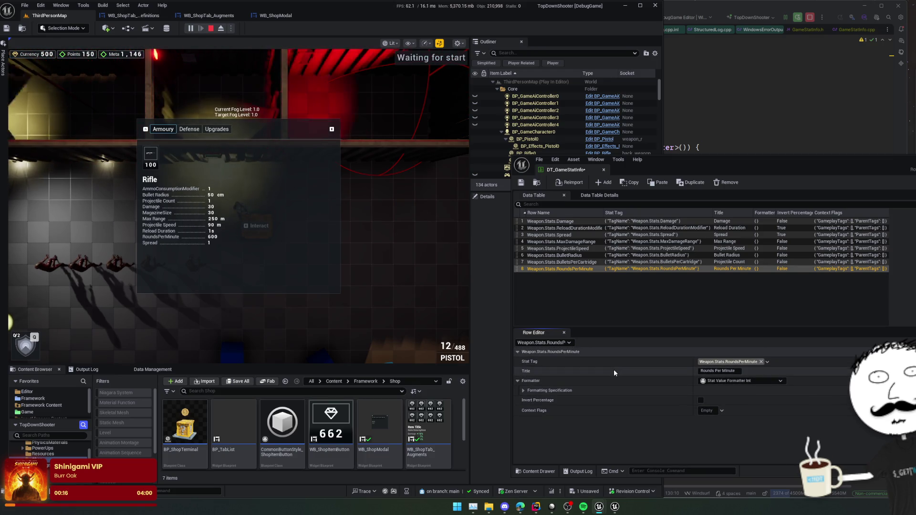
key(ctrl+s)
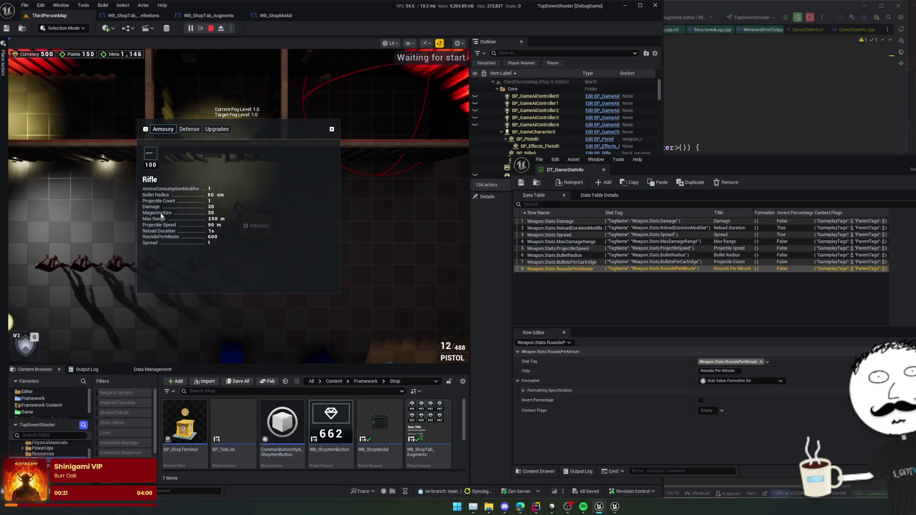
key(ctrl+d)
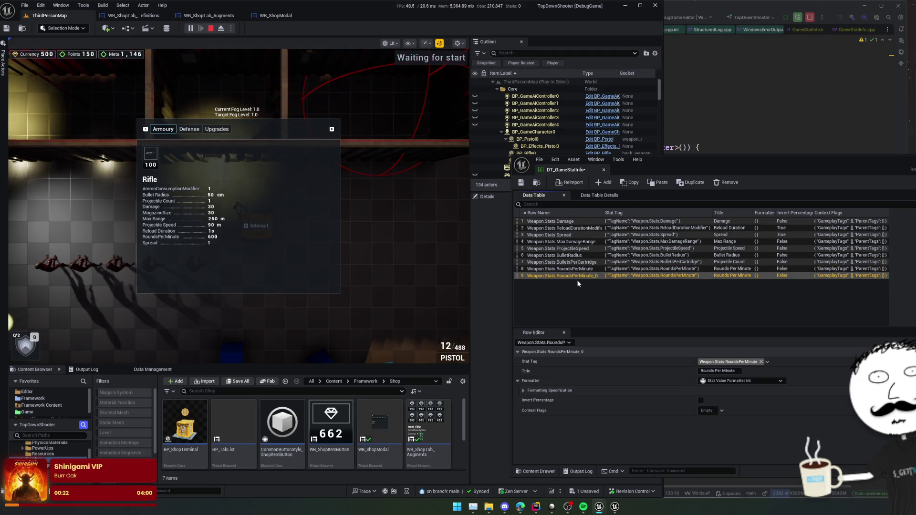
Rename row 9 Weapon.Stats.MagazineSize, tag it MagazineSize, and title it Magazine Size.
text(Weapon.Stats.)
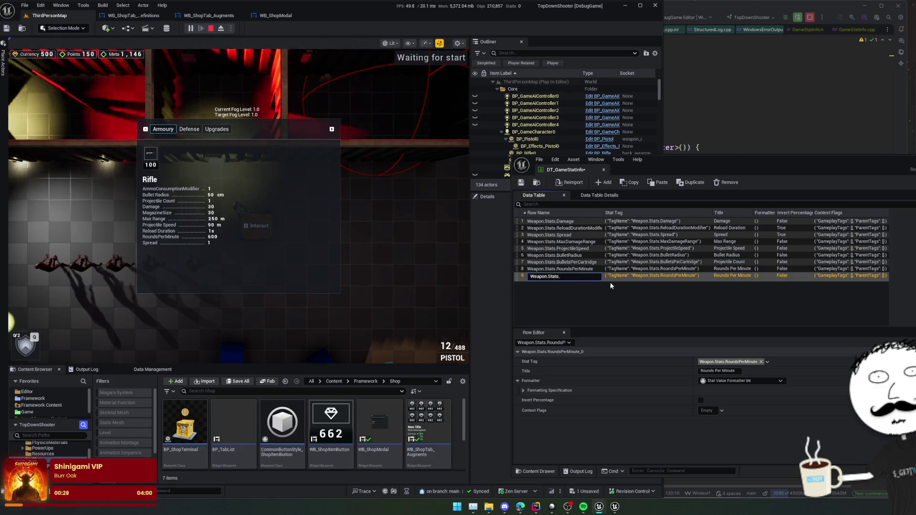
text(MagazineSize)
key(ctrl+shift+Left)
key(ctrl+c)
key(Return)
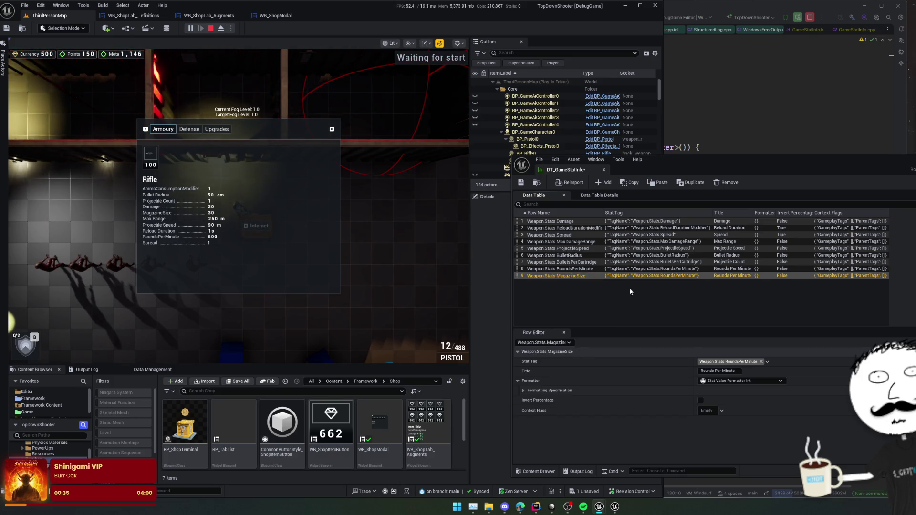
click(720, 363)
key(ctrl+v)
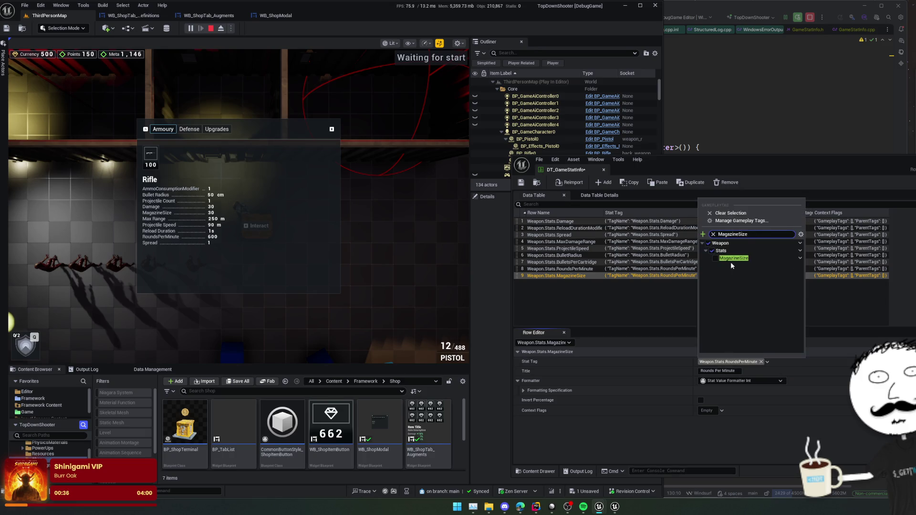
click(664, 325)
text(Magazine Size)
key(Return)
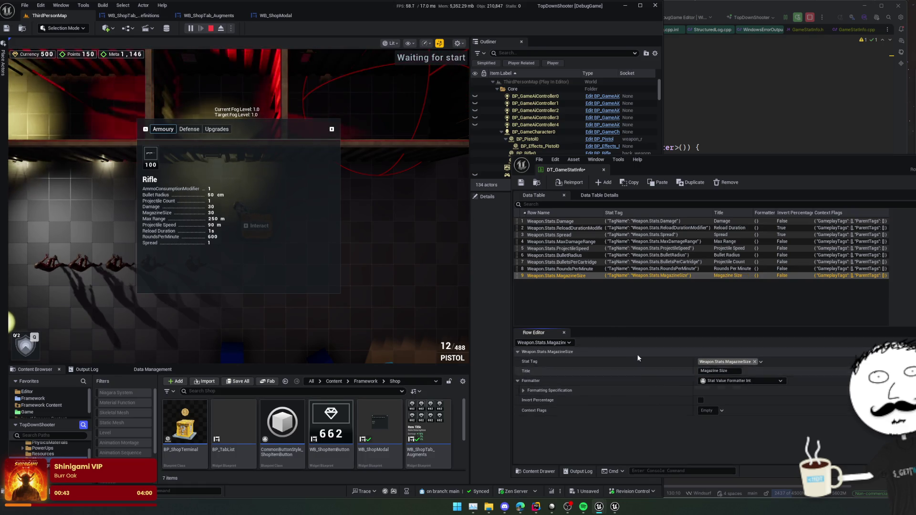
Duplicate the row as row 10 and trim its name back to Weapon.Stats.
key(ctrl+d)
key(End)
key(ctrl+BackSpace)
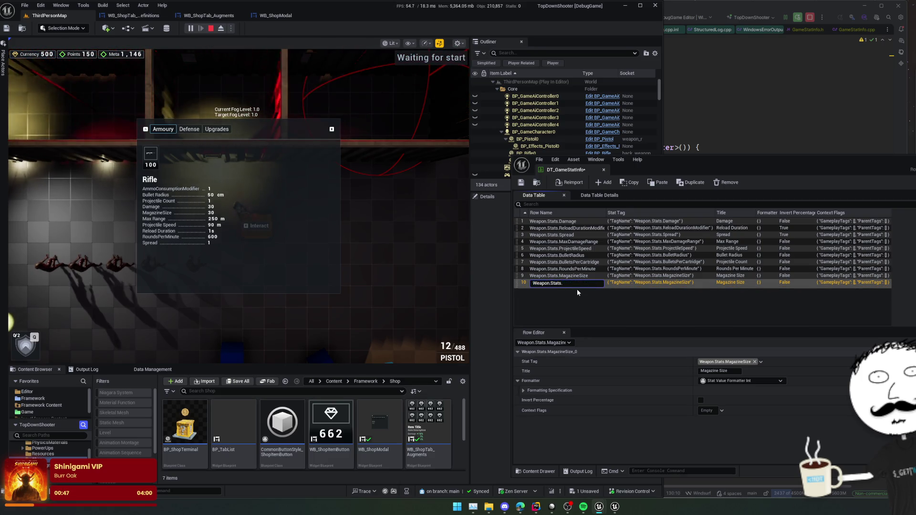
Tag row 10 AmmoConsumptionModifier and name it Weapon.Stats.AmmoConsumptionModifier.
key(Return)
click(737, 363)
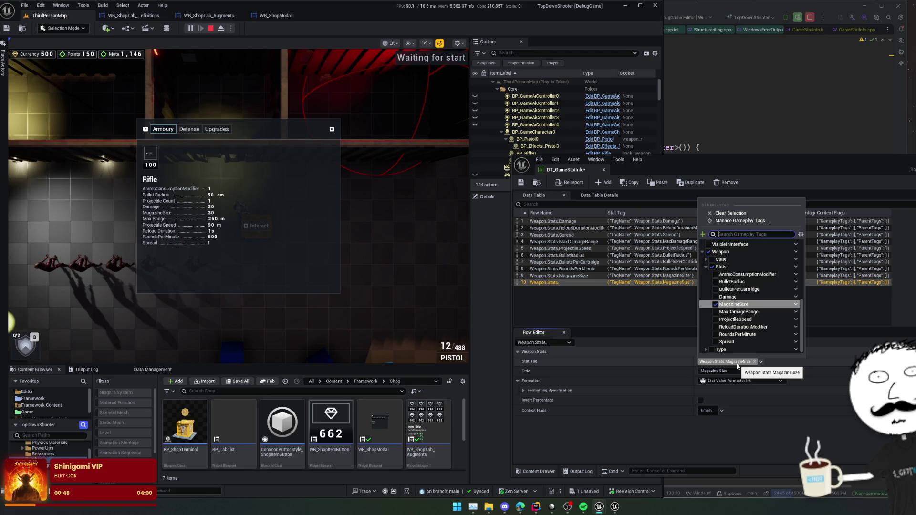
click(748, 274)
click(550, 283)
click(551, 283)
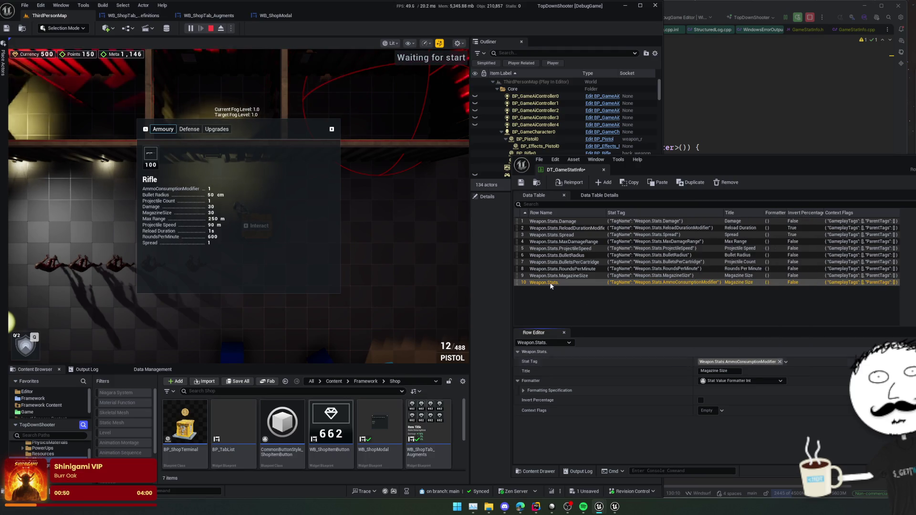
key(Home)
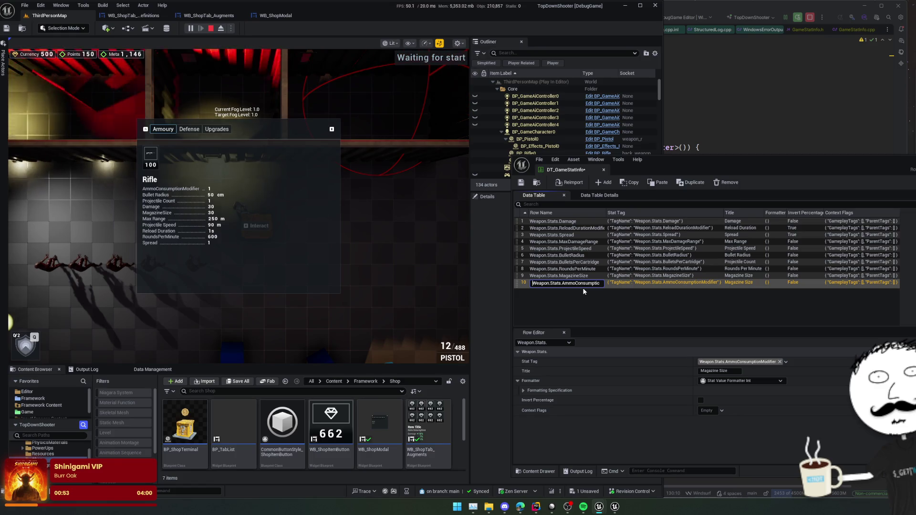
key(Return)
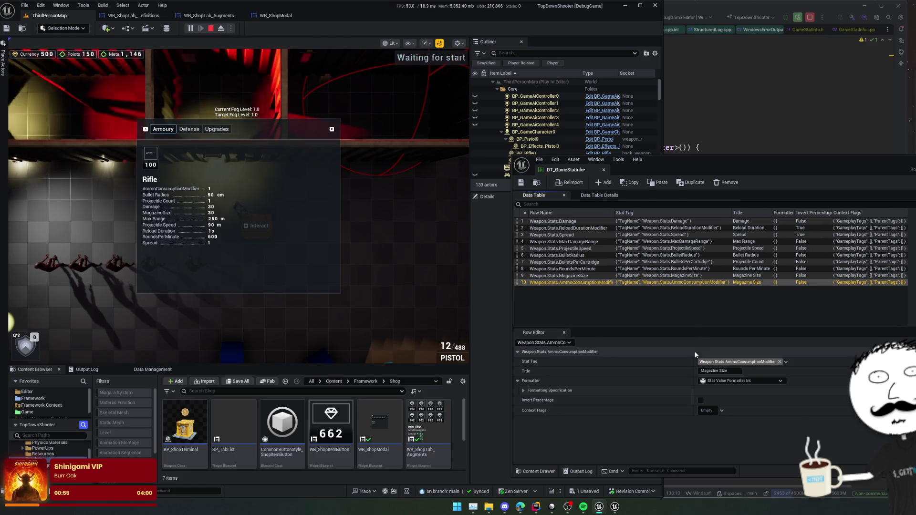
Set row 10's title to Ammo Consumption Modifier.
click(735, 372)
text((TagName="Weapon.Stats.AmmoConsumptionModifier"))
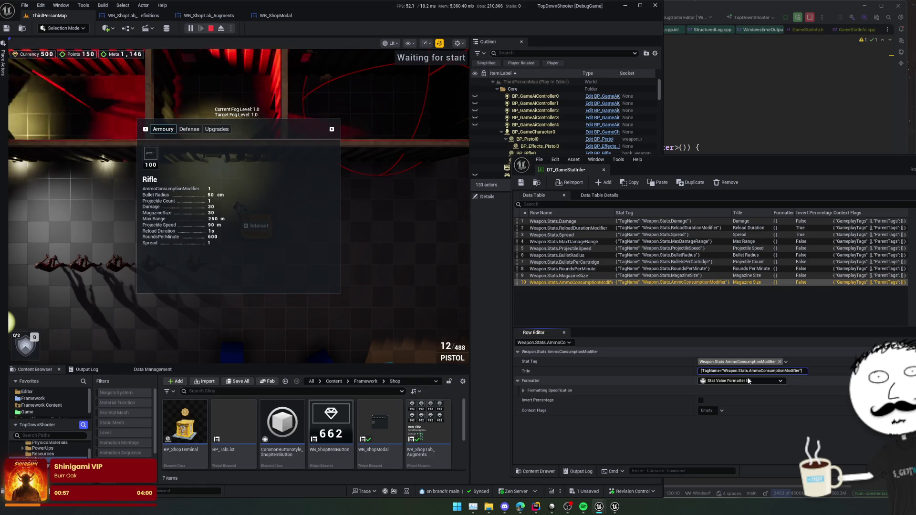
key(BackSpace)
key(BackSpace)
key(BackSpace)
key(ctrl+a)
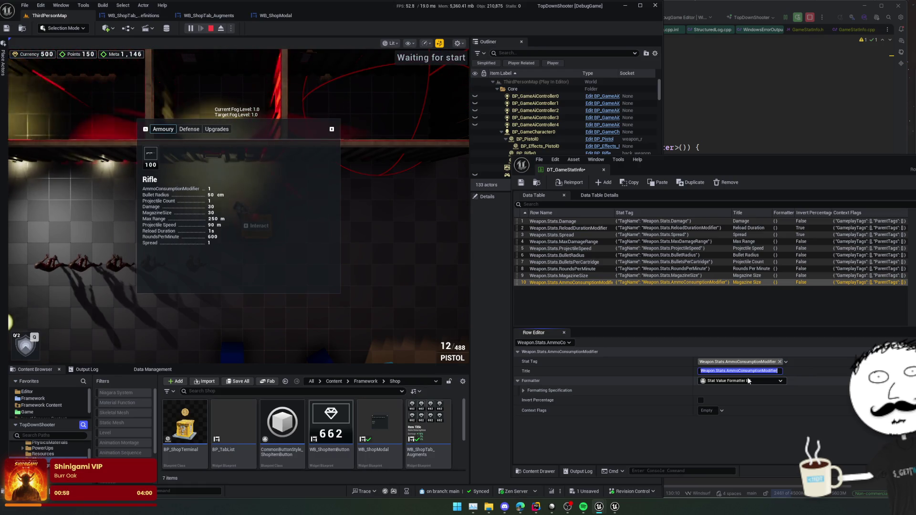
key(Home)
key(Delete)
key(Delete)
key(Delete)
key(Right)
key(Right)
key(Right)
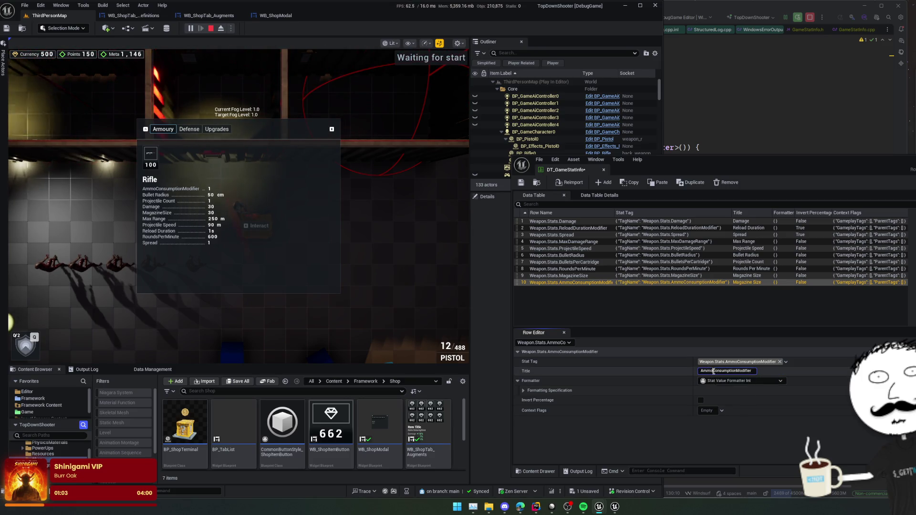
click(739, 371)
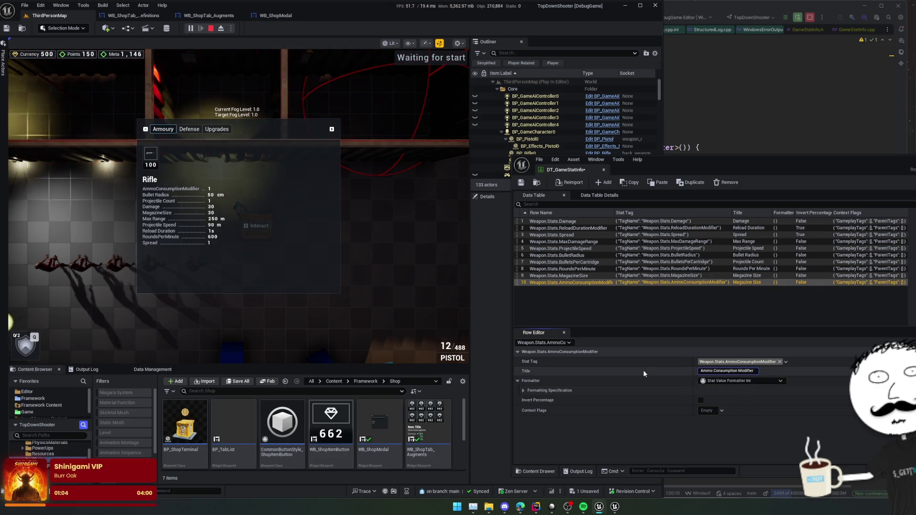
key(Return)
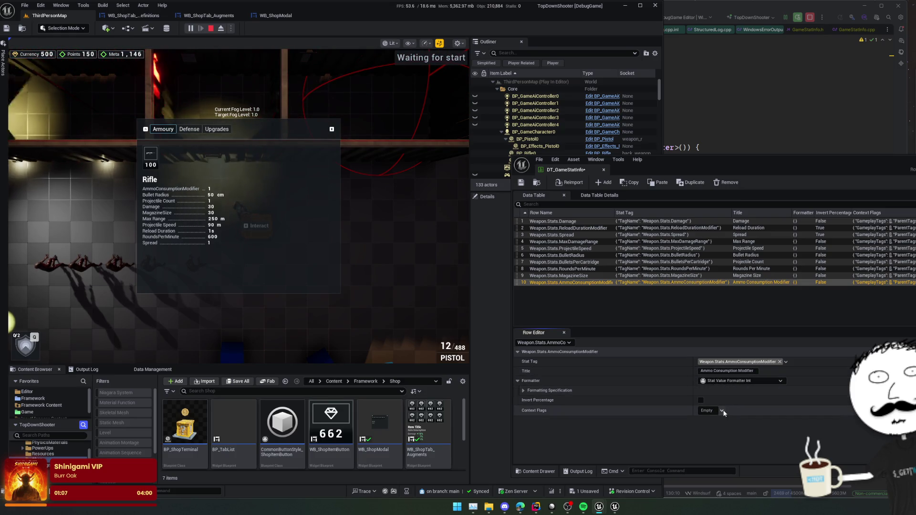
Add the Gameplay tag to row 10's context flags.
click(720, 411)
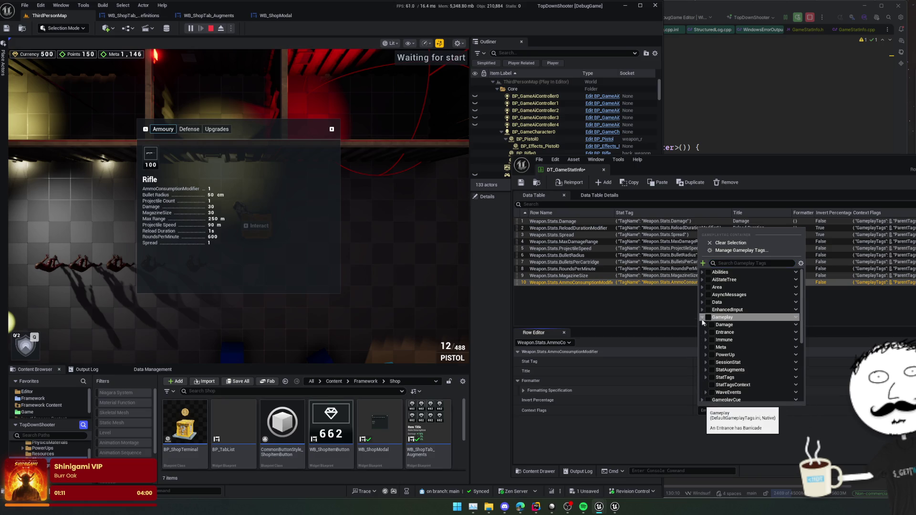
click(702, 317)
click(711, 385)
scroll(715, 390, down, 1)
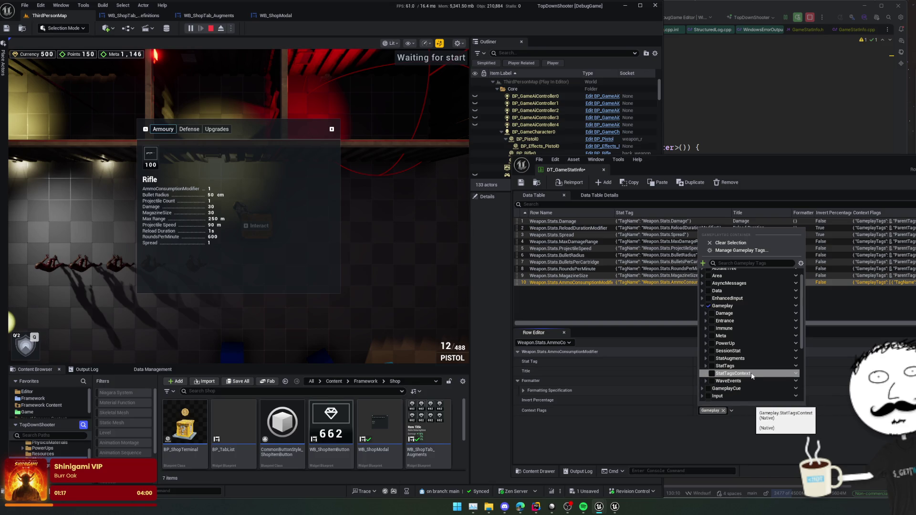
scroll(752, 376, down, 5)
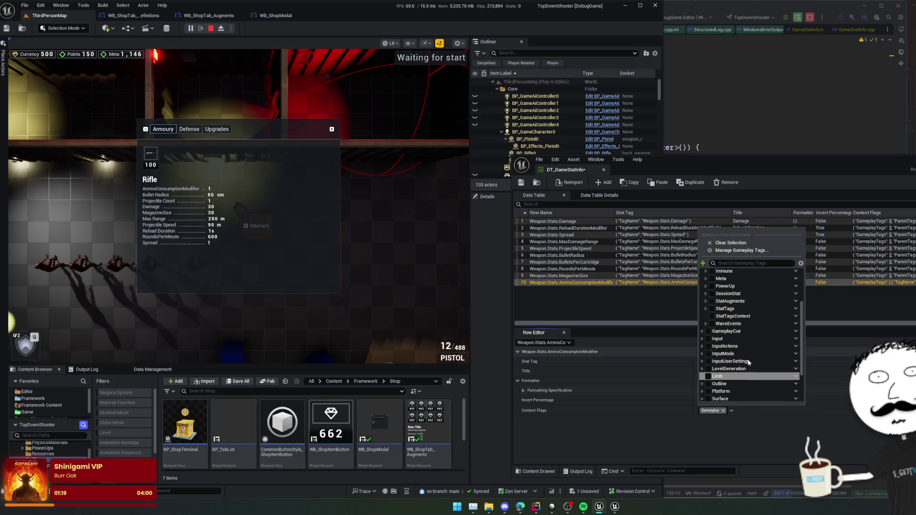
Search all project files in Rider for StatTagsConten.
click(722, 109)
key(ctrl+shift+f)
text(Sta)
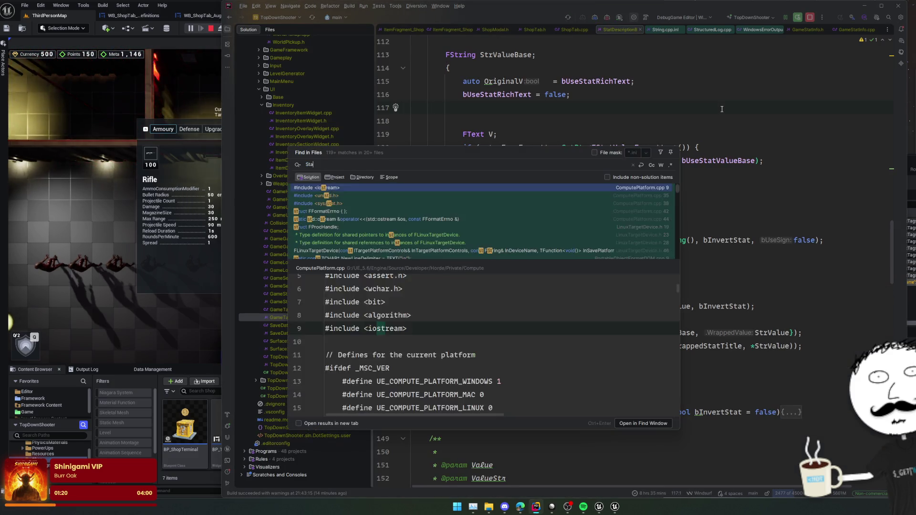
text(tTagsConten)
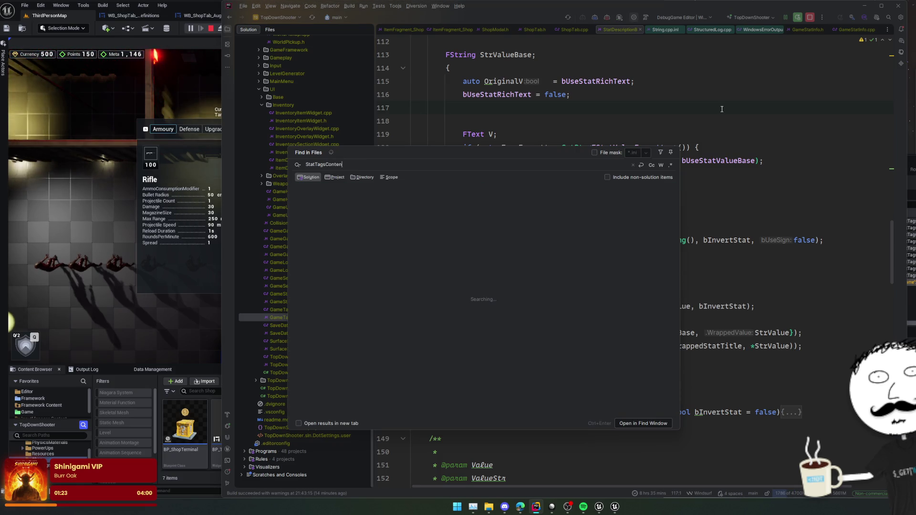
Open the StatTagsContext match in GameTagGroups.h and search the solution for VisibleInInterface.
key(Return)
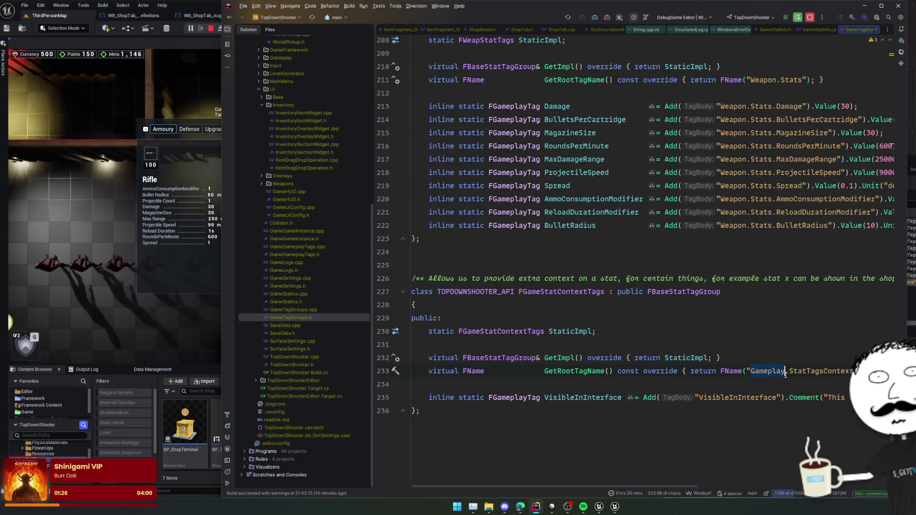
key(ctrl+shift+f)
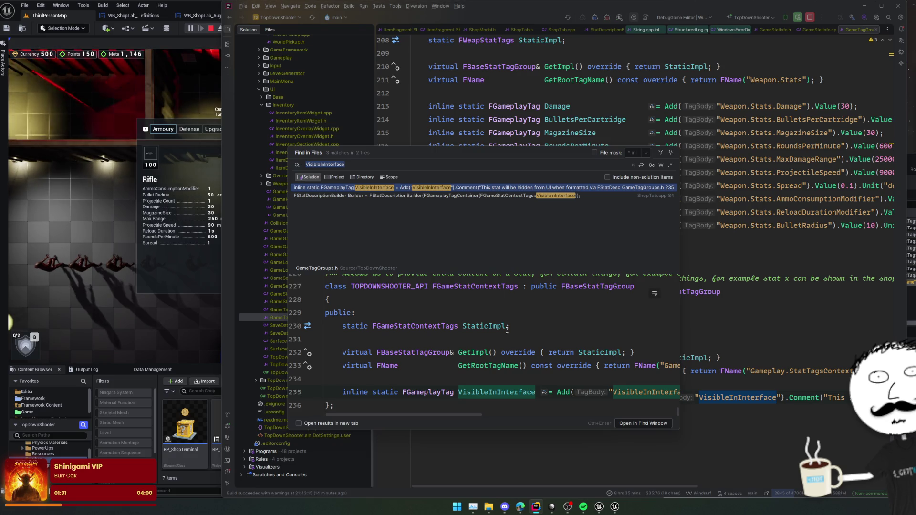
click(630, 180)
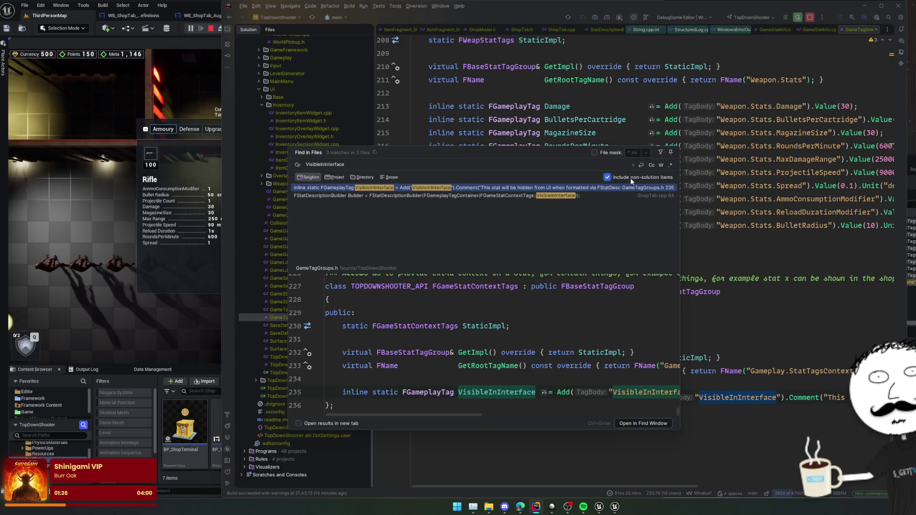
click(631, 180)
key(Escape)
Prefix VisibleInInterface on line 235 with 'Gameplay.StatTagsContext.' and return to Unreal.
drag(751, 371, 851, 371)
text(Gameplay.StatTagsContext)
text(.)
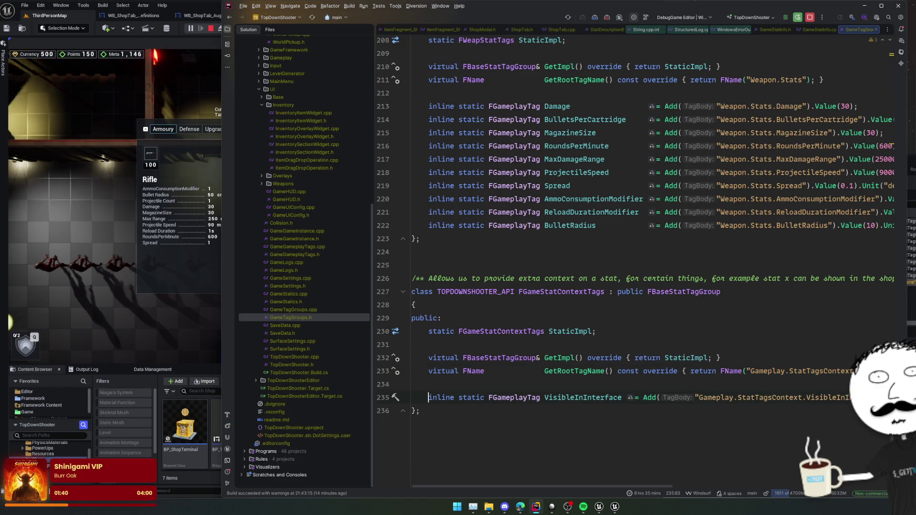
click(755, 397)
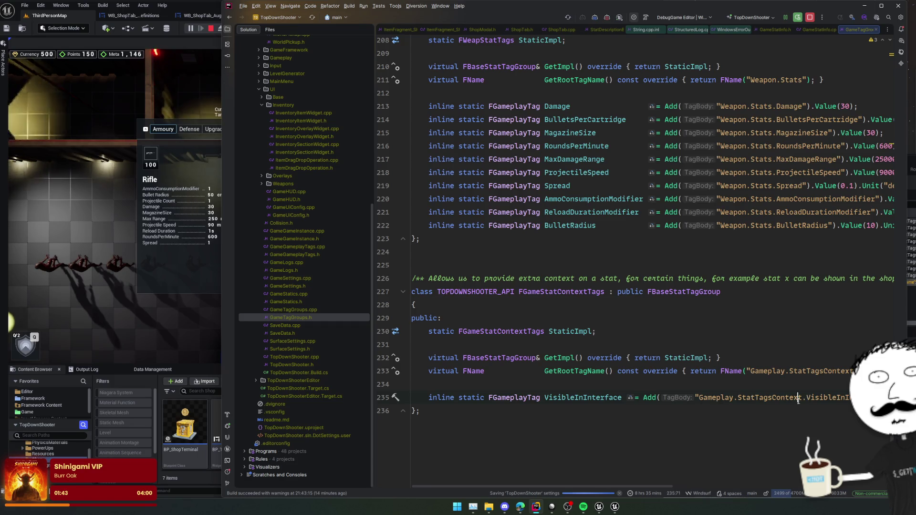
click(182, 156)
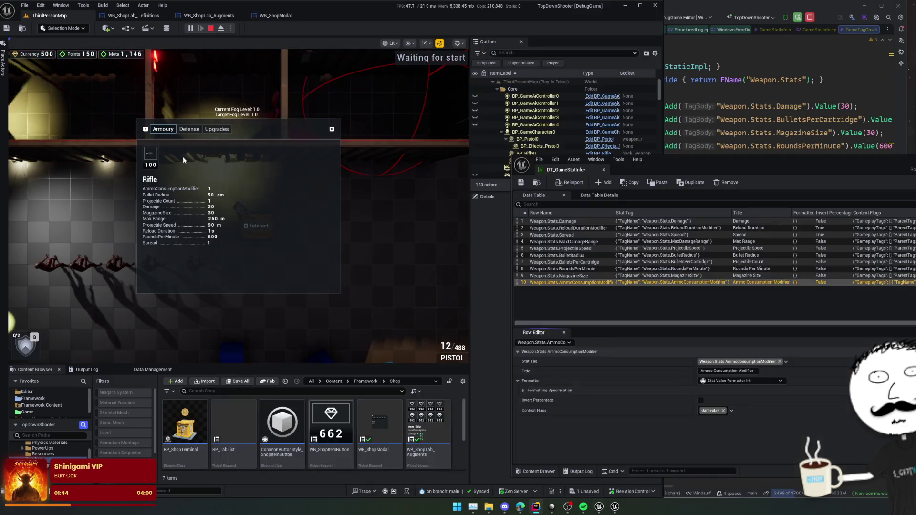
Stop the play session, close the editor, and answer the DT_GameStatInfo save prompt.
click(210, 28)
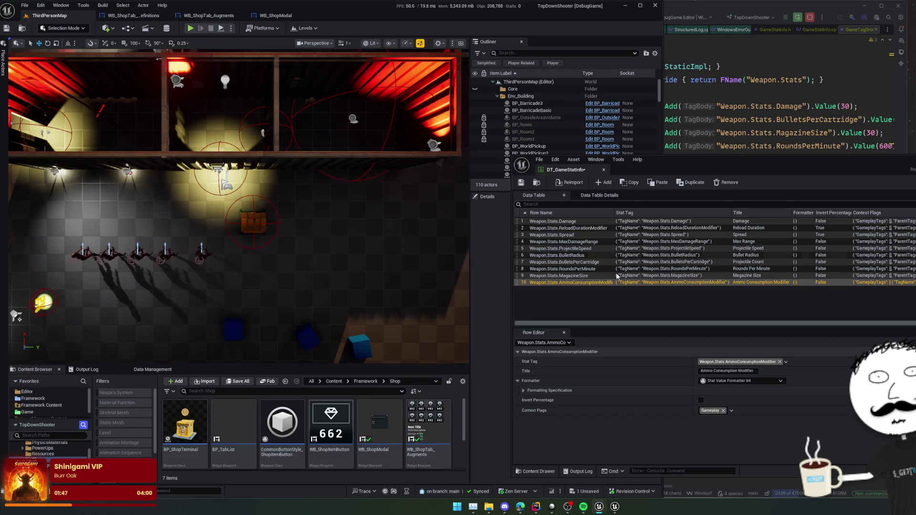
click(654, 7)
click(553, 334)
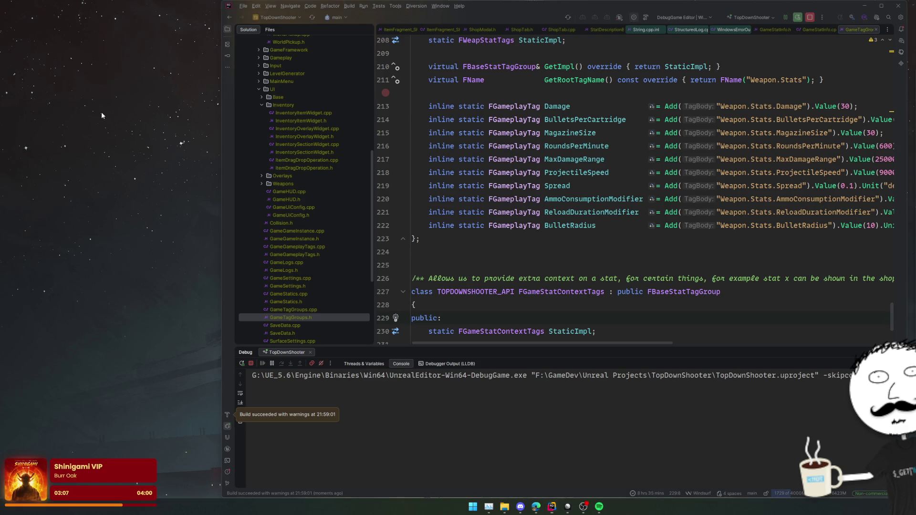
Wait in Rider's debug session, then bring the loading Unreal Editor with ThirdPersonMap forward.
click(625, 211)
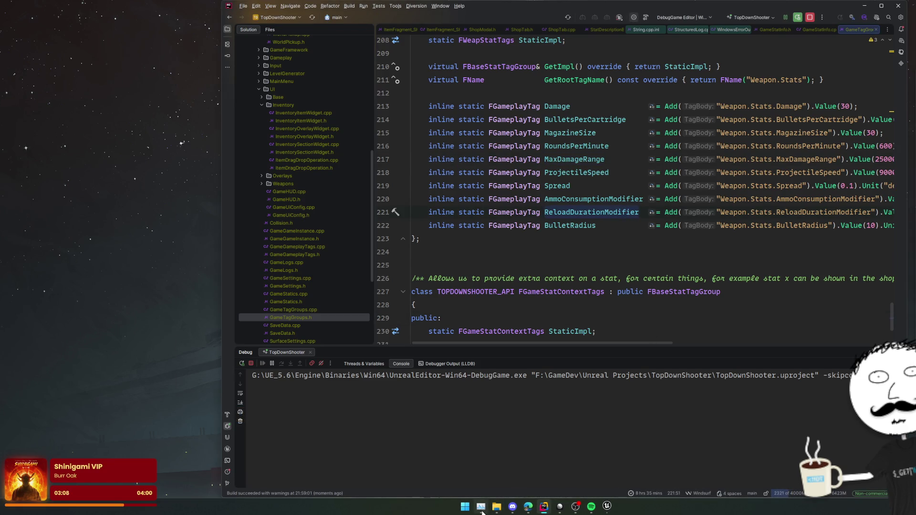
click(482, 509)
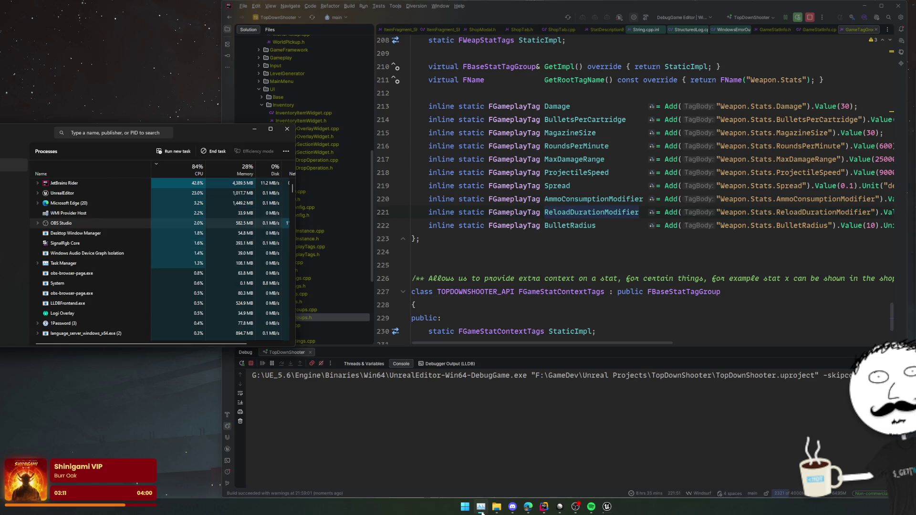
click(481, 509)
click(441, 318)
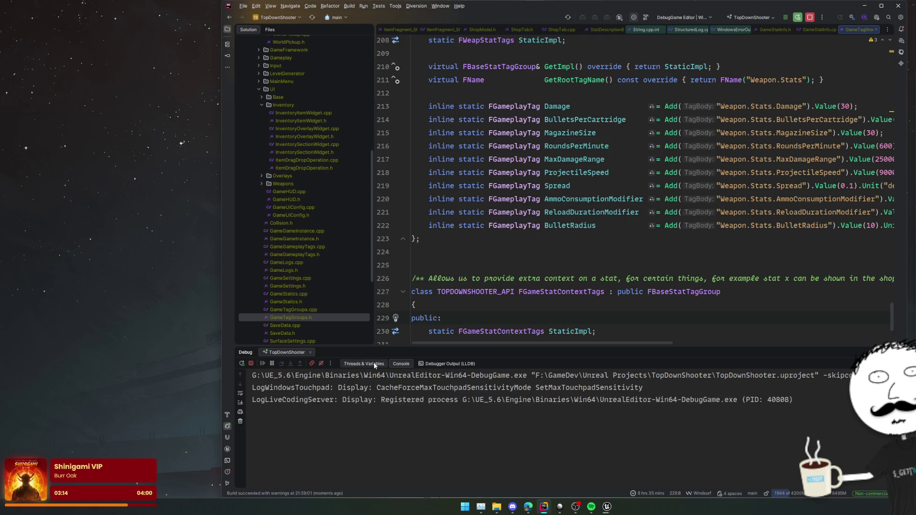
click(528, 308)
right_click(409, 377)
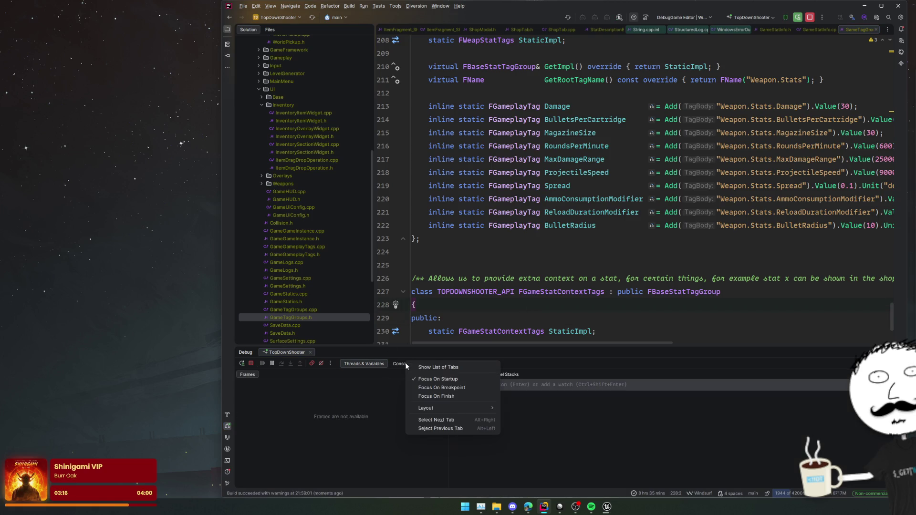
key(Escape)
click(528, 250)
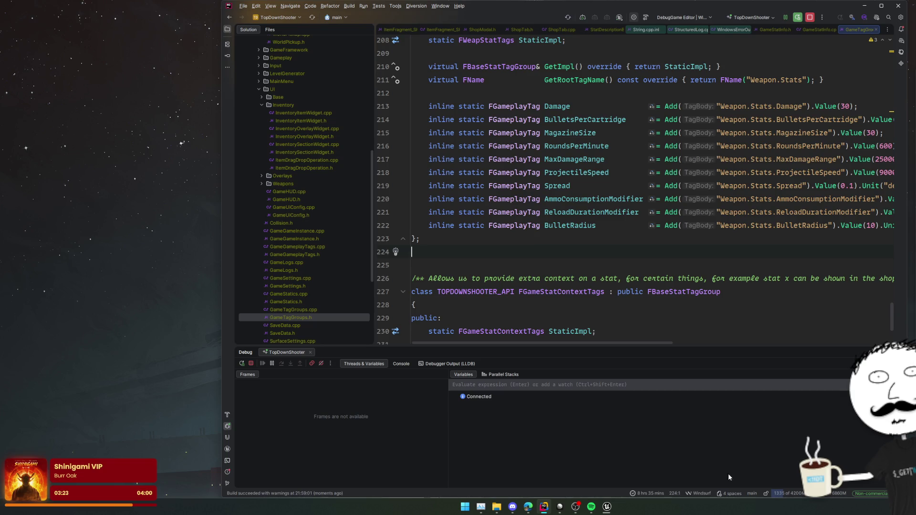
click(605, 512)
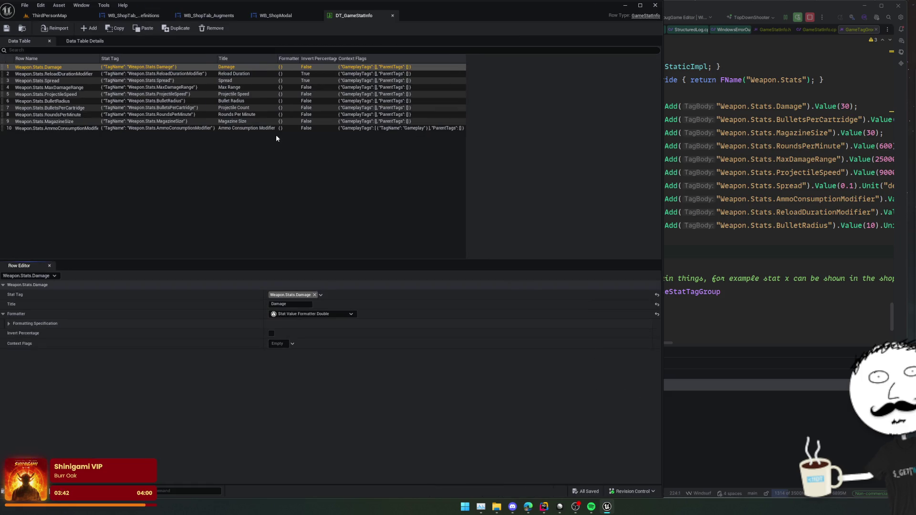
Flag the AmmoConsumptionModifier row with StatTagsContext.VisibleInInterface and save DT_GameStatInfo.
click(272, 128)
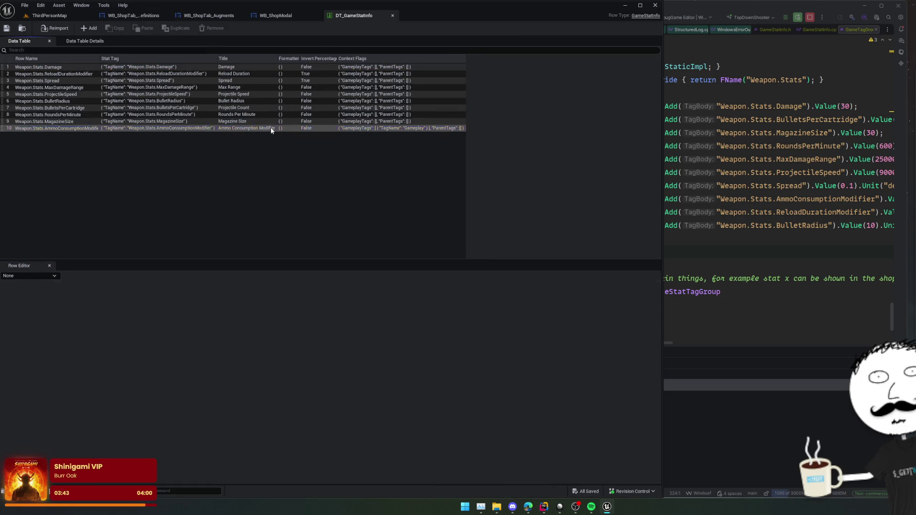
click(293, 344)
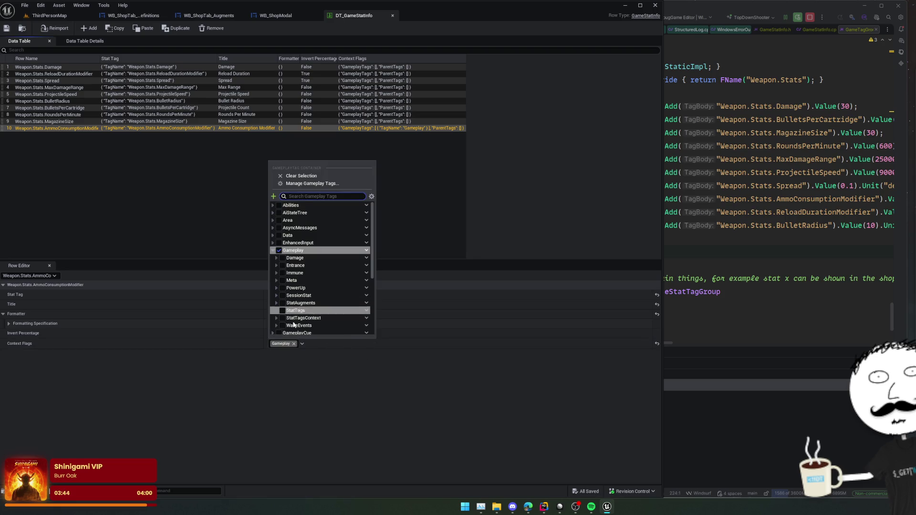
scroll(284, 328, down, 1)
click(276, 307)
click(286, 315)
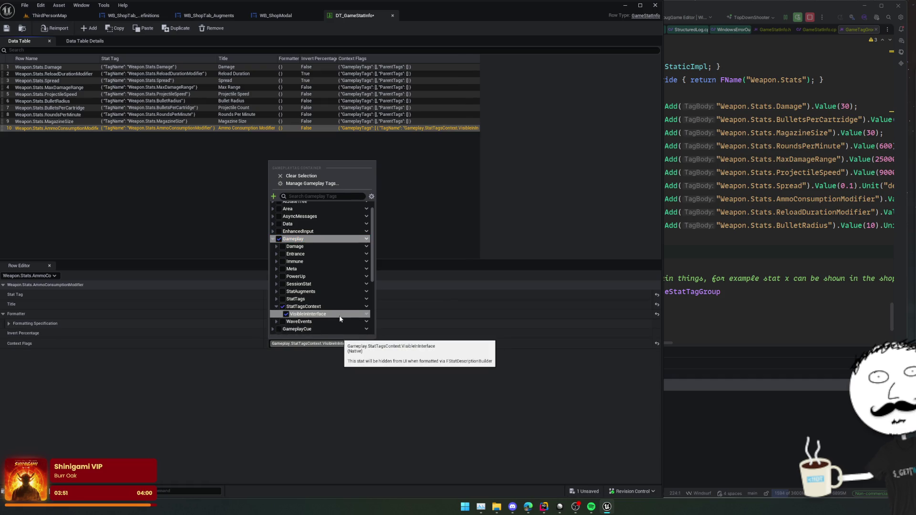
click(391, 366)
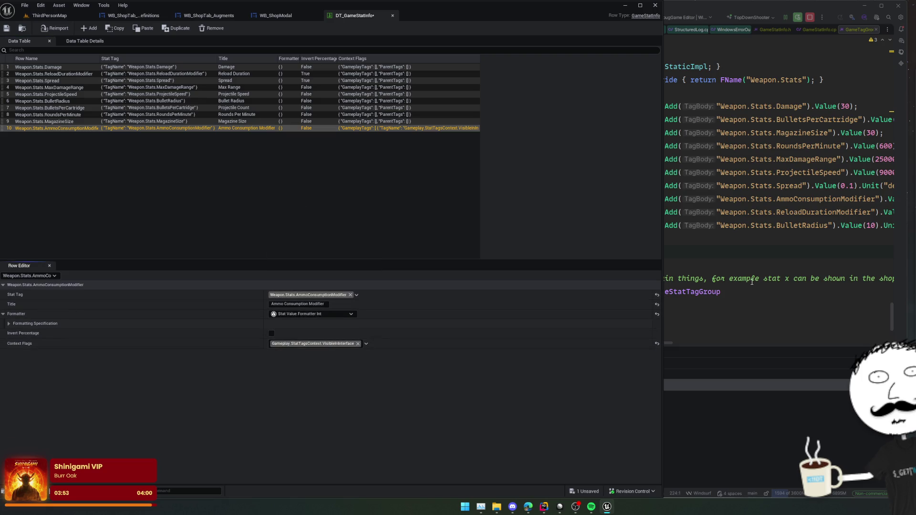
key(ctrl+s)
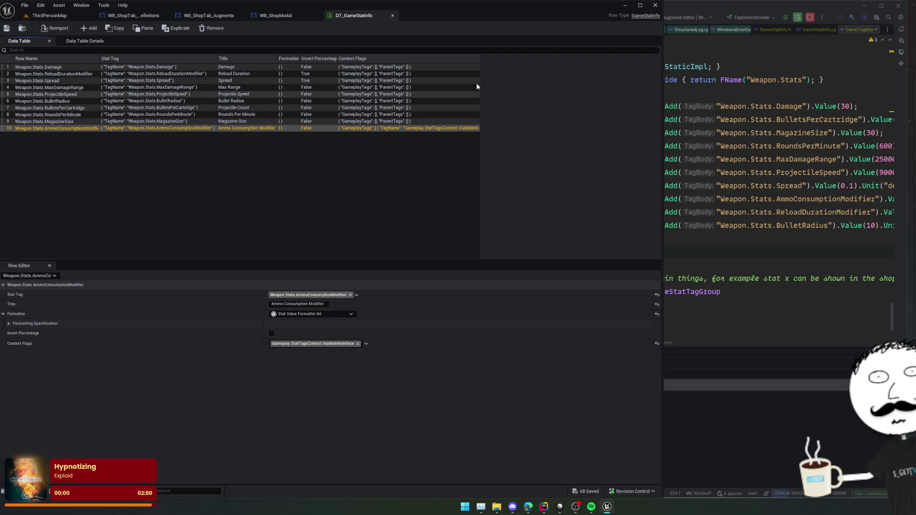
click(864, 29)
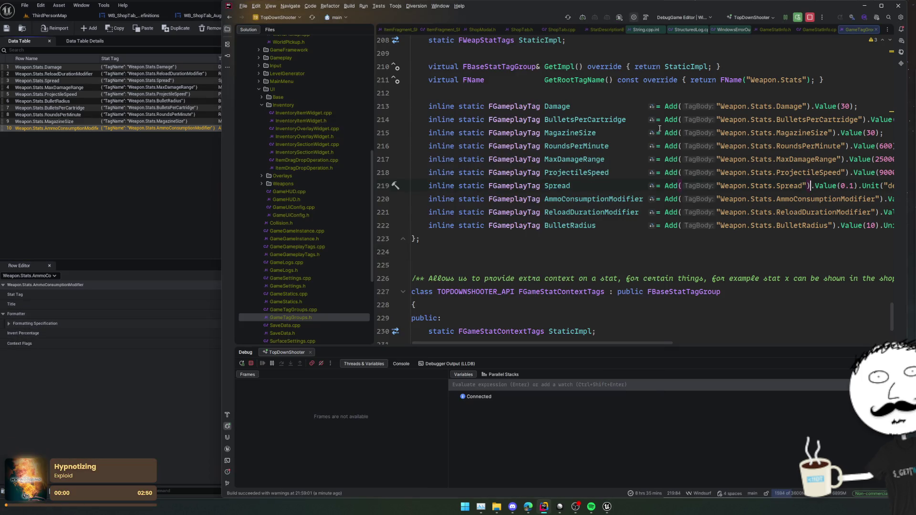
Close the unneeded open files, keeping StatDescriptionBuilder.h in view.
middle_click(863, 30)
middle_click(864, 30)
middle_click(852, 31)
click(806, 30)
middle_click(739, 29)
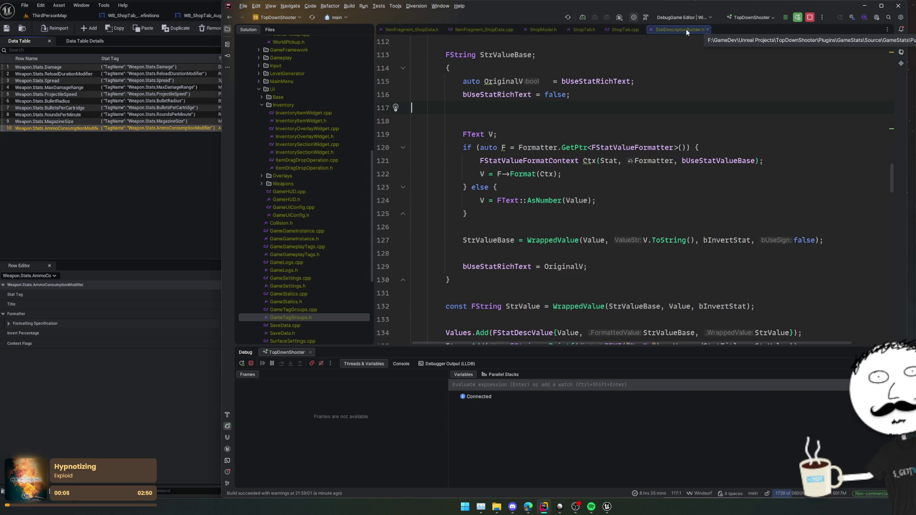
Review the ContextFlags check in AddStatValue, then return to the Unreal level.
scroll(644, 163, up, 3)
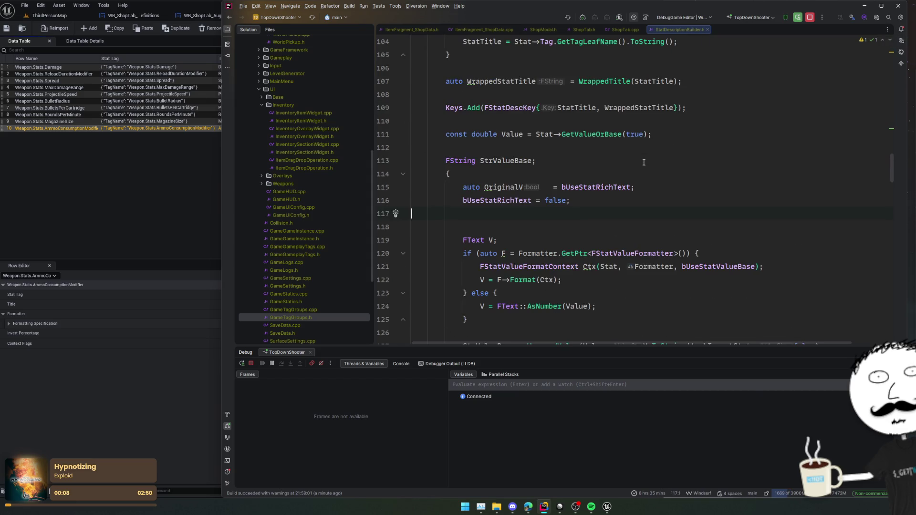
scroll(644, 163, up, 7)
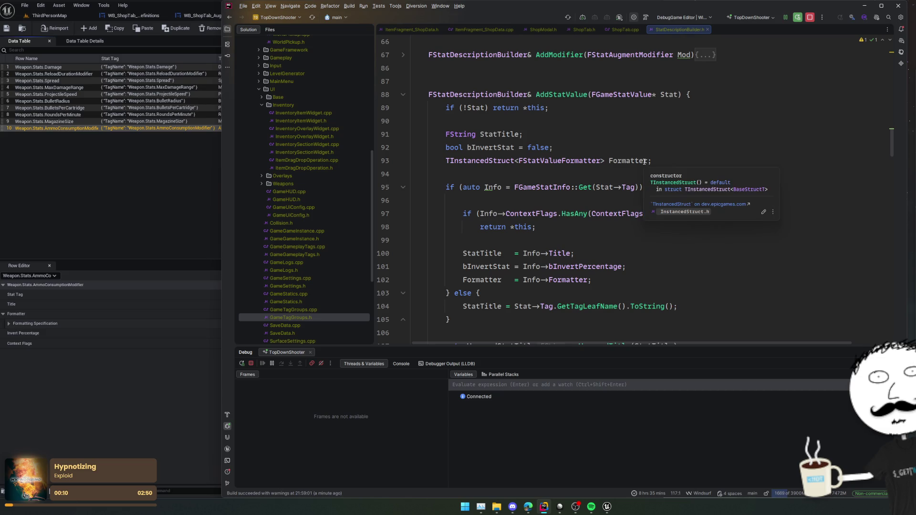
scroll(644, 162, down, 2)
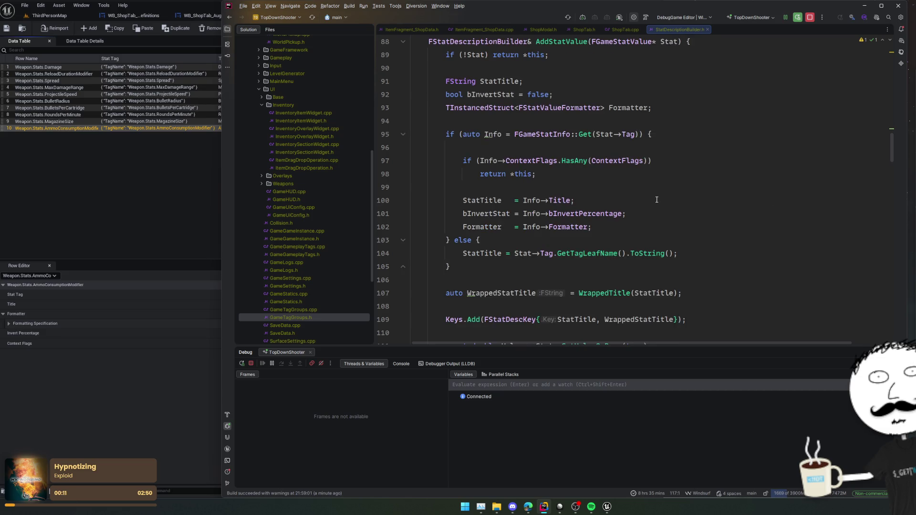
click(541, 160)
click(559, 148)
click(598, 186)
mouse_move(635, 157)
click(49, 15)
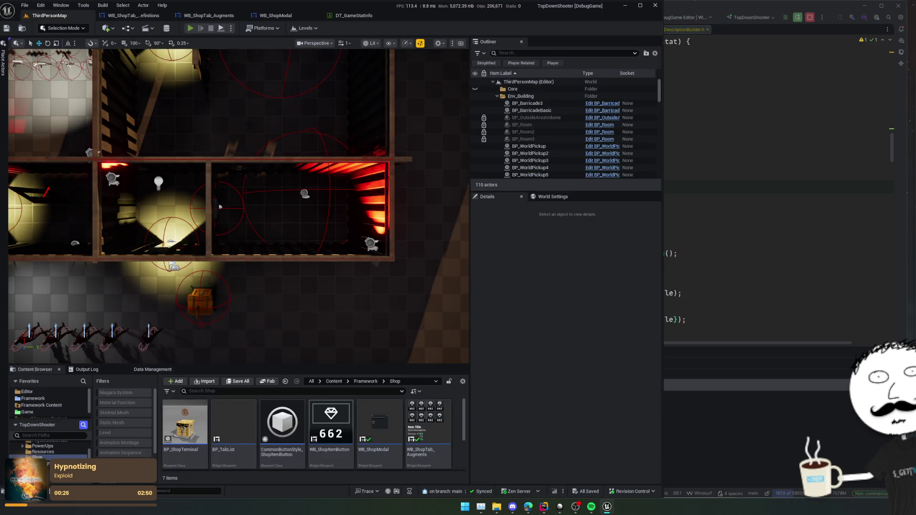
Play in editor and open the shop's Armoury to see Rifle stats like Bullet Radius 50 cm.
key(alt+p)
key(e)
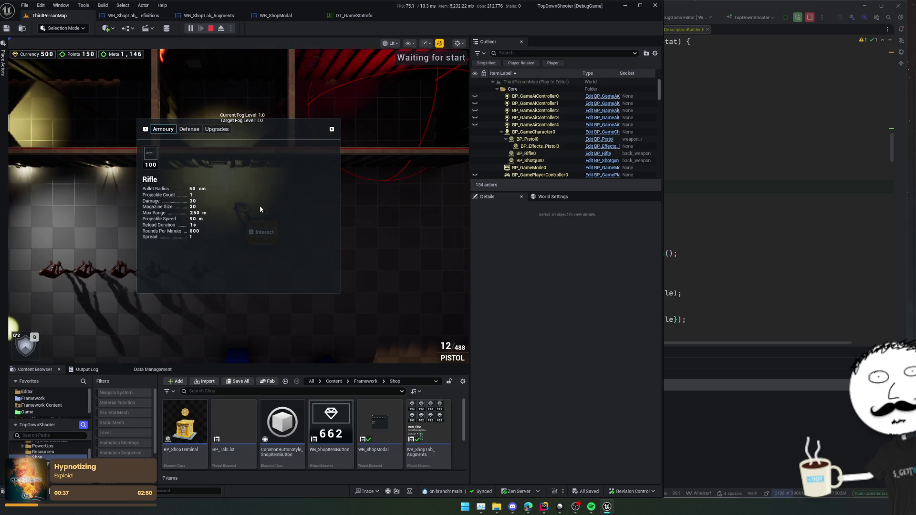
click(217, 129)
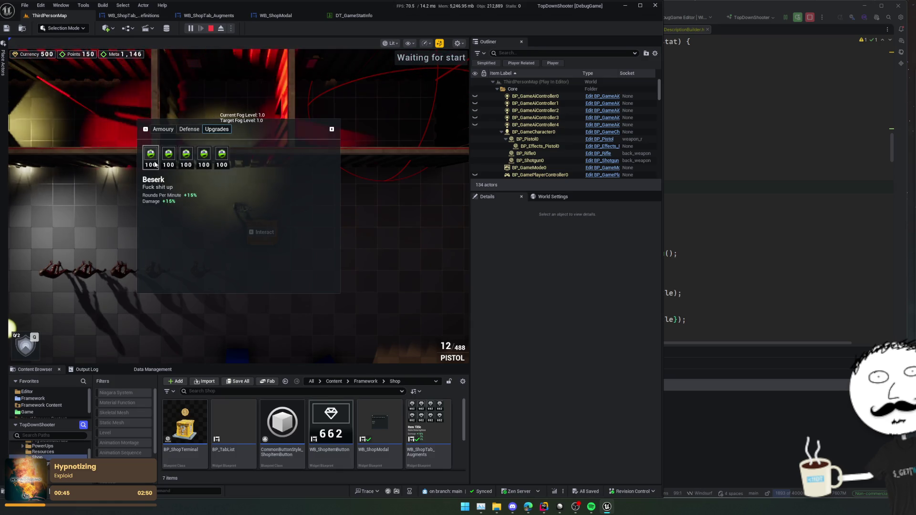
click(163, 129)
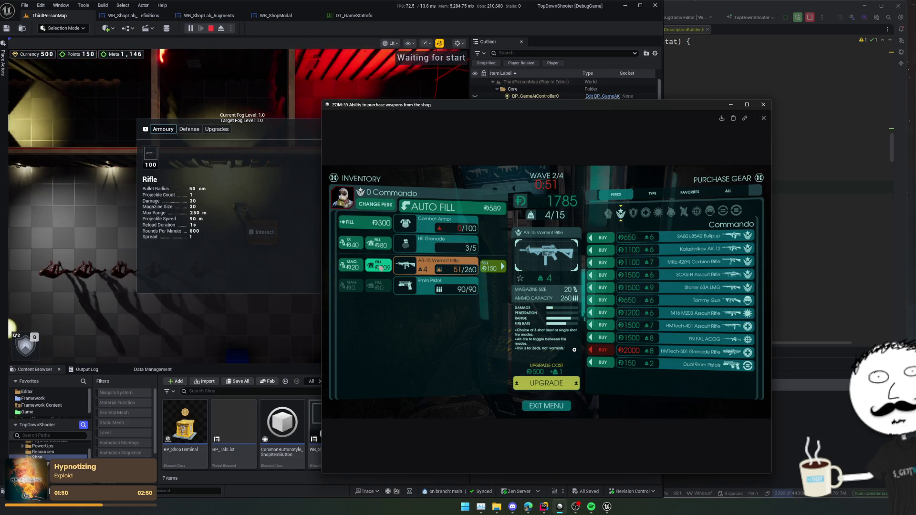
click(669, 234)
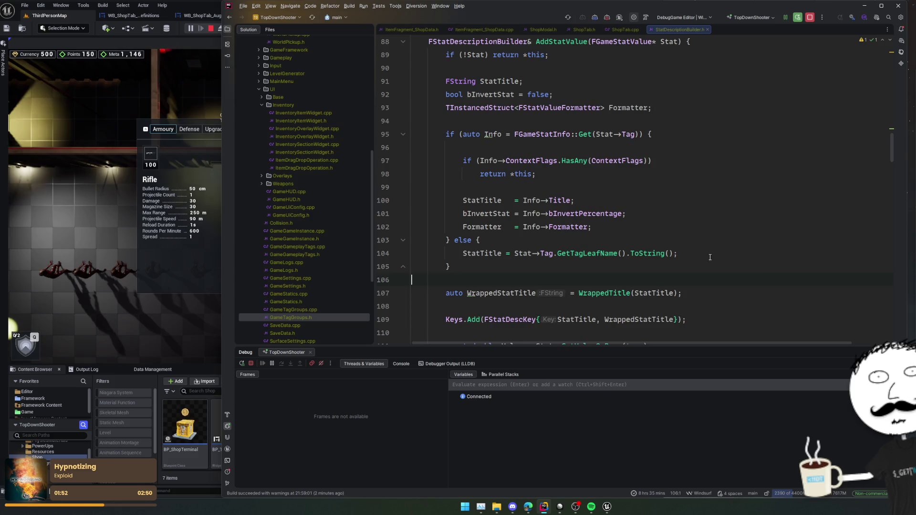
Navigate to ShopTab.cpp's weapon data lookup and hide the Debug panel.
scroll(626, 195, up, 5)
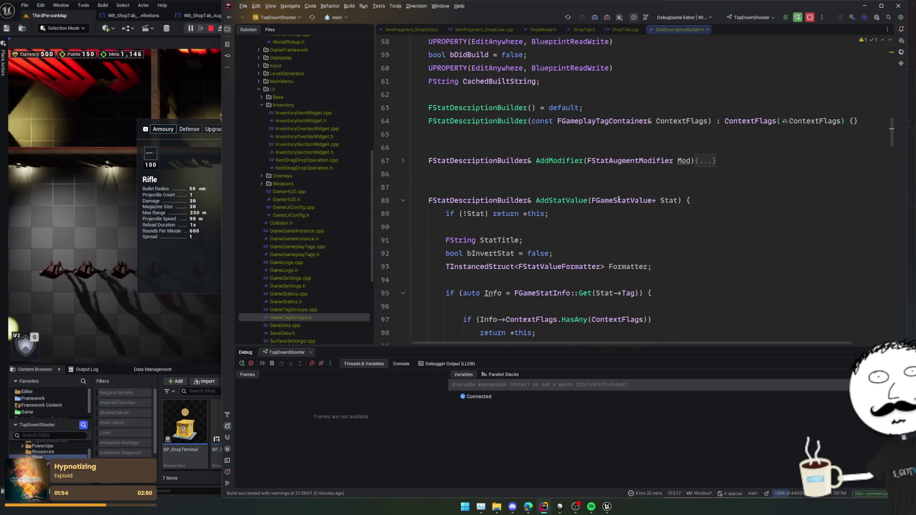
key(ctrl+alt+Left)
key(ctrl+alt+Left)
key(ctrl+alt+Right)
scroll(584, 212, down, 3)
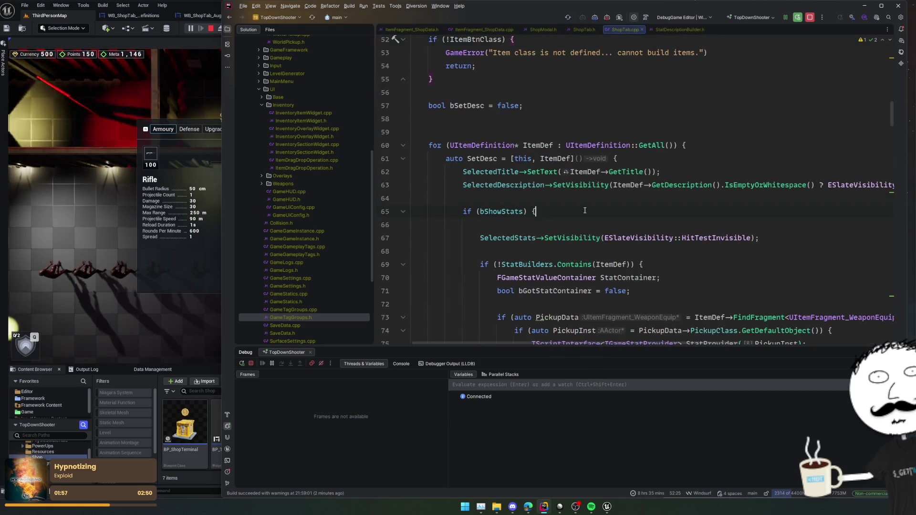
click(584, 211)
scroll(586, 210, down, 1)
scroll(594, 204, down, 2)
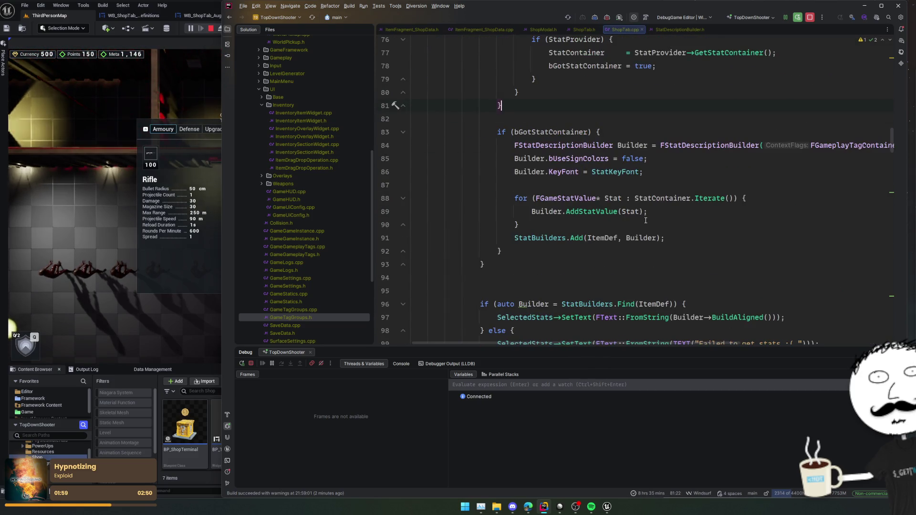
key(shift+Escape)
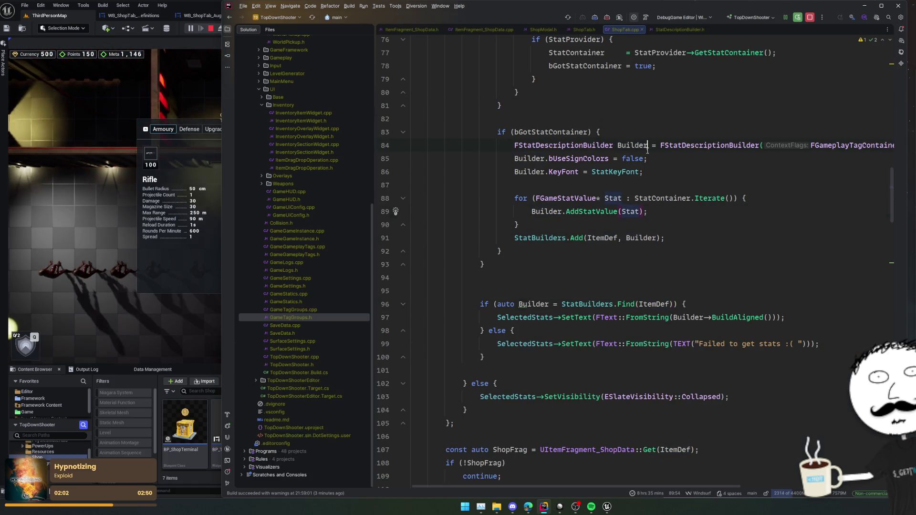
scroll(682, 140, up, 2)
scroll(673, 188, up, 4)
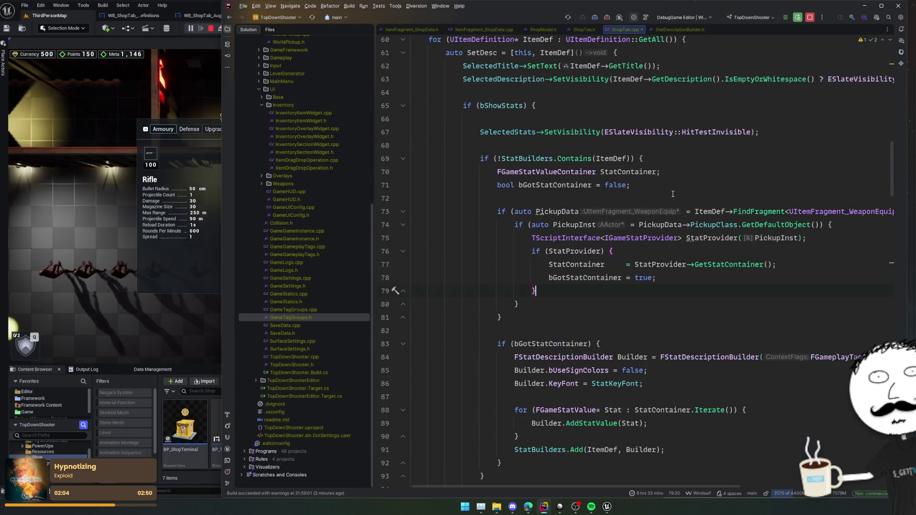
Trace the stat-building block to the FStatDescriptionBuilder constructor taking ContextFlags.
click(657, 277)
key(Down)
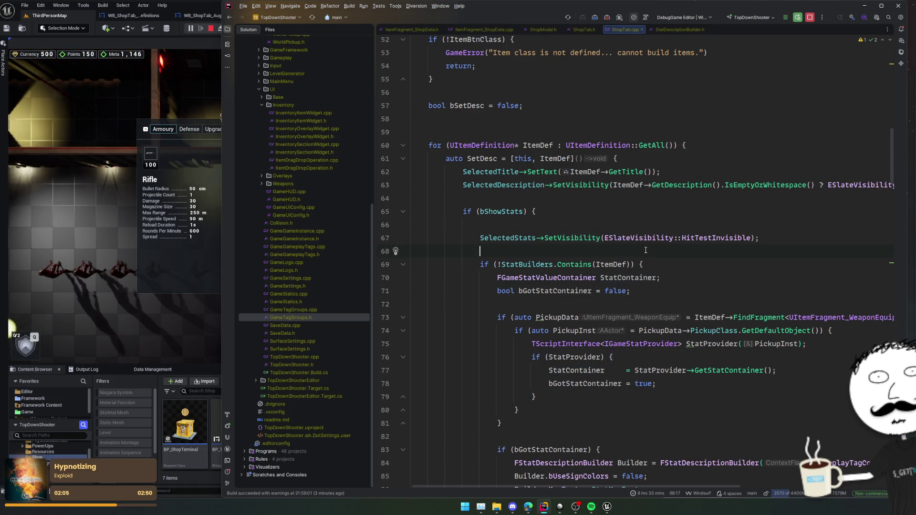
scroll(489, 214, down, 1)
click(404, 214)
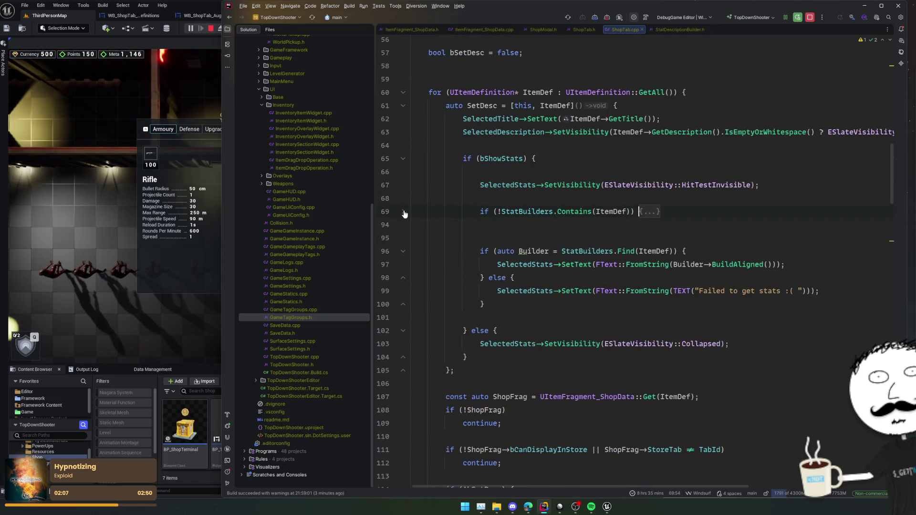
click(664, 238)
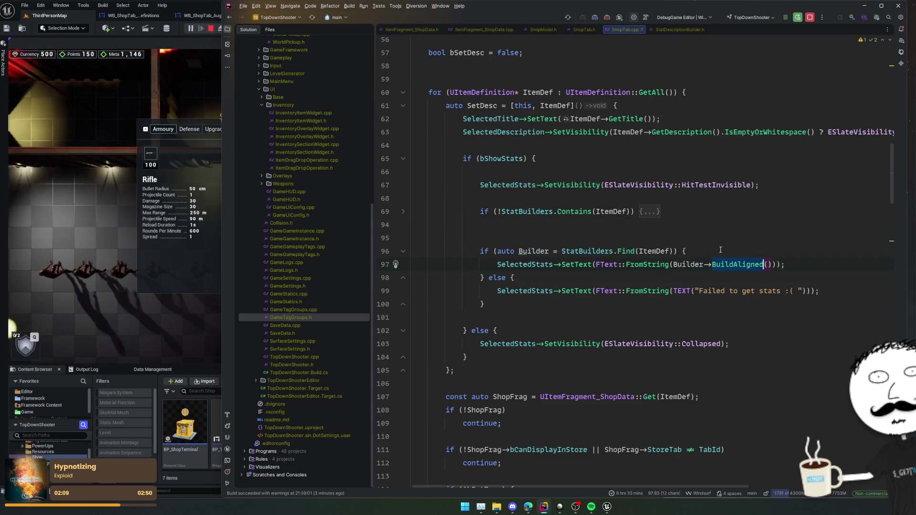
scroll(642, 237, up, 1)
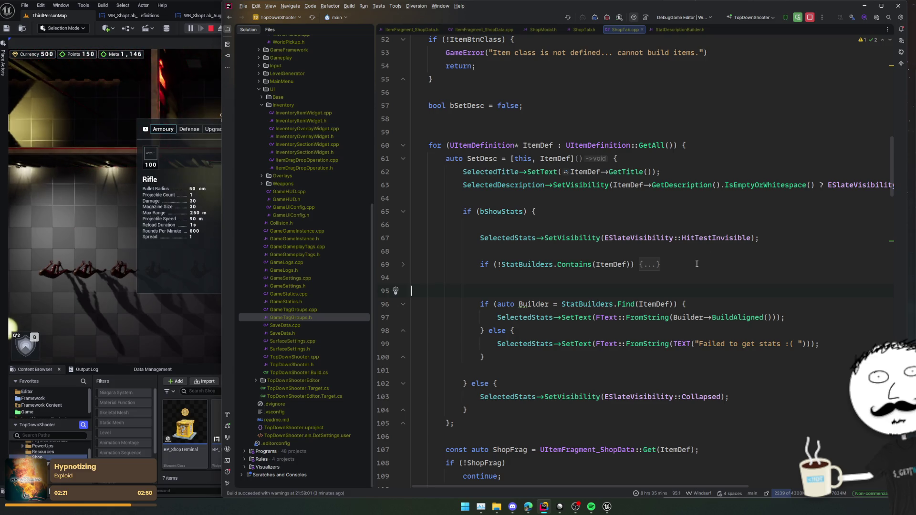
click(649, 264)
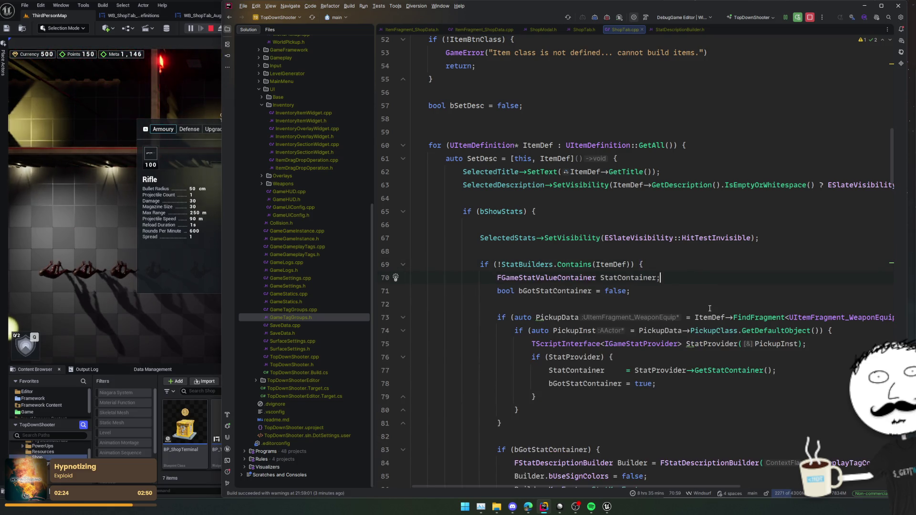
scroll(696, 368, down, 2)
click(691, 370)
scroll(691, 371, down, 2)
click(699, 358)
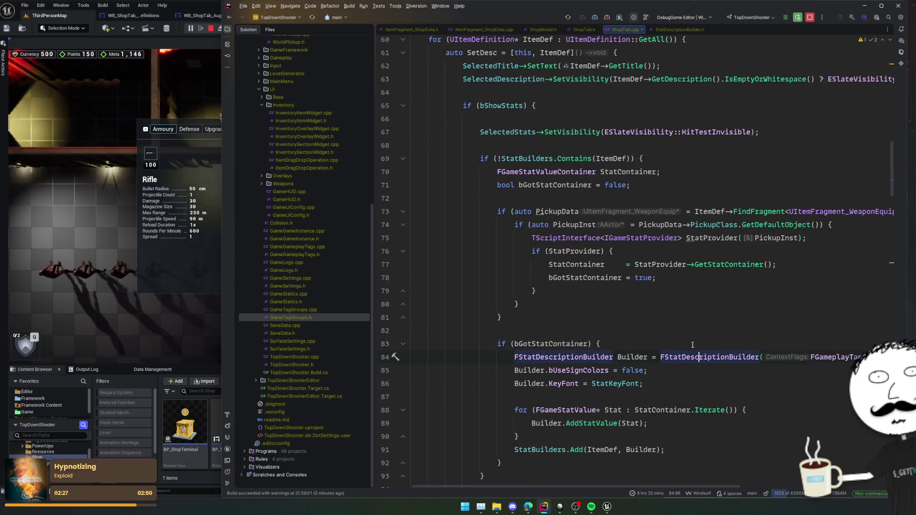
mouse_move(700, 357)
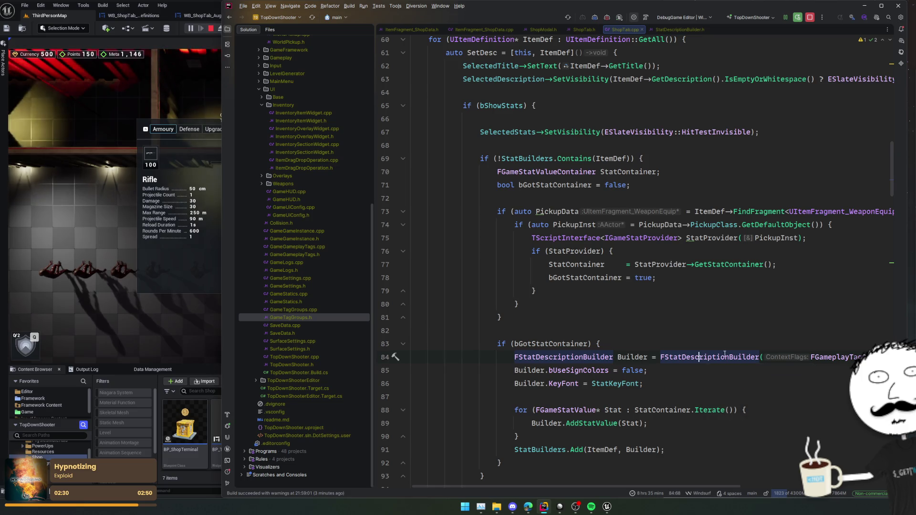
ctrl+click(724, 356)
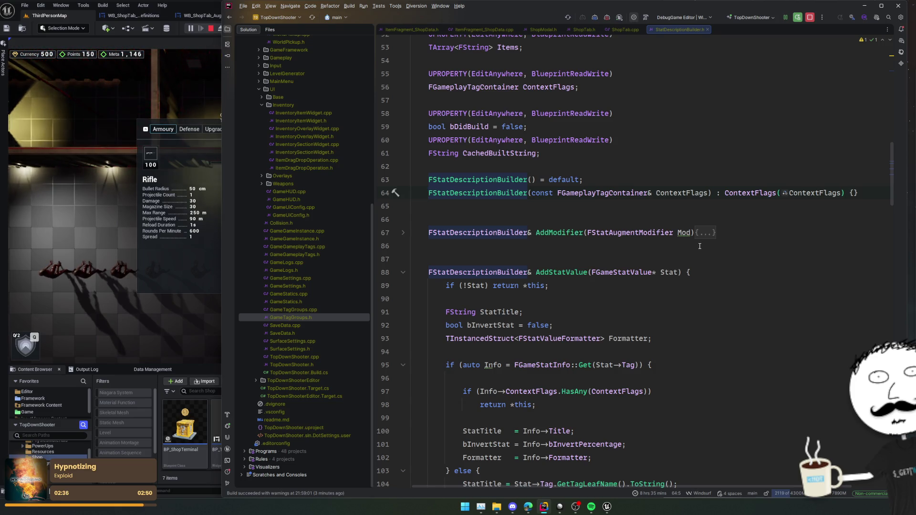
Add a UPROPERTY TArray<FString> AdditionalPrefixLines member after the Values array.
scroll(731, 234, up, 5)
key(Up)
key(Up)
scroll(733, 213, up, 5)
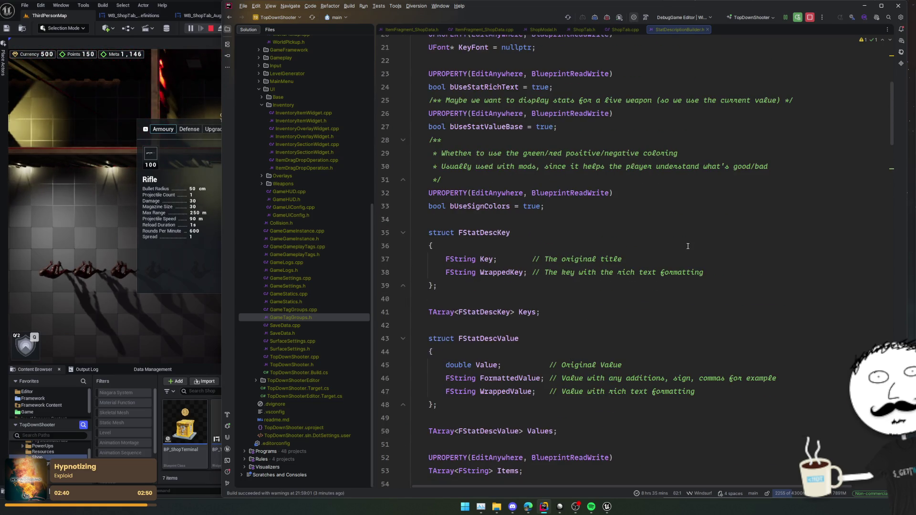
scroll(616, 243, up, 6)
scroll(606, 224, down, 11)
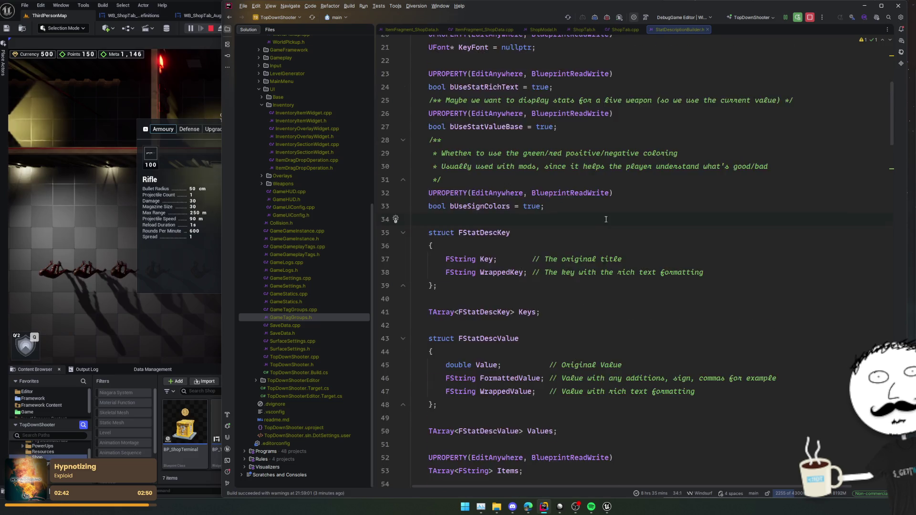
click(606, 220)
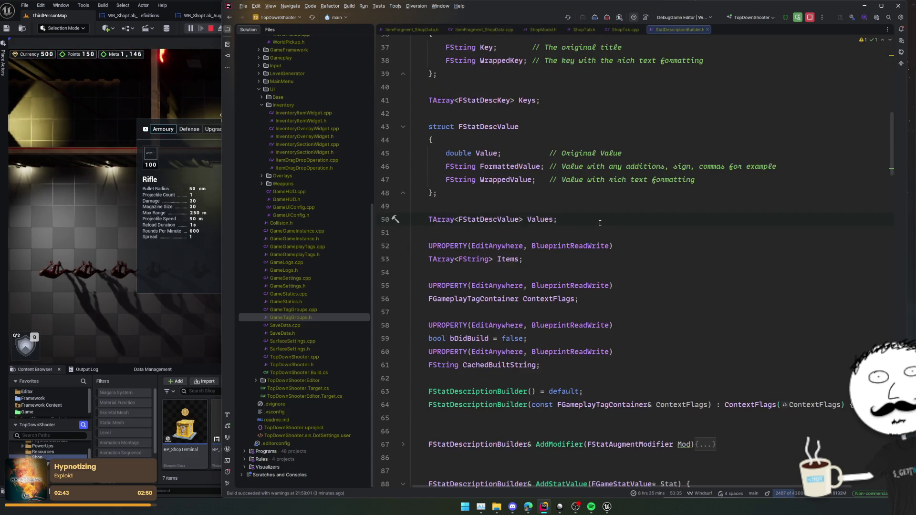
scroll(615, 213, down, 3)
scroll(616, 217, up, 3)
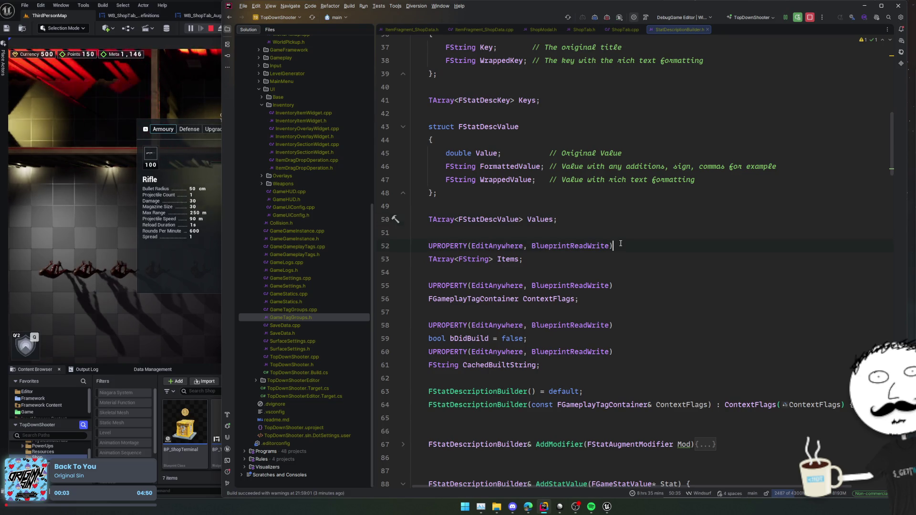
key(ctrl+d)
key(ctrl+alt+Return)
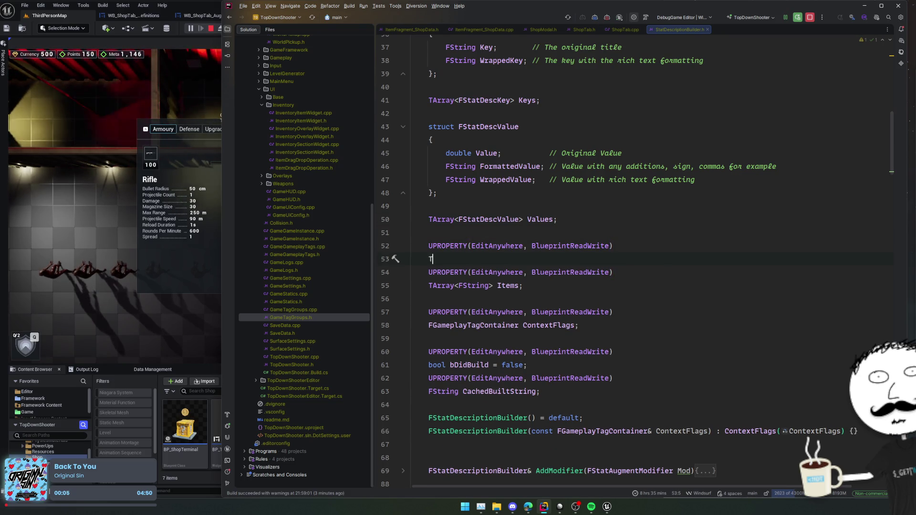
text(TArray<FString>)
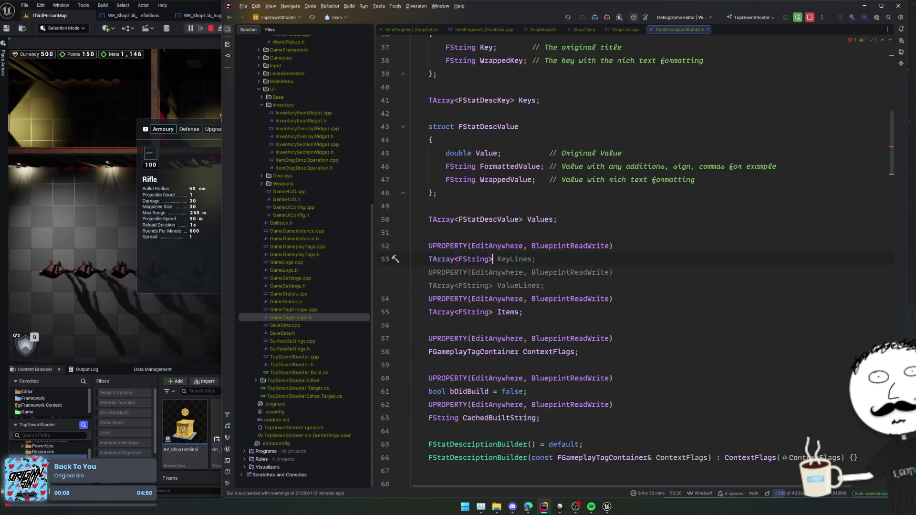
text( Additional)
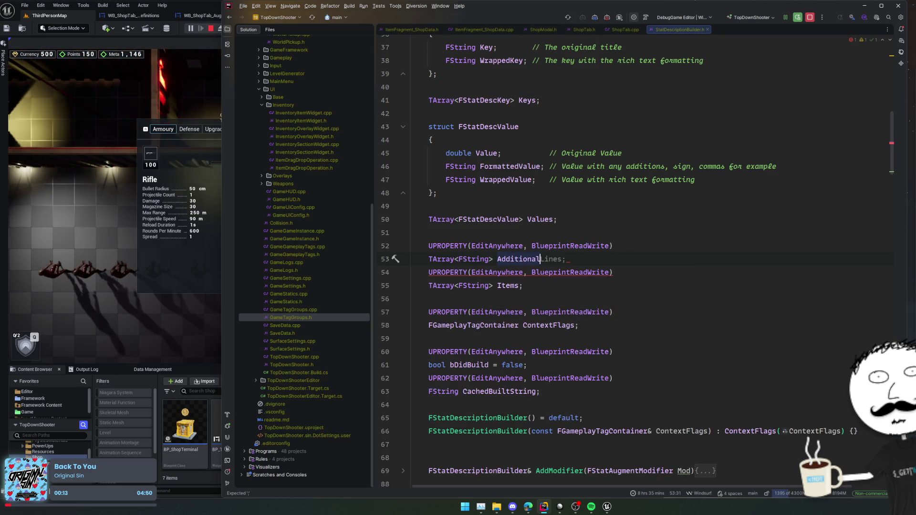
text(PrefixLines;)
key(Return)
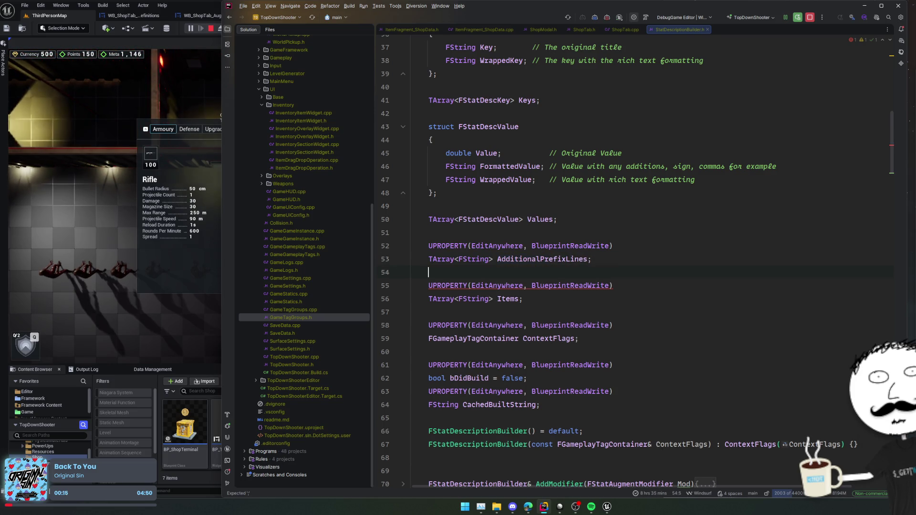
double_click(563, 259)
scroll(600, 269, down, 7)
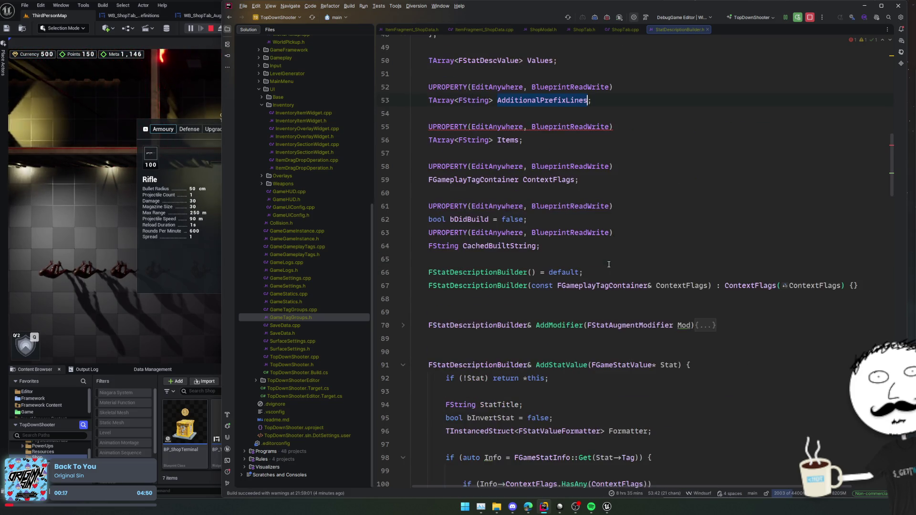
Write FStatDescriptionBuilder& AddPrefixLine(const FString& InLine) that adds InLine and returns *this.
click(562, 251)
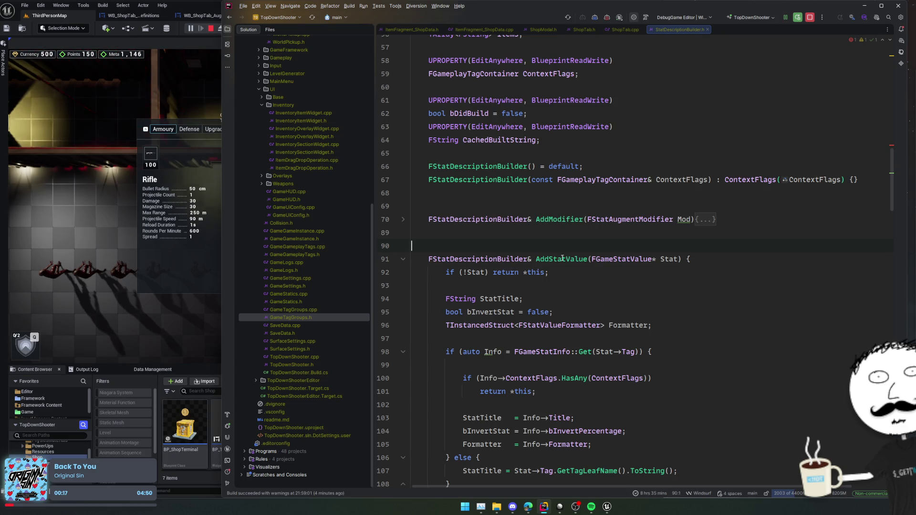
click(403, 259)
key(Return)
key(Return)
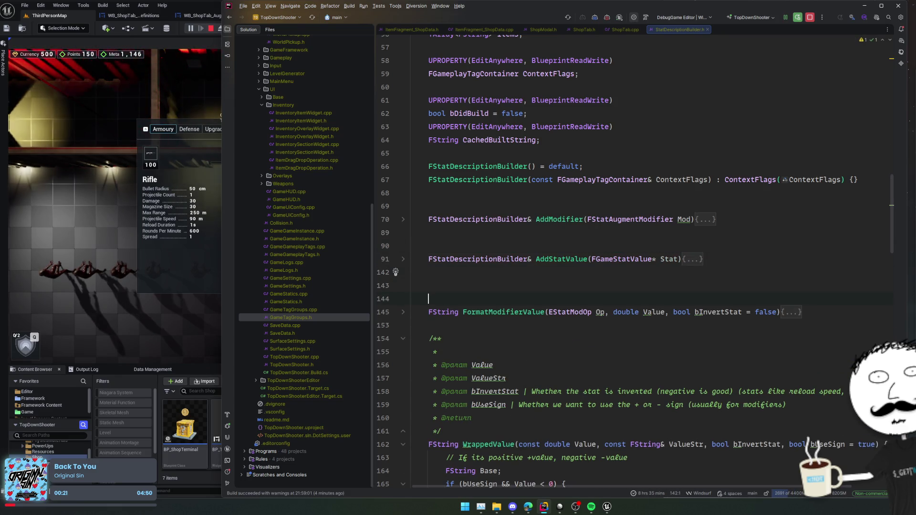
key(ctrl+shift+Right)
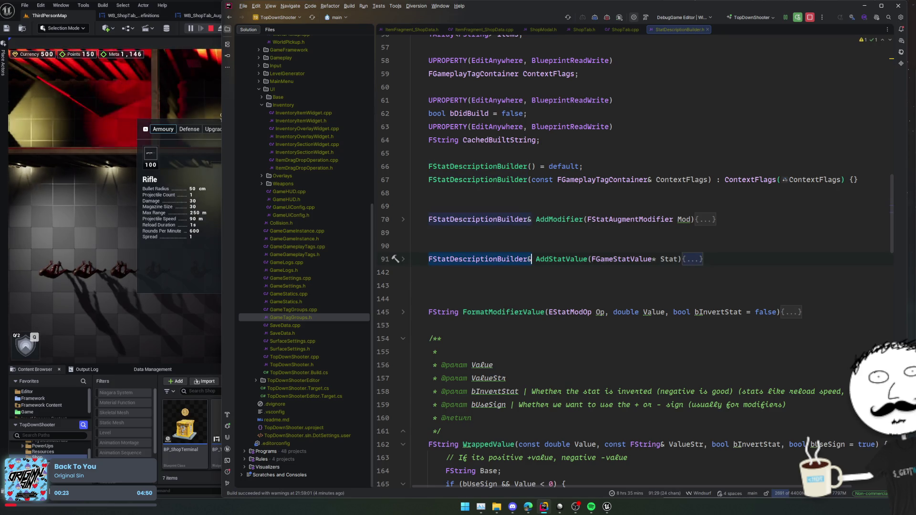
text(FStatDescriptionBuilder&)
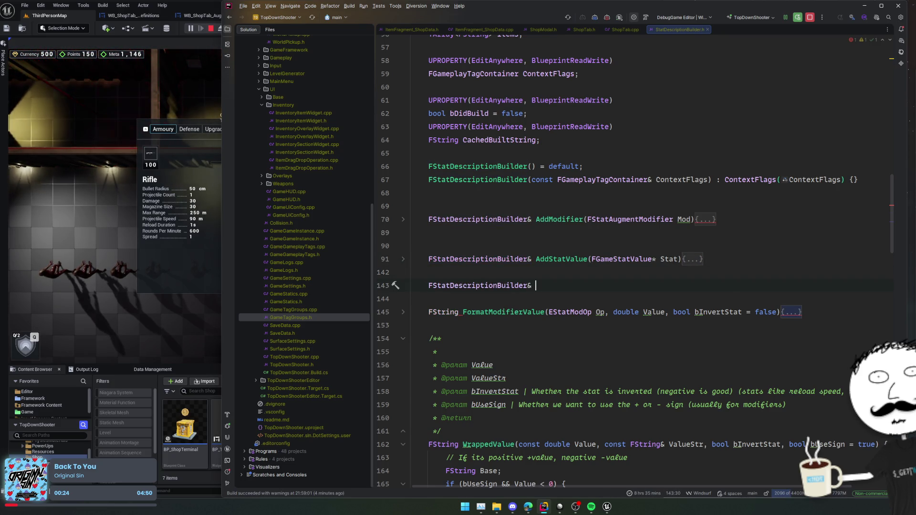
text(AddPrefixLine()
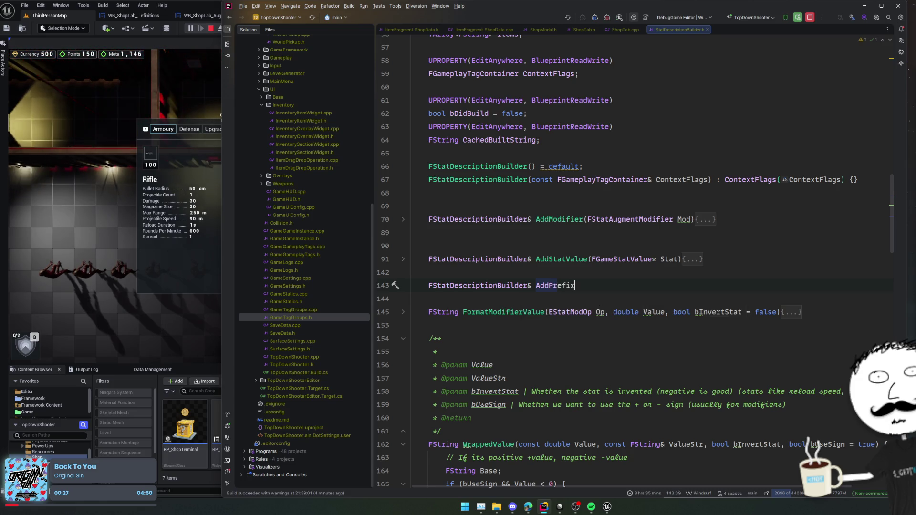
text(FString)
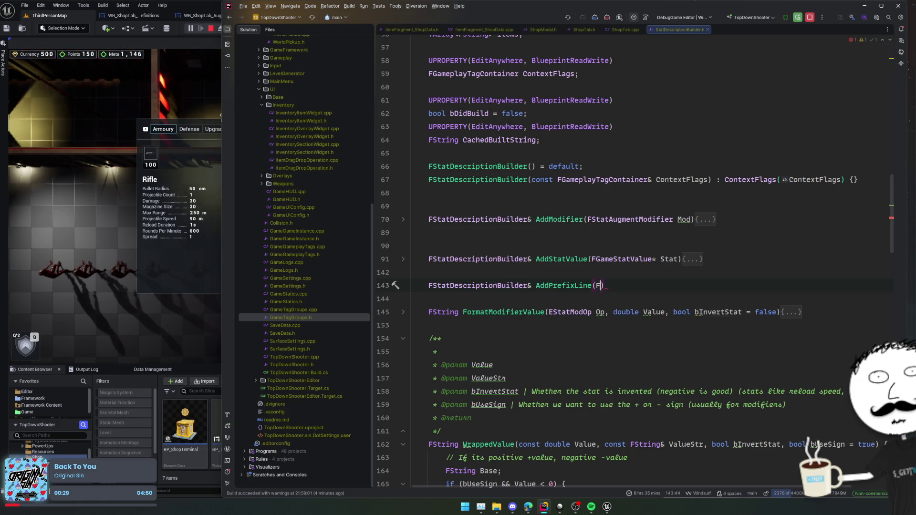
click(596, 285)
text(const FString)
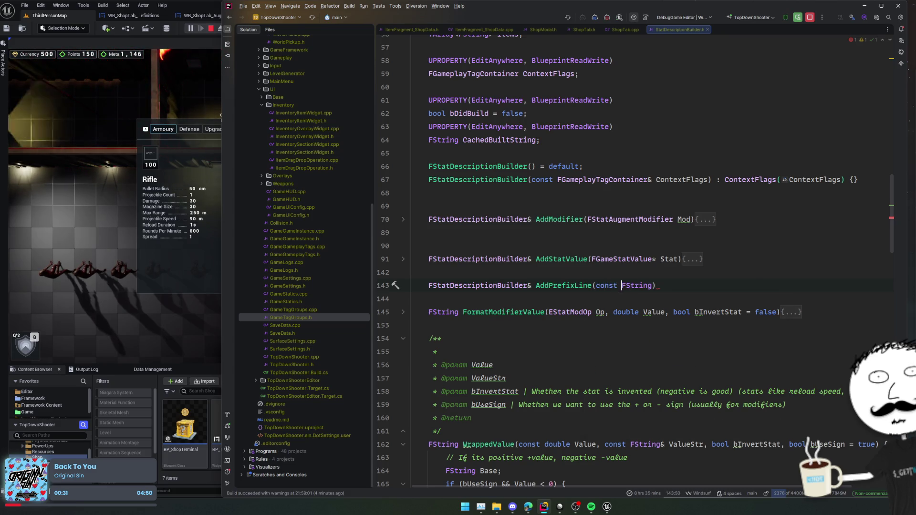
key(ctrl+Right)
text(& )
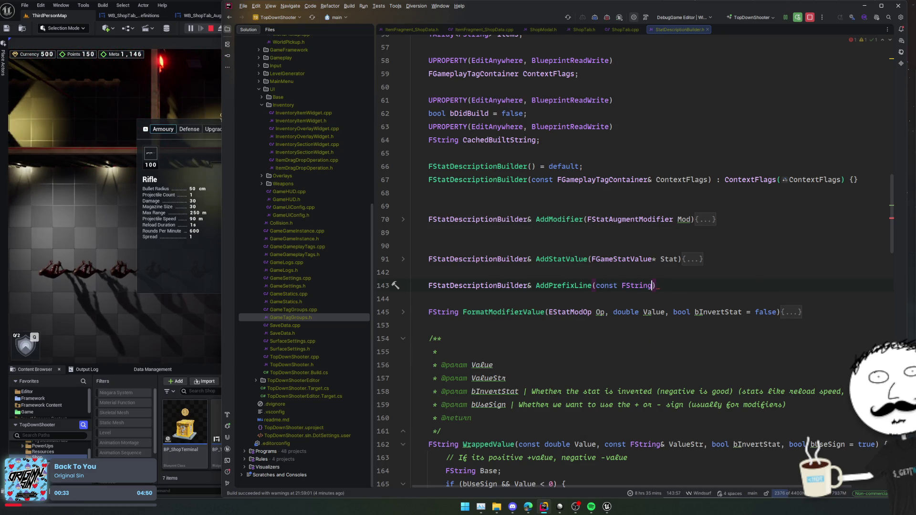
text(InLine) {)
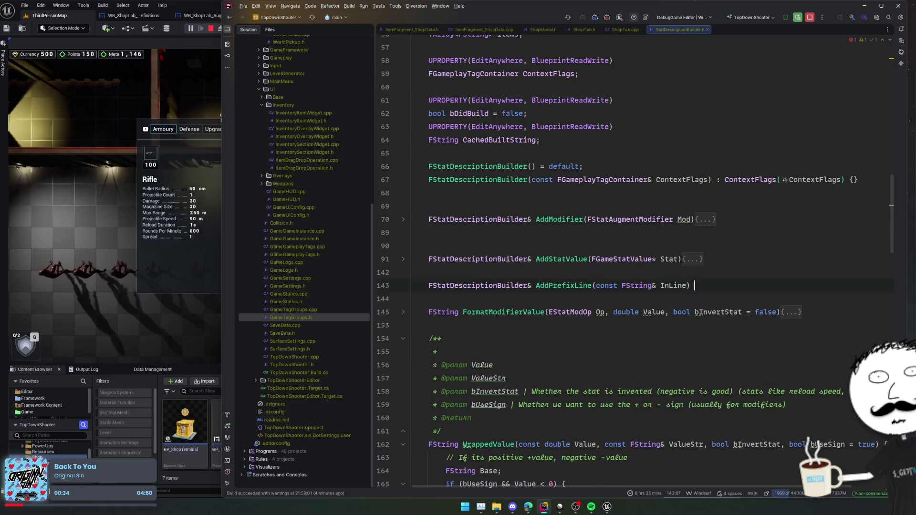
key(Return)
key(Tab)
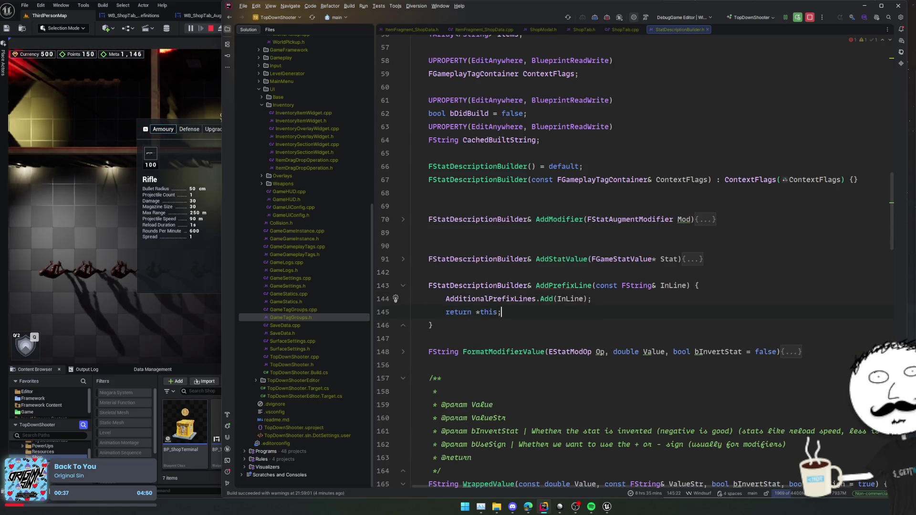
double_click(552, 286)
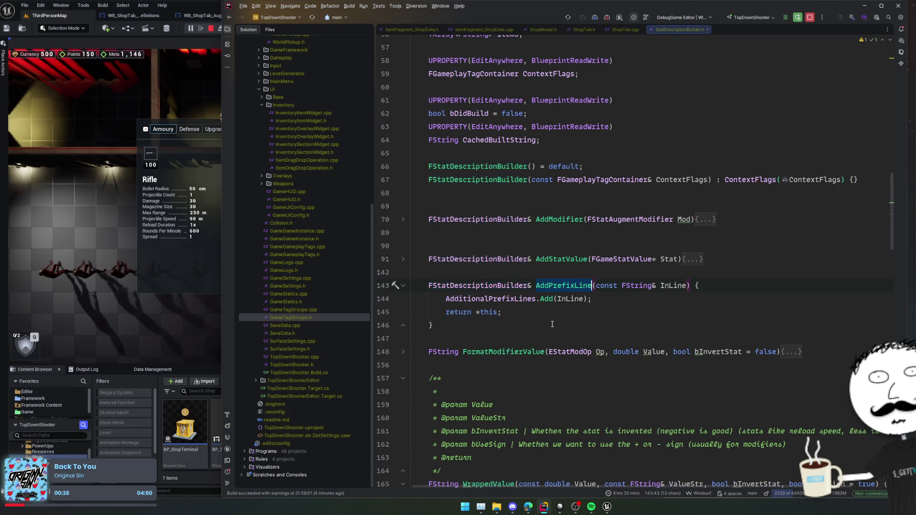
scroll(548, 310, down, 15)
scroll(545, 329, down, 8)
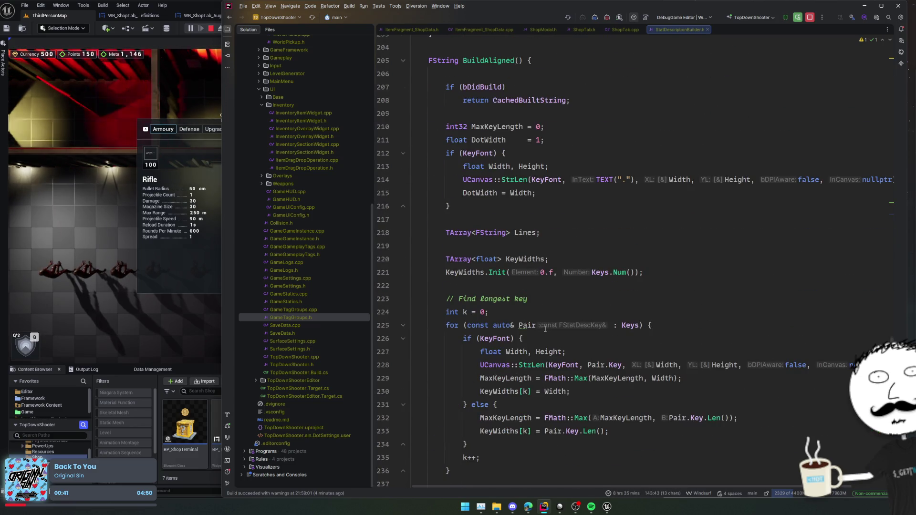
Fold BuildAligned's longest-key loop and second Keys loop to expose the FString::Join line.
scroll(547, 326, up, 4)
scroll(581, 297, down, 3)
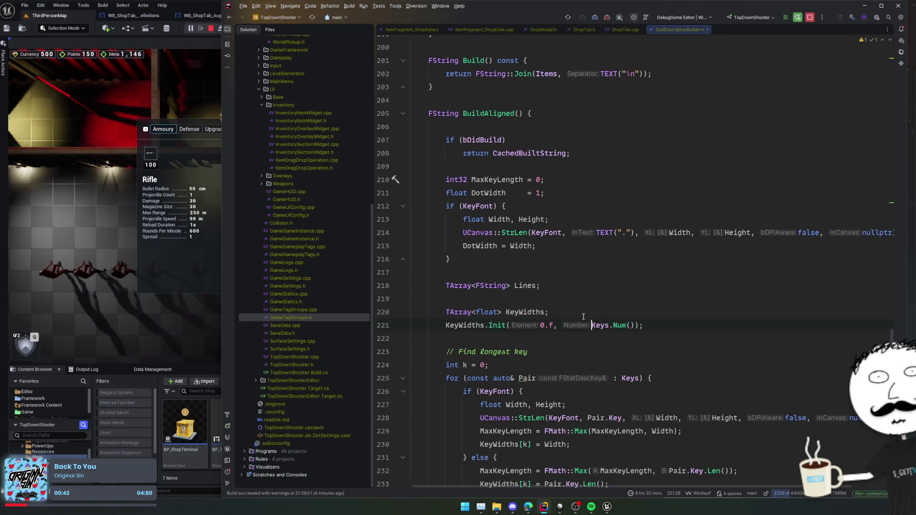
click(592, 325)
scroll(479, 329, down, 2)
click(403, 326)
scroll(401, 301, down, 2)
click(403, 299)
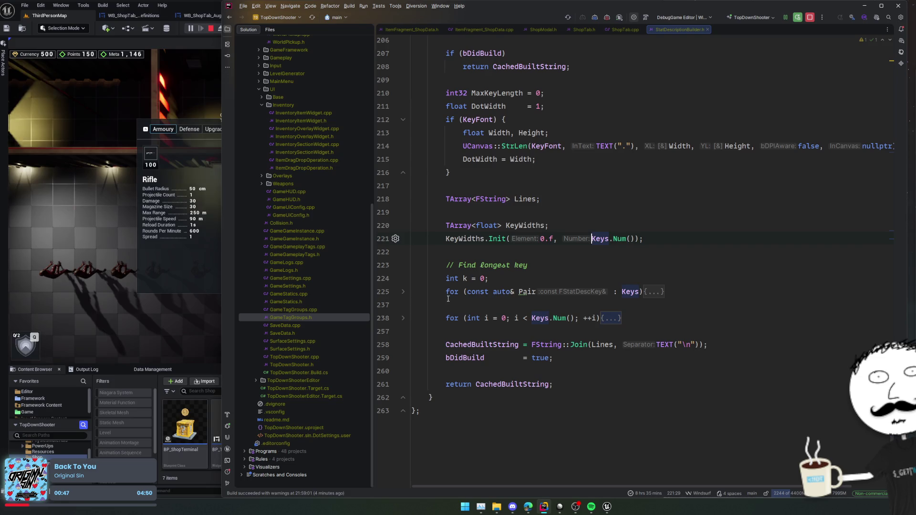
click(497, 344)
click(553, 344)
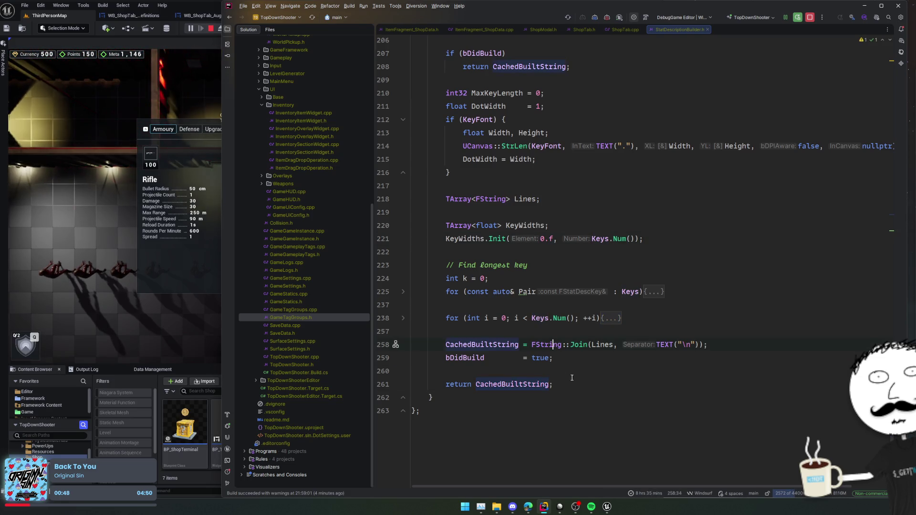
click(560, 332)
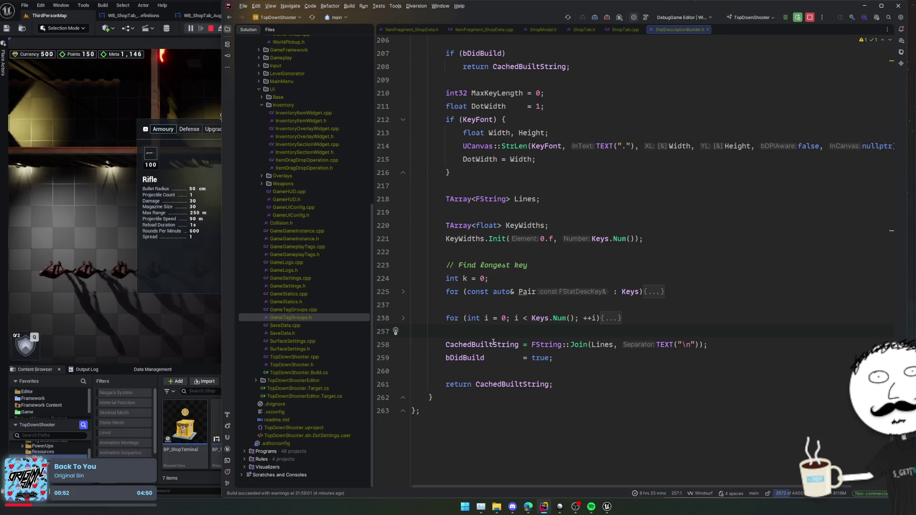
Remove a stray unfinished CachedBuiltString statement after the bDidBuild line.
click(555, 358)
key(Return)
text(CachedBuiltString)
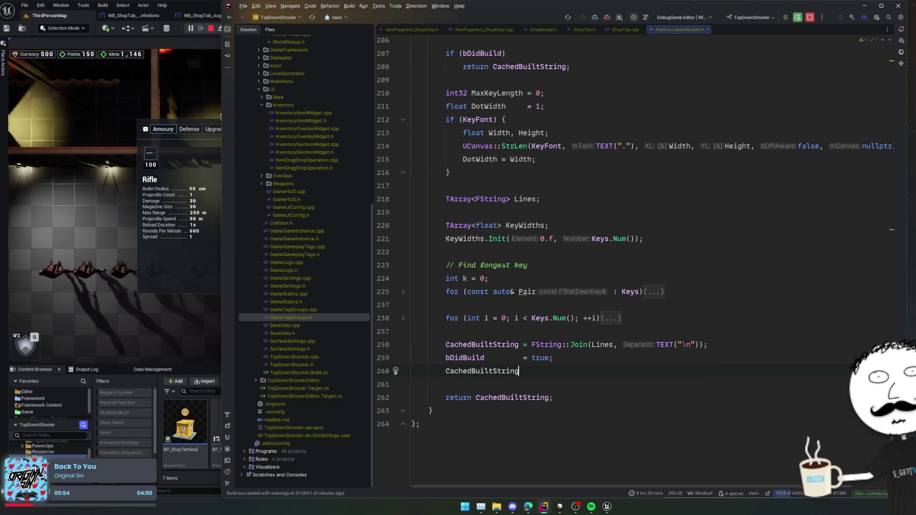
text(+)
key(Home)
key(Return)
click(527, 384)
key(BackSpace)
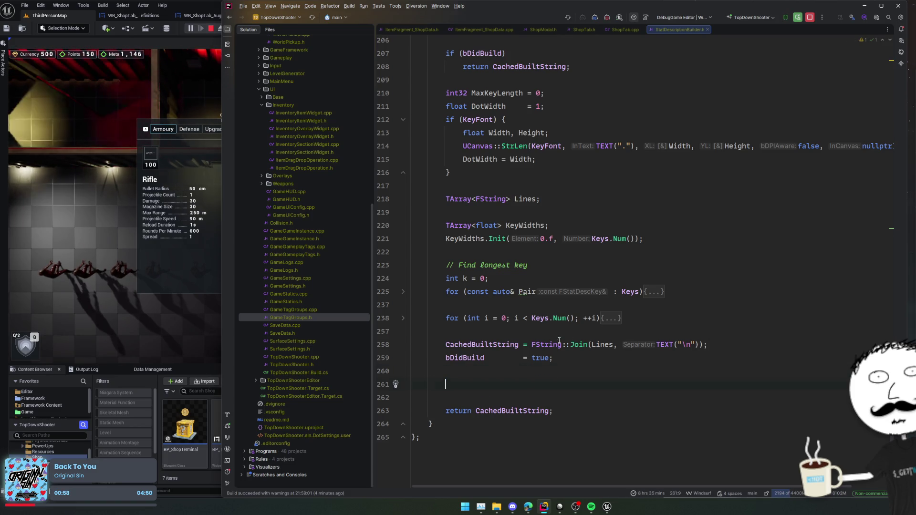
key(Up)
key(Up)
key(Up)
double_click(600, 344)
Insert an empty if (AdditionalPrefixLines.Num() > 0) { } block above the Join.
key(Return)
key(Return)
key(Up)
key(Return)
text(if (Additional)
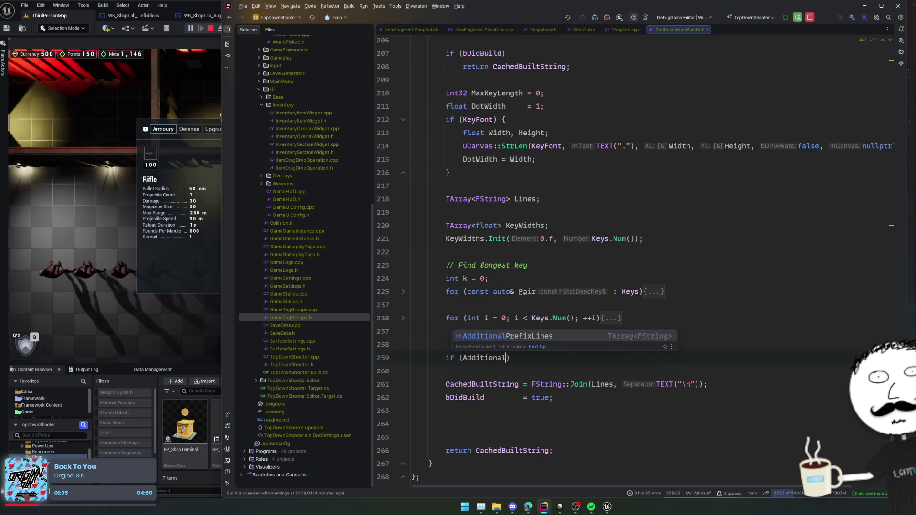
key(Return)
text(.Num)
key(Return)
text(> 0) {)
key(Return)
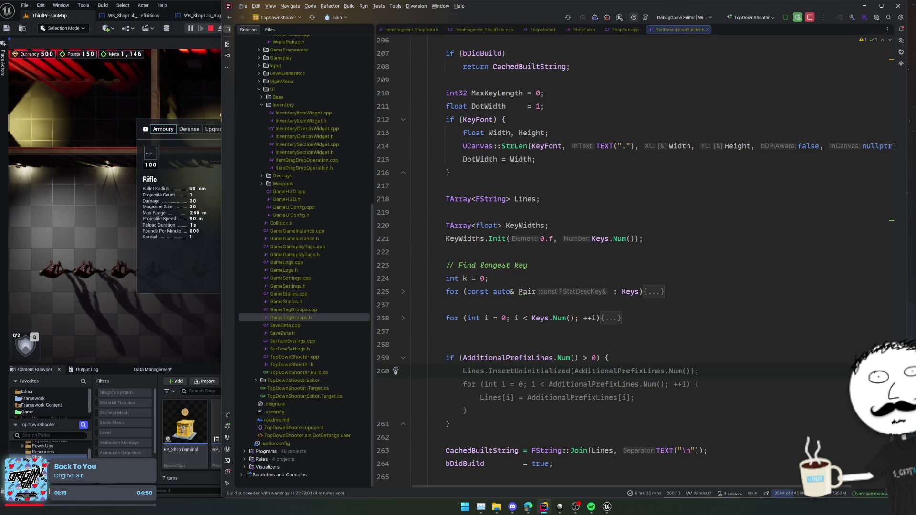
text(Lines.)
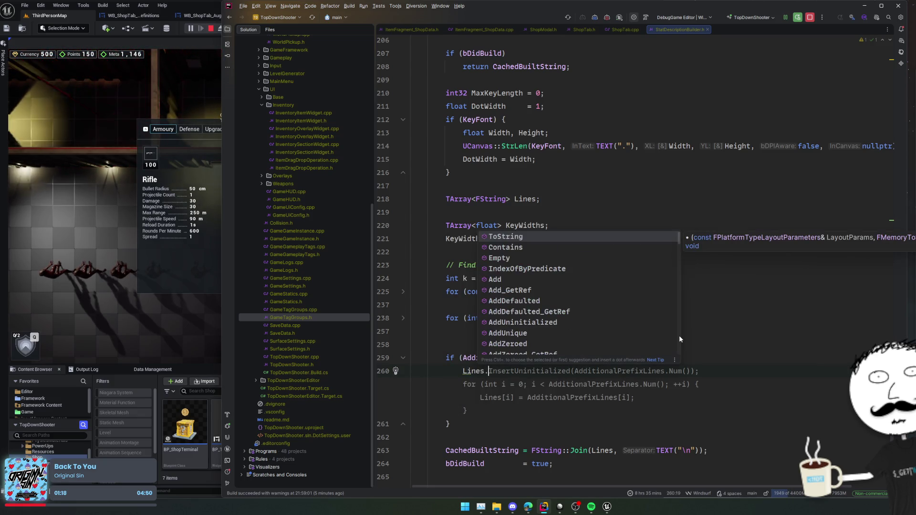
text(Insert)
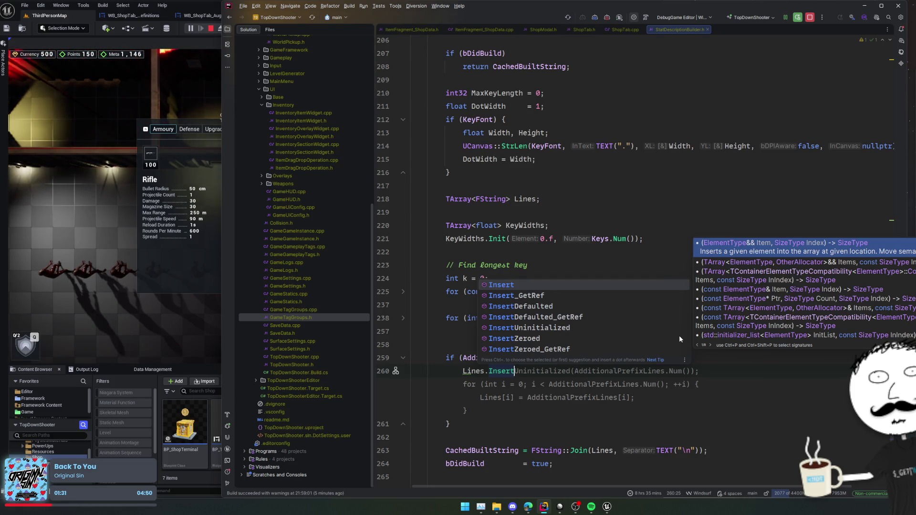
key(ctrl+z)
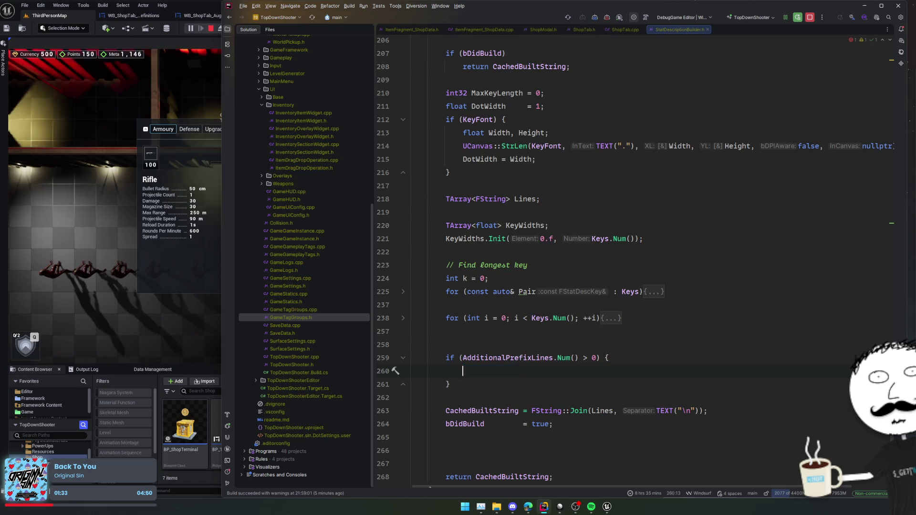
Move the empty AdditionalPrefixLines if-block below the bDidBuild = true assignment.
click(472, 383)
click(476, 411)
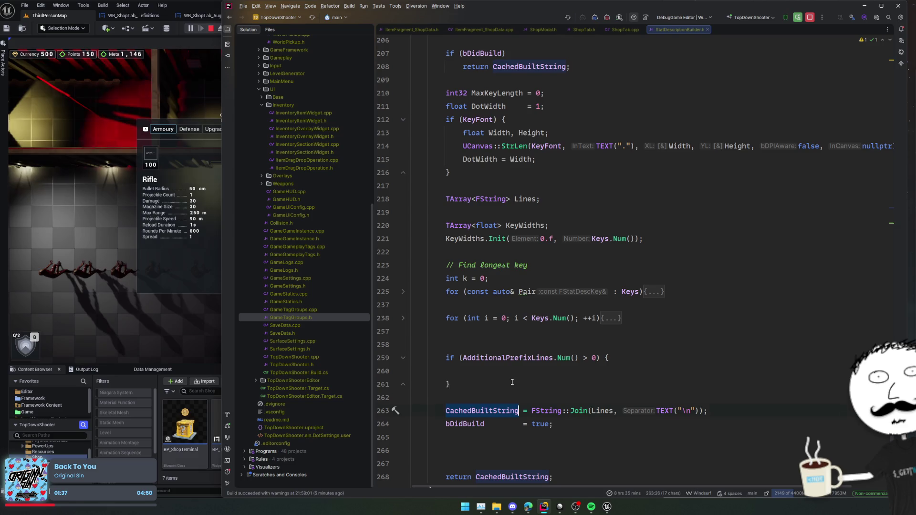
drag(462, 385, 447, 348)
key(ctrl+x)
click(551, 385)
key(ctrl+v)
Inside the block, add FString::Join(AdditionalPrefixLines, TEXT("\n")) by reusing the existing Join call.
drag(547, 374, 701, 372)
key(ctrl+c)
click(515, 413)
key(ctrl+v)
key(ctrl+c)
double_click(544, 424)
key(ctrl+v)
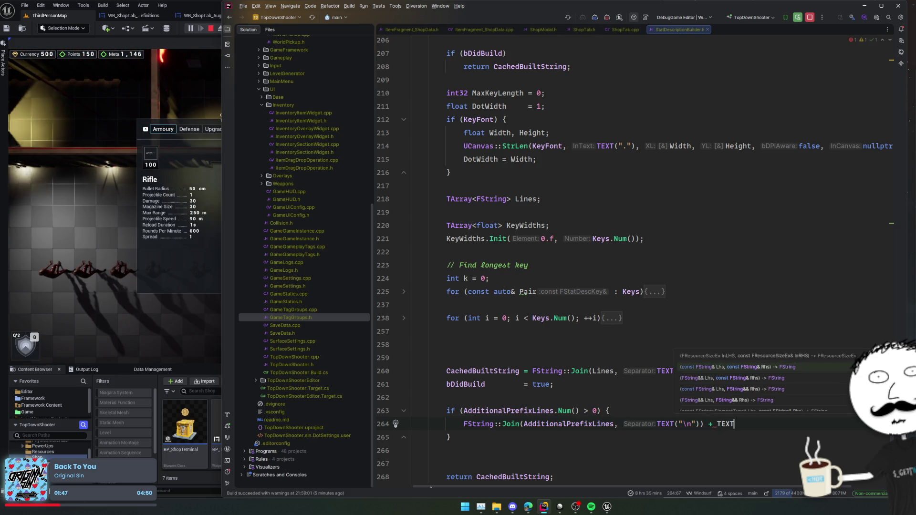
text(T("\)
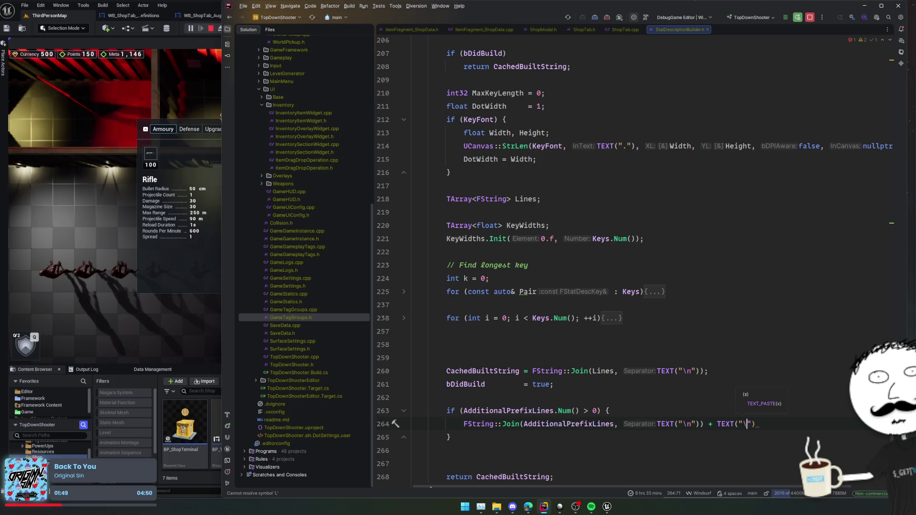
key(Home)
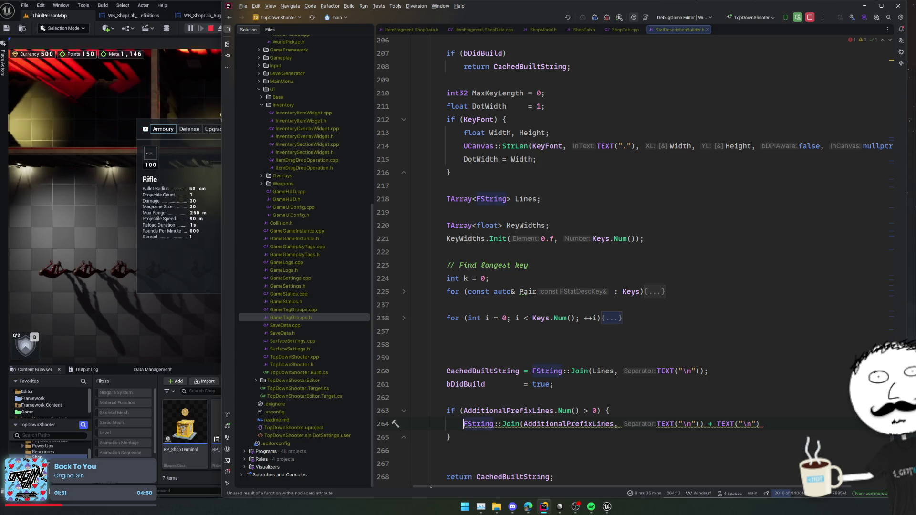
Set CachedBuiltString = the joined lines + TEXT("\n") + CachedBuiltString, and remove the extra blank line.
text(CachedBuiltString +)
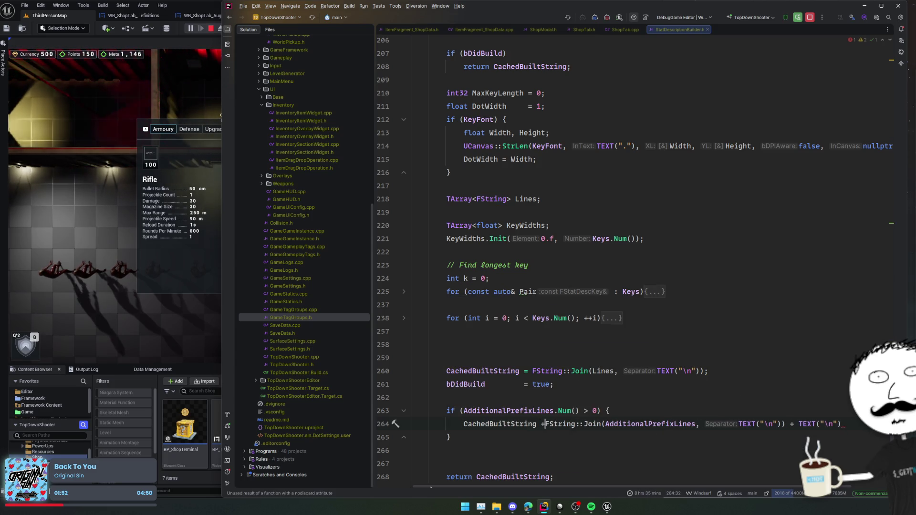
text(=)
key(BackSpace)
text(= )
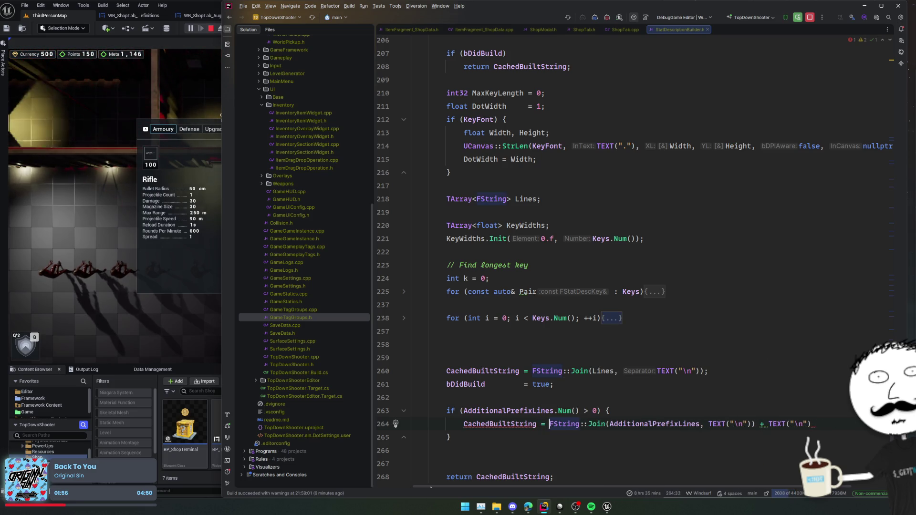
text(Ca)
key(BackSpace)
key(BackSpace)
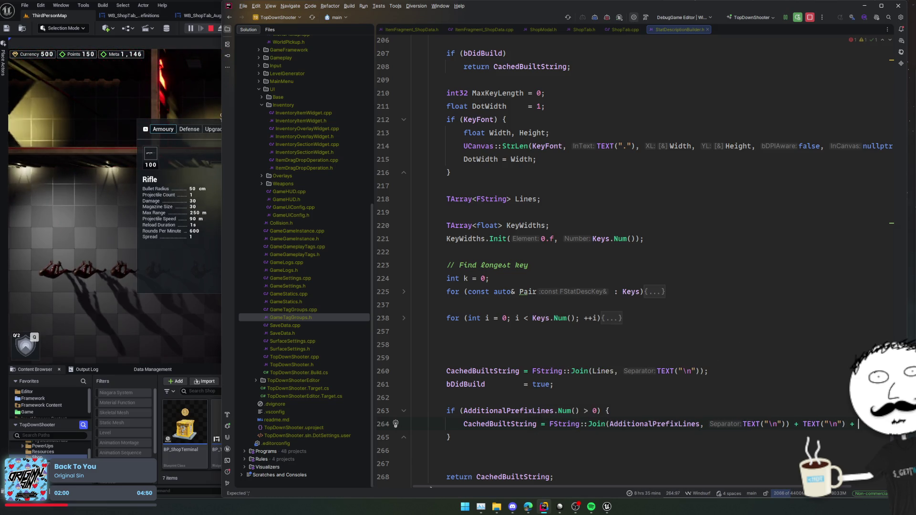
text(Ca)
key(Return)
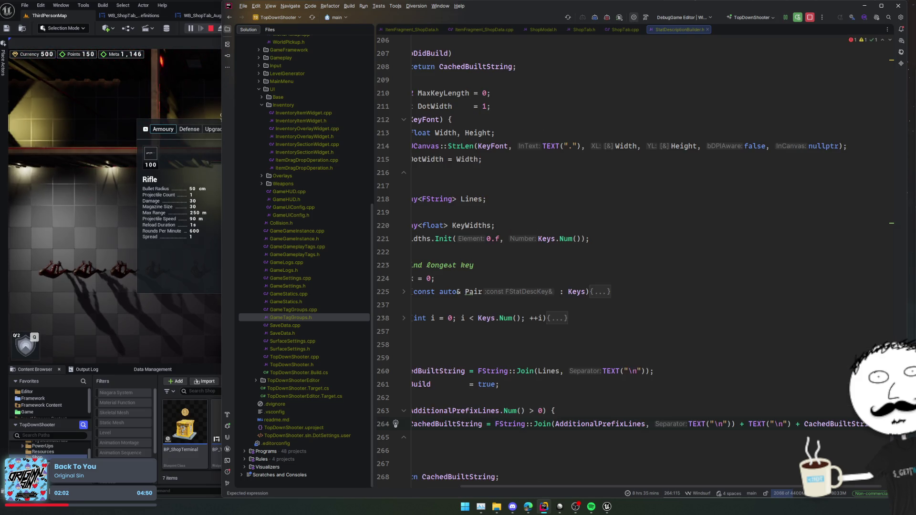
key(Home)
key(End)
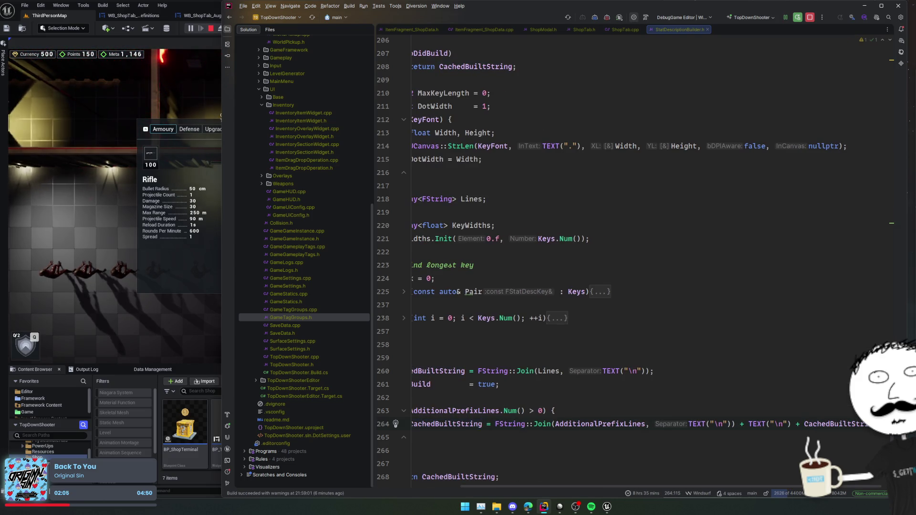
key(Home)
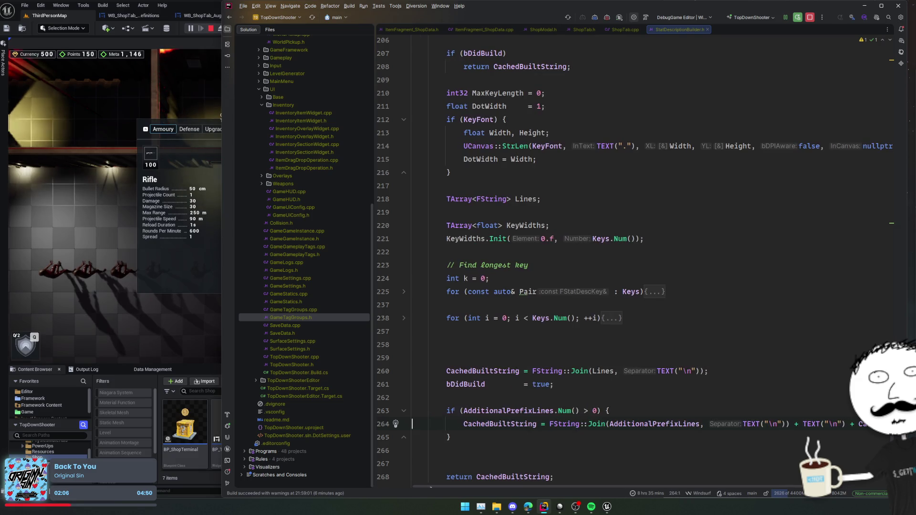
key(Down)
key(Down)
key(Down)
key(BackSpace)
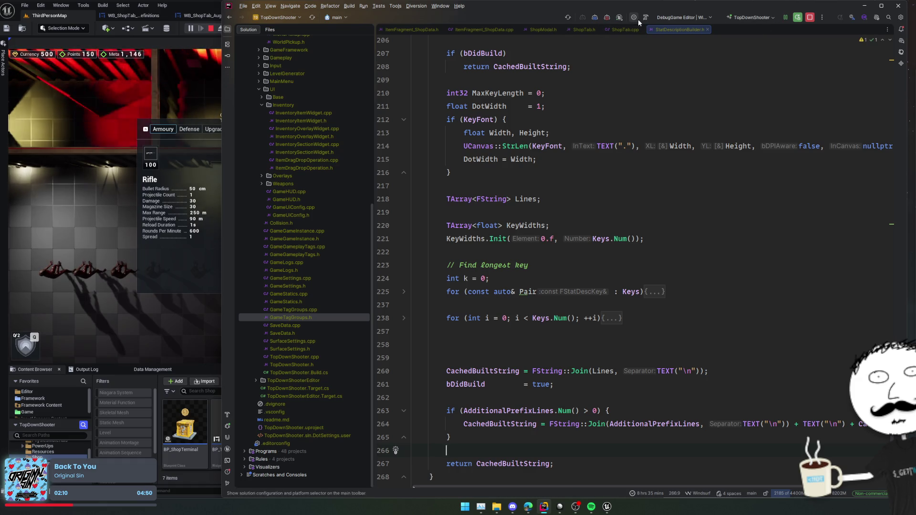
click(608, 19)
In ShopTab.cpp, delete the FStatDescriptionBuilder Builder declaration on line 84 inside the bGotStatContainer block.
click(620, 30)
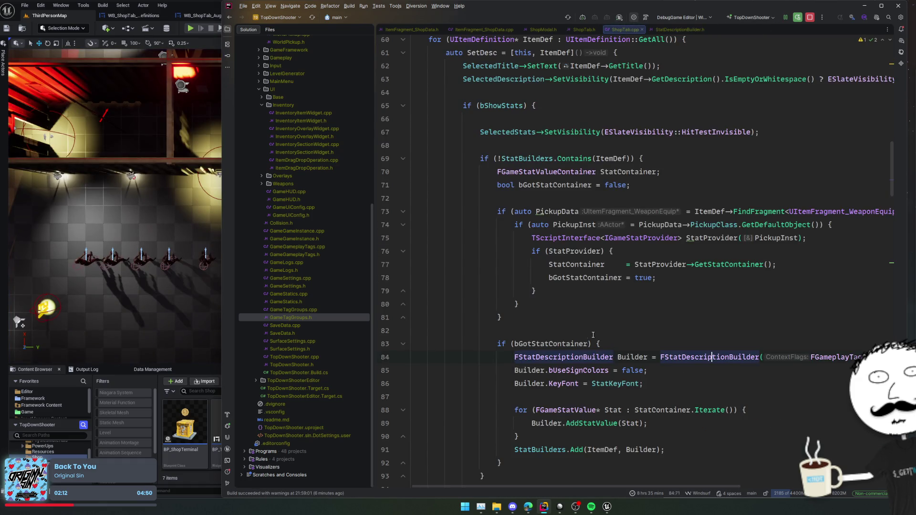
scroll(583, 343, down, 2)
click(620, 345)
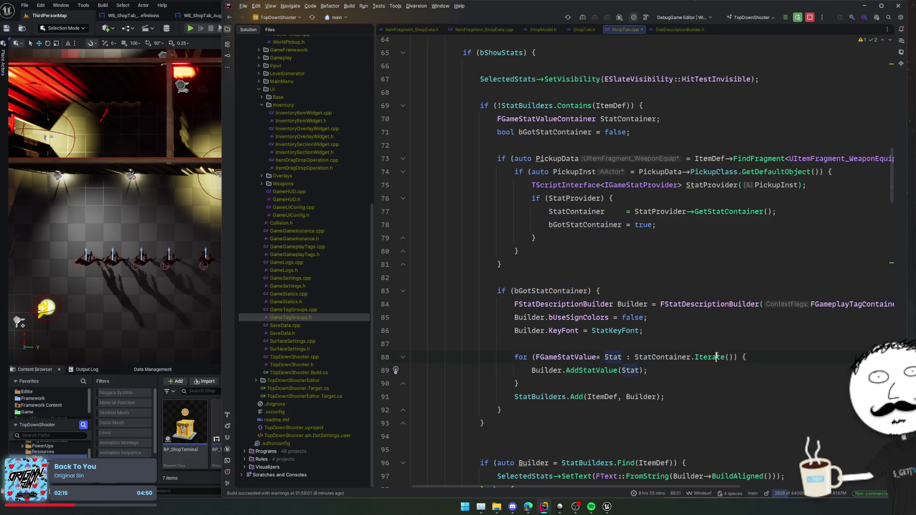
scroll(745, 215, up, 3)
click(756, 233)
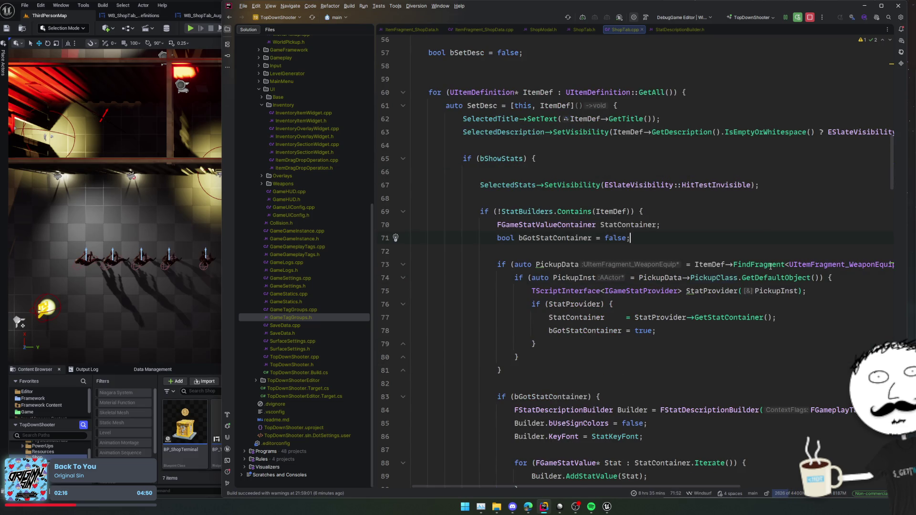
scroll(648, 350, down, 2)
click(594, 330)
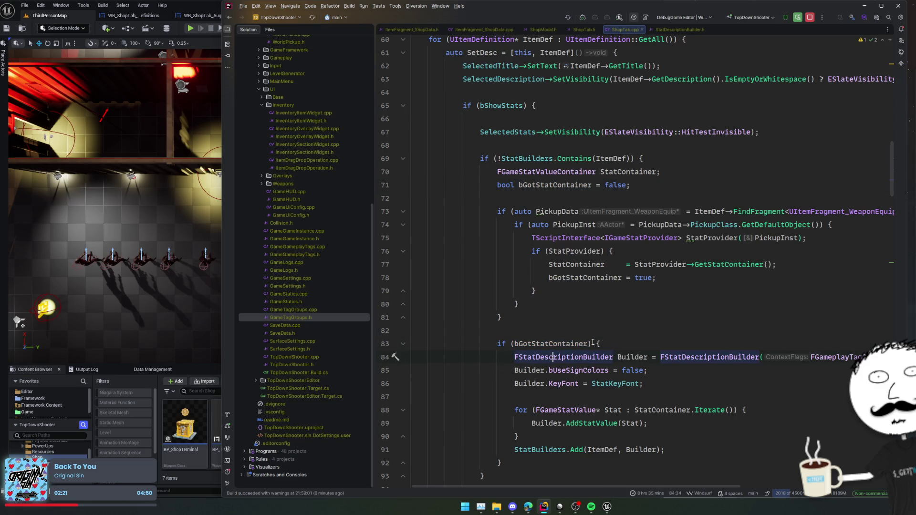
scroll(660, 325, down, 2)
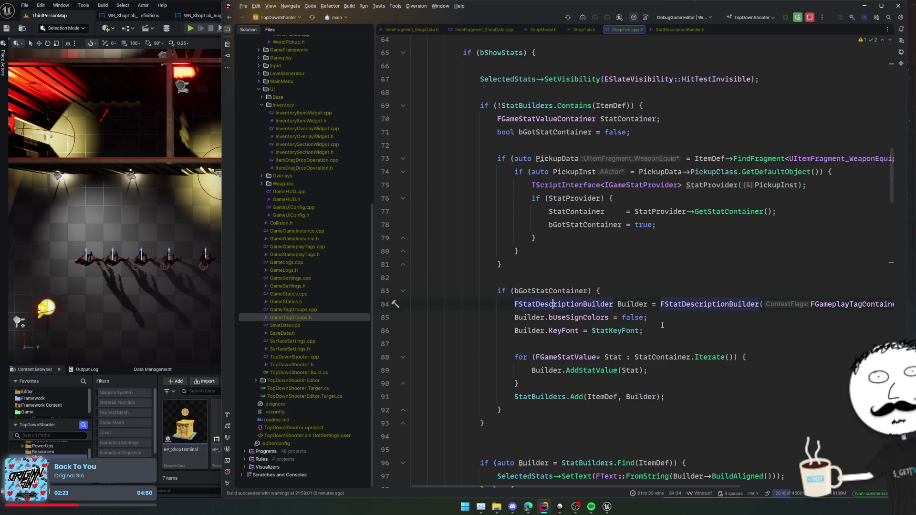
key(End)
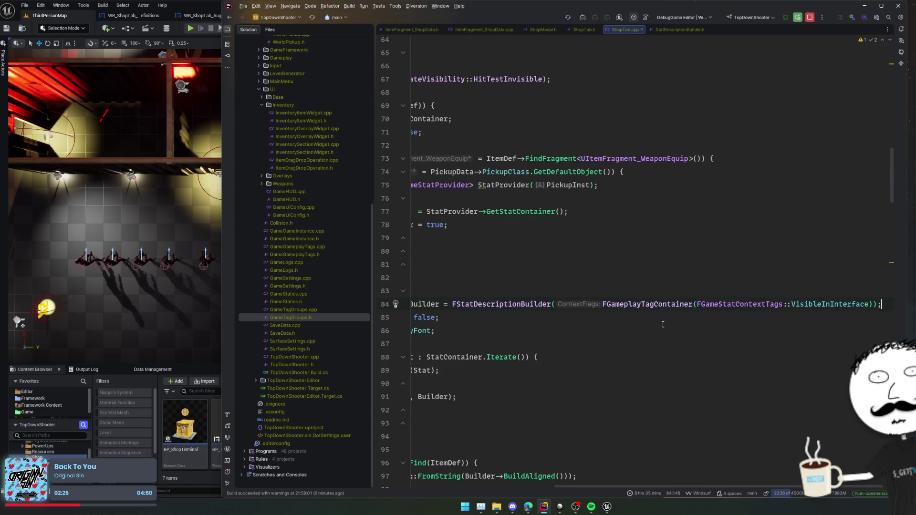
key(Home)
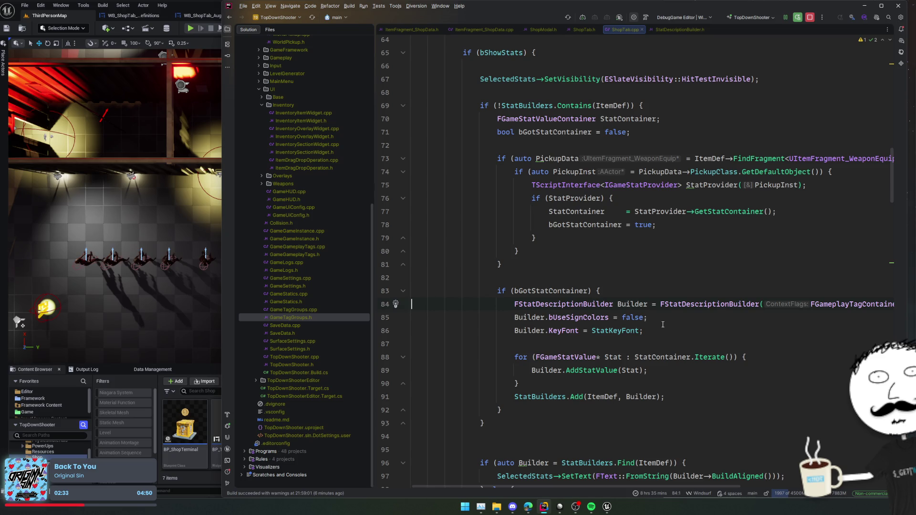
key(shift+End)
key(Delete)
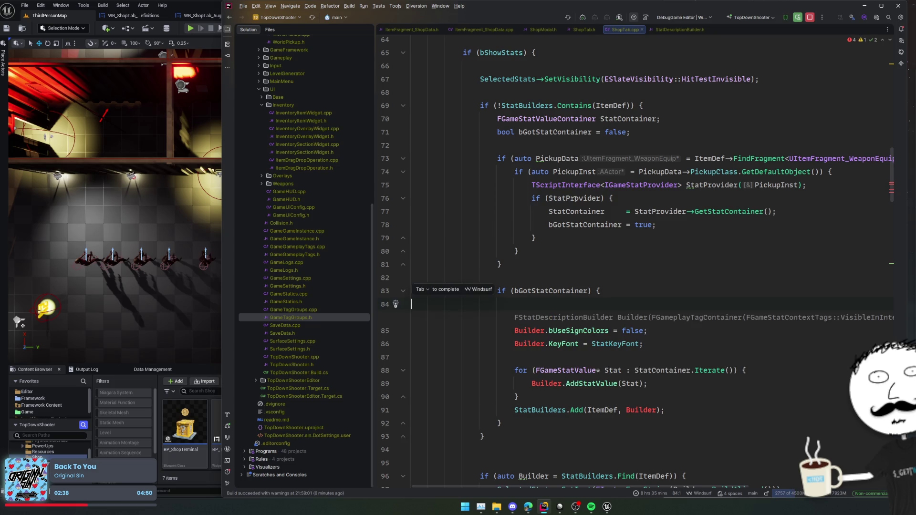
click(614, 165)
Declare FStatDescriptionBuilder Builder on line 73, right after bGotStatContainer = false.
key(Return)
key(Return)
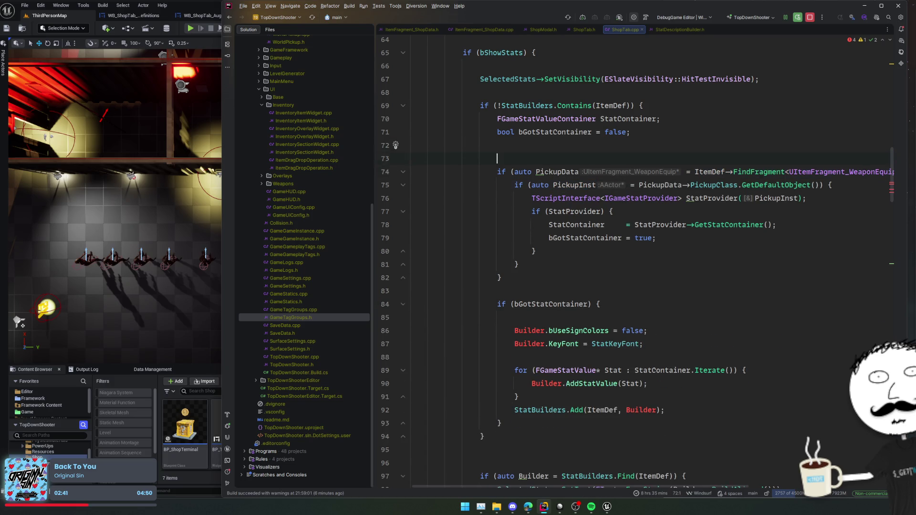
key(Tab)
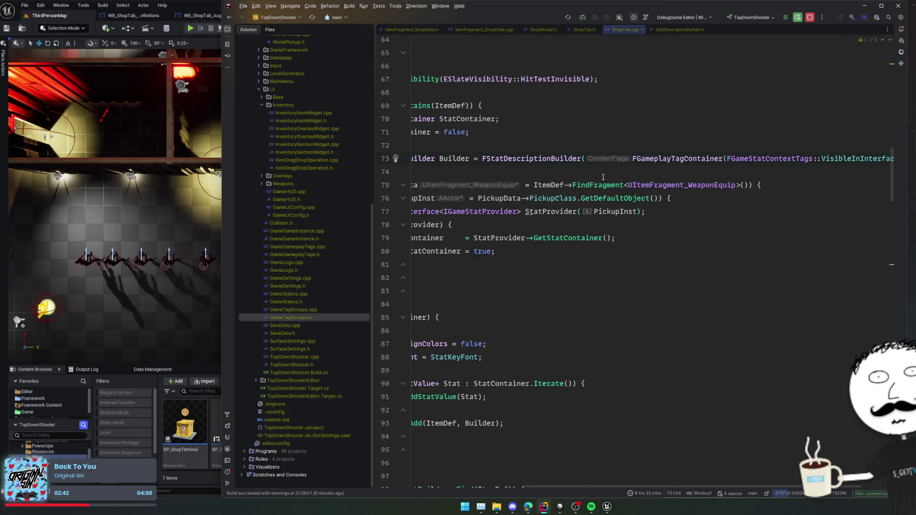
key(Home)
double_click(615, 159)
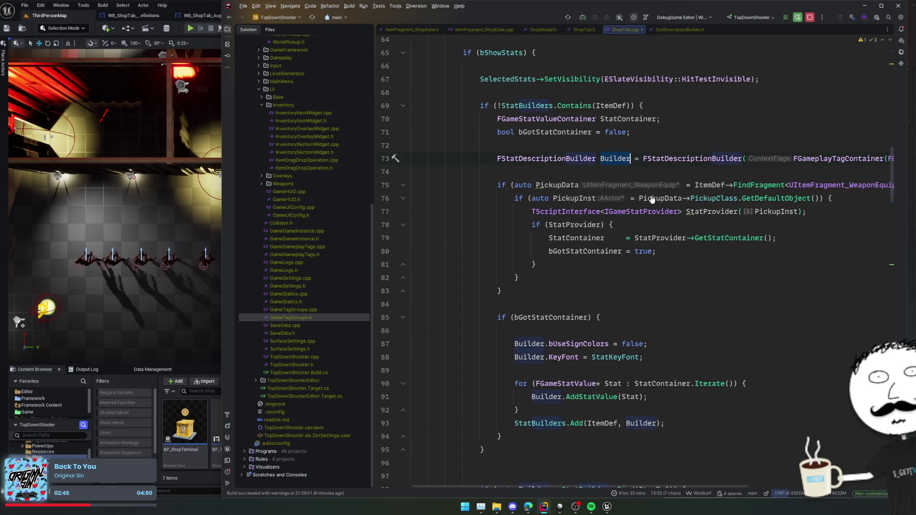
key(Down)
text(Builder.A)
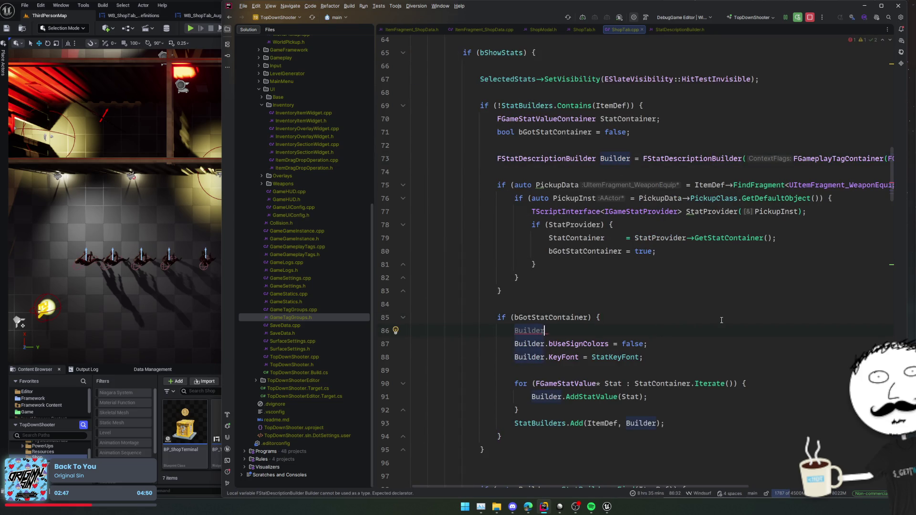
key(Escape)
key(ctrl+z)
key(ctrl+z)
Add blank lines after the bGotStatContainer = true assignment, below the StatProvider code.
click(613, 237)
double_click(579, 224)
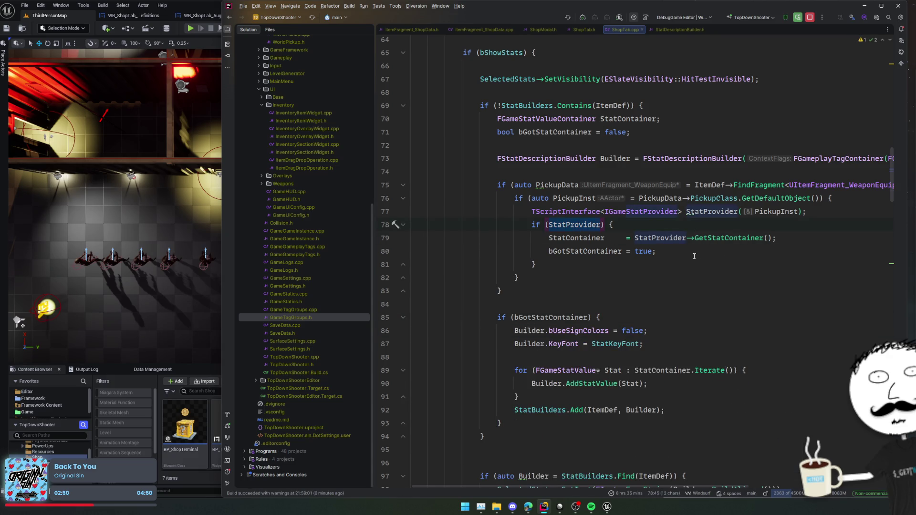
click(647, 198)
click(751, 252)
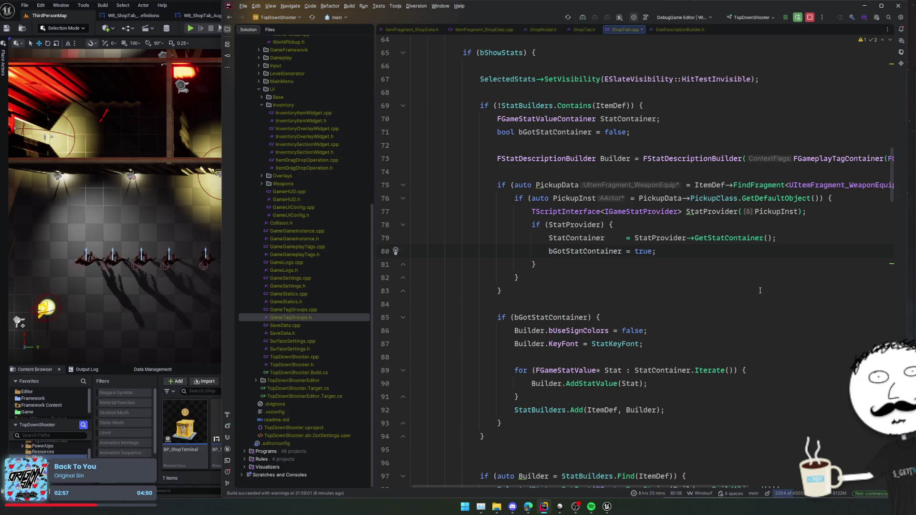
key(Return)
key(Return)
key(Return)
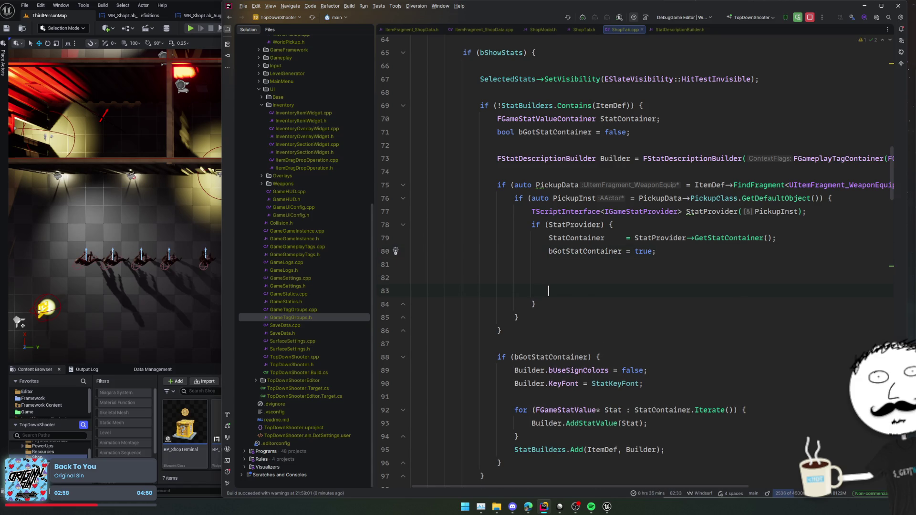
Undo the stray blank lines and make room inside the pickup instance block.
drag(411, 276, 536, 304)
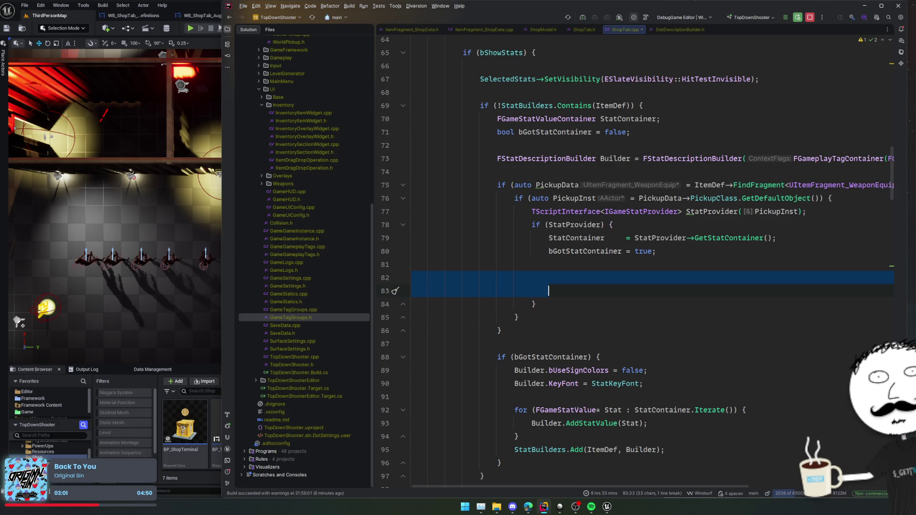
key(ctrl+z)
key(ctrl+z)
key(ctrl+z)
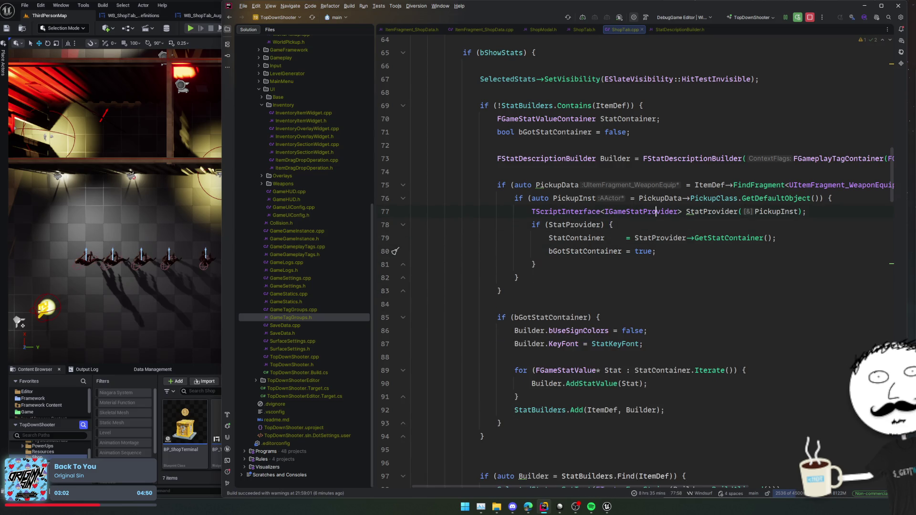
click(832, 198)
key(Return)
key(Return)
key(Return)
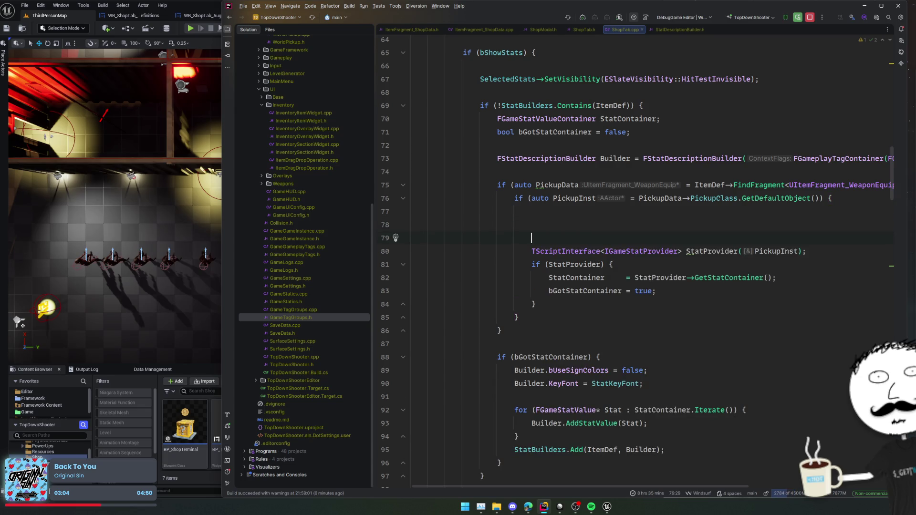
key(Return)
key(Up)
key(Up)
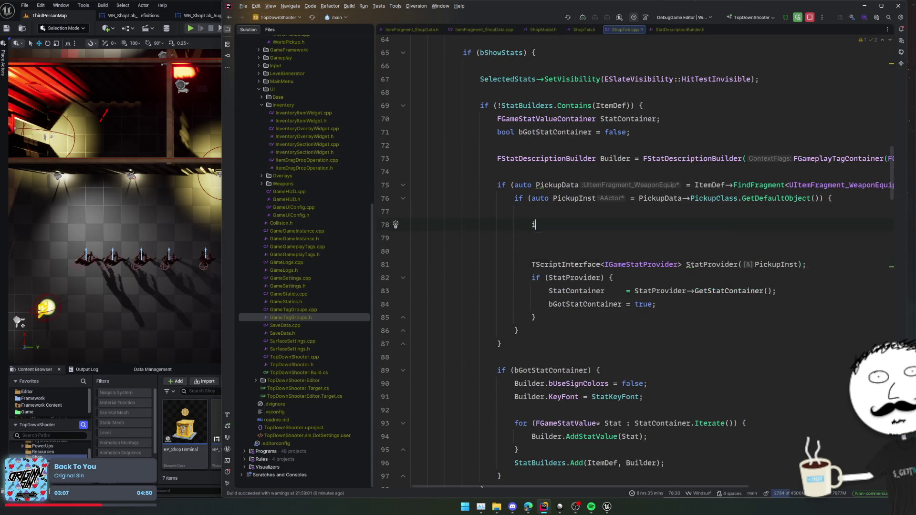
text(Find)
key(Escape)
key(BackSpace)
key(BackSpace)
key(BackSpace)
key(Up)
key(Up)
key(Up)
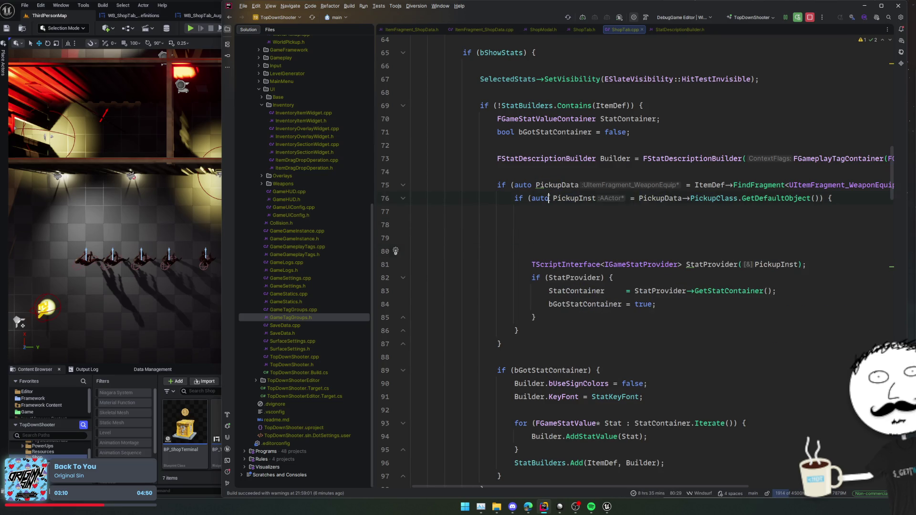
key(ctrl+Right)
key(ctrl+Right)
key(Down)
Write if (AWeapon* Weapon = Cast<AWeapon>(PickupInst)) { with an empty body.
key(Return)
text(if (AWeapon* Weap)
key(Return)
text(= Cast<A)
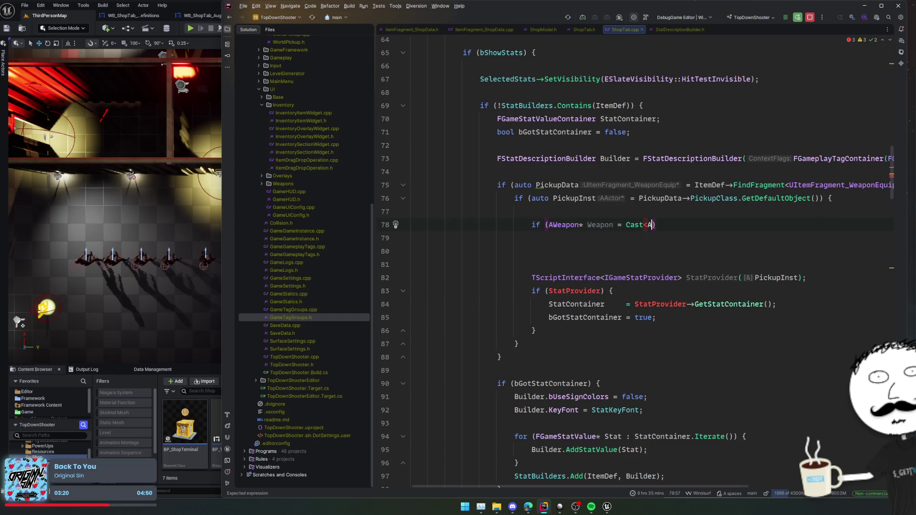
text(Weapon)
key(Return)
text(>()
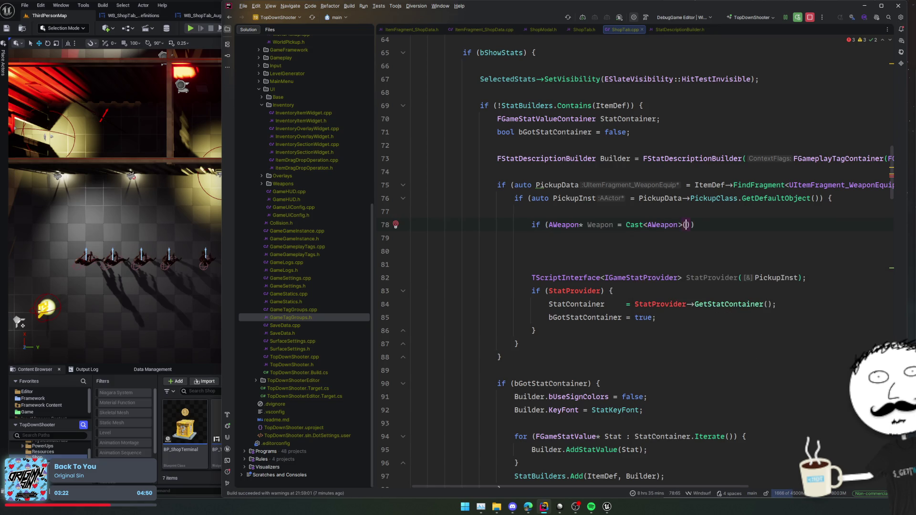
text(PickupInst)) {)
key(Return)
click(660, 225)
Add the AWeapon header include, then start a line with Weapon->SupportedAmmoType.
key(alt+Return)
key(Return)
key(Down)
text(Weap)
key(Return)
text(->Ammo)
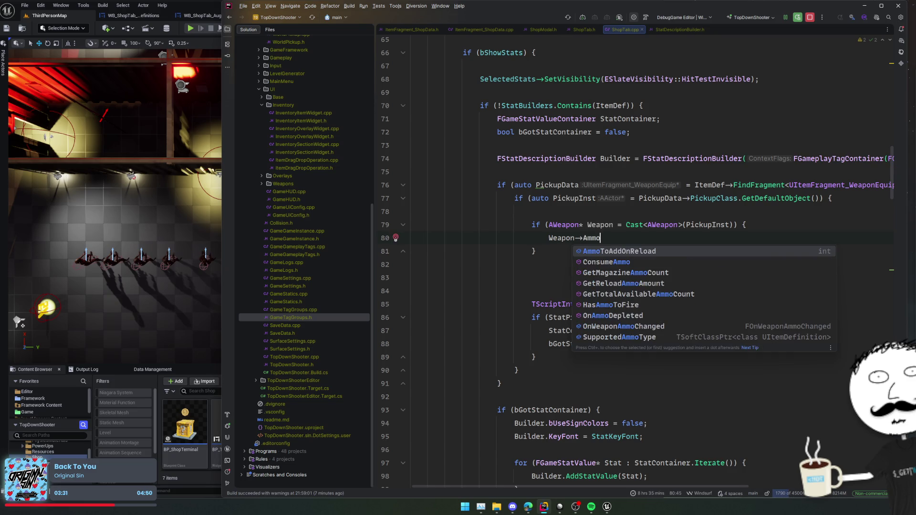
key(Up)
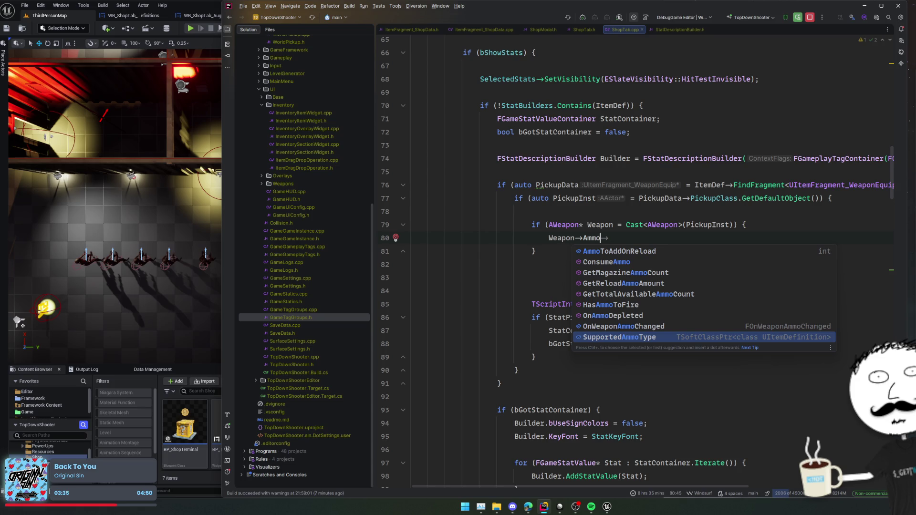
key(Return)
Turn the line into an auto Ammo = Weapon->SupportedAmmoType assignment.
key(Home)
text(if()
key(End)
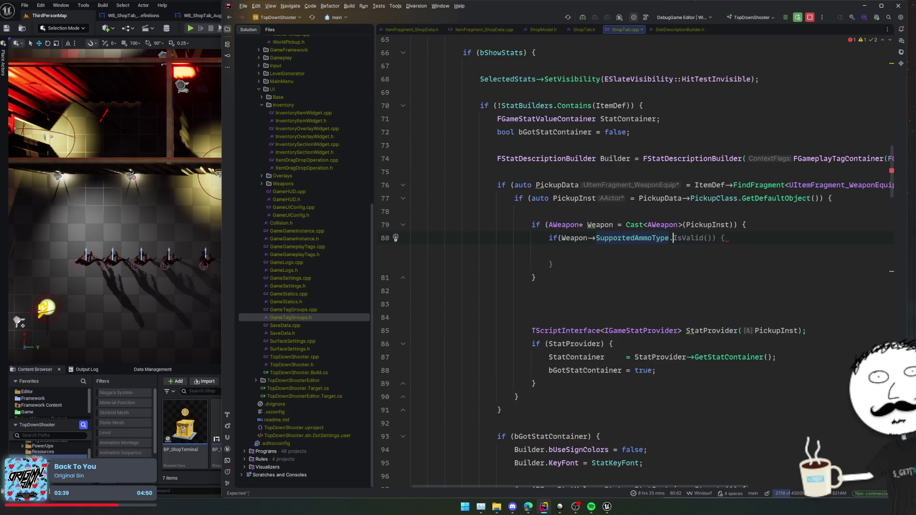
key(Home)
key(Delete)
key(Delete)
key(Delete)
text(auto )
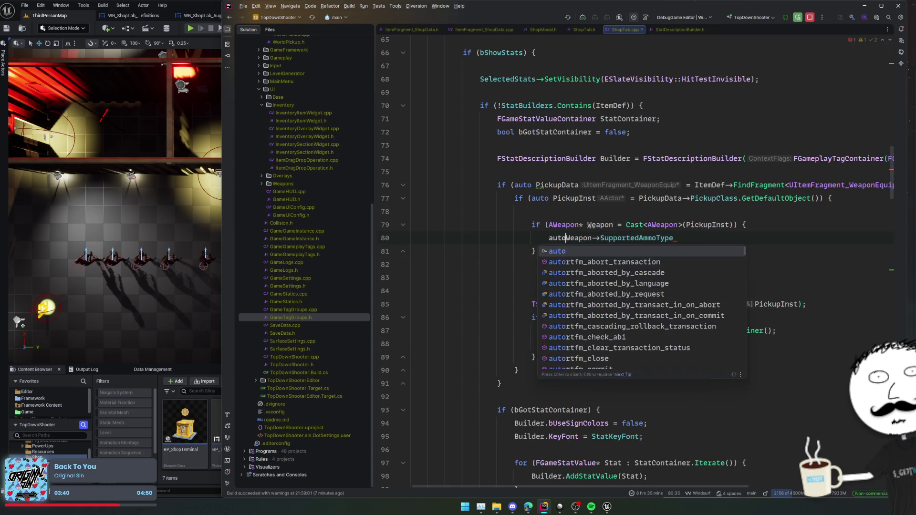
text(Ammo =)
key(End)
text(-)
key(BackSpace)
key(BackSpace)
Complete it as auto Ammo = Weapon->SupportedAmmoType->GetDefaultObject(); instead of LoadSynchronous.
text(.)
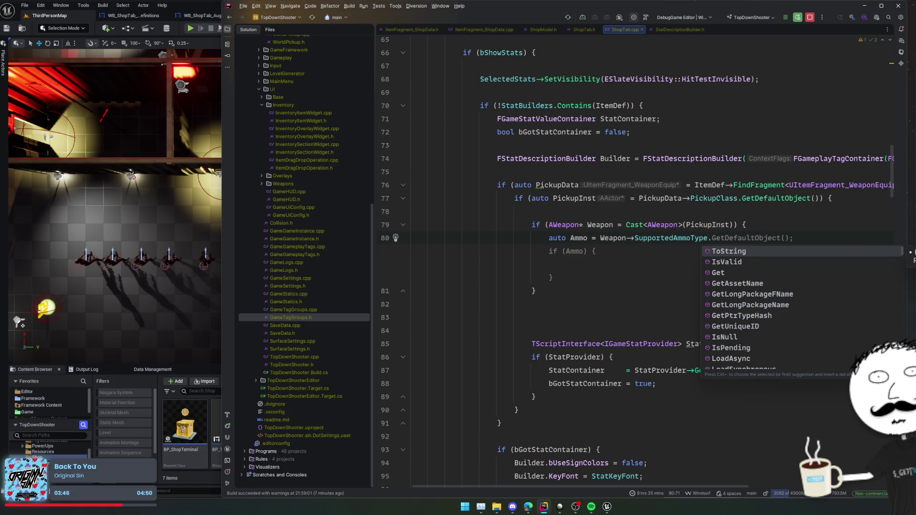
text(LoadA)
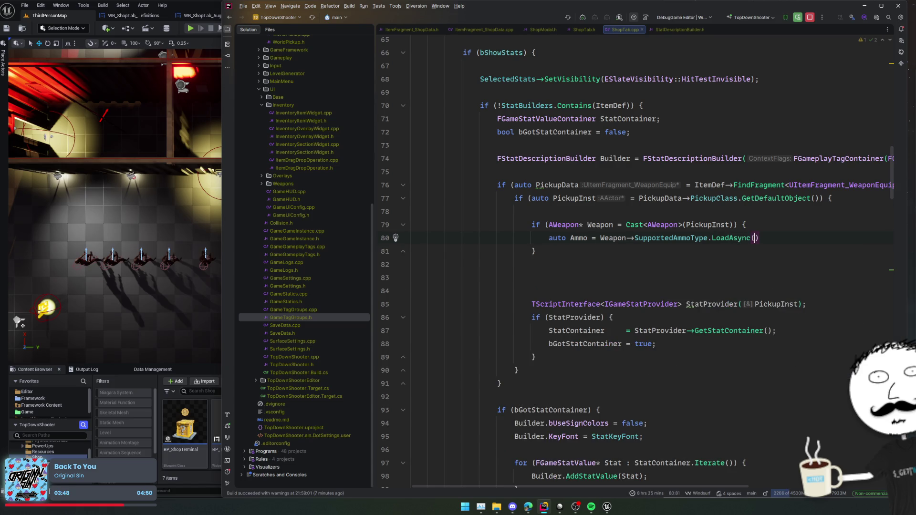
key(BackSpace)
text(S)
key(Return)
text(;)
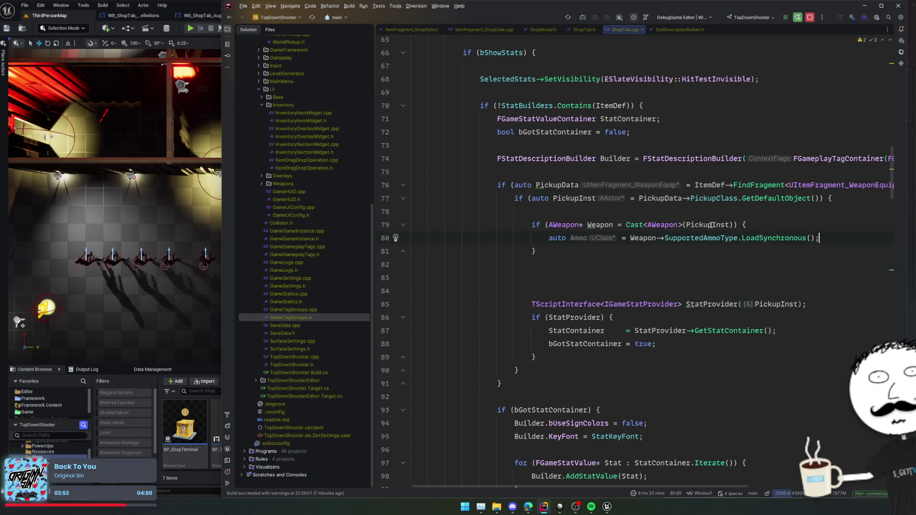
key(ctrl+BackSpace)
key(ctrl+BackSpace)
key(ctrl+BackSpace)
text(GetD)
key(Return)
text();)
key(Return)
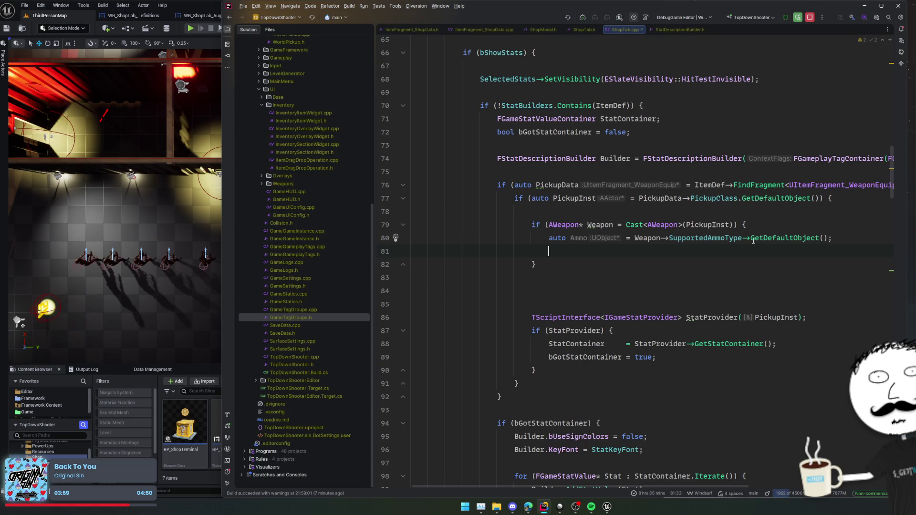
click(782, 238)
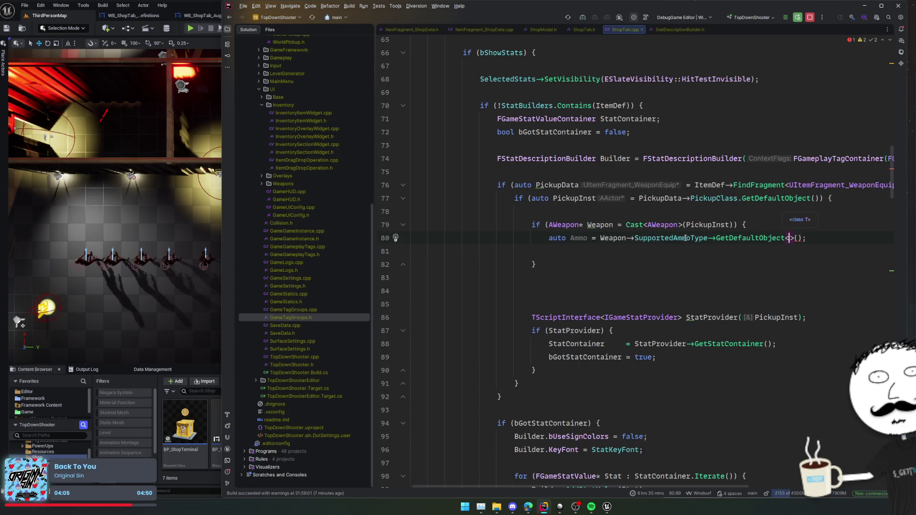
Set the ammo's GetDefaultObject template type to UItemDefinition after checking SupportedAmmoType's declared type.
ctrl+click(687, 238)
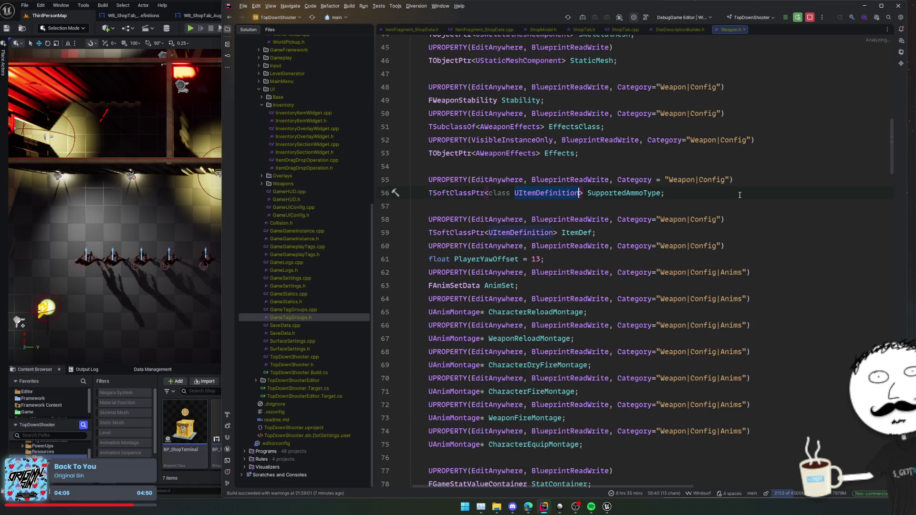
key(ctrl+minus)
click(789, 238)
text(UItemDefinition>();)
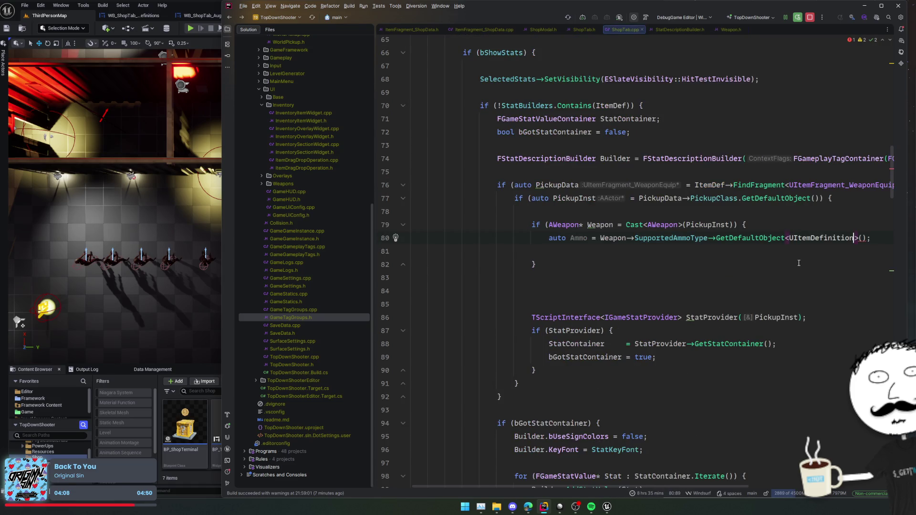
key(Down)
key(Down)
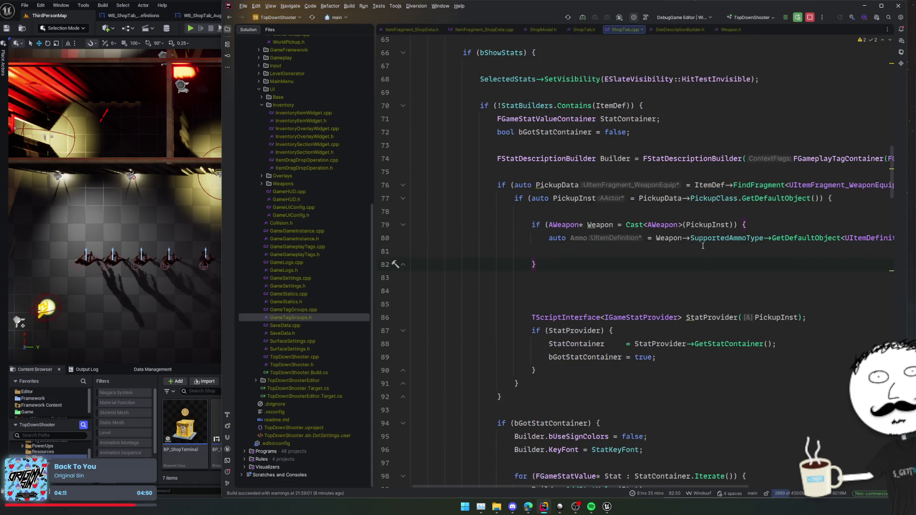
scroll(719, 261, right, 3)
scroll(720, 262, left, 3)
Wrap the Ammo declaration in an if check that opens a new block.
double_click(598, 239)
key(Home)
text(if ()
key(End)
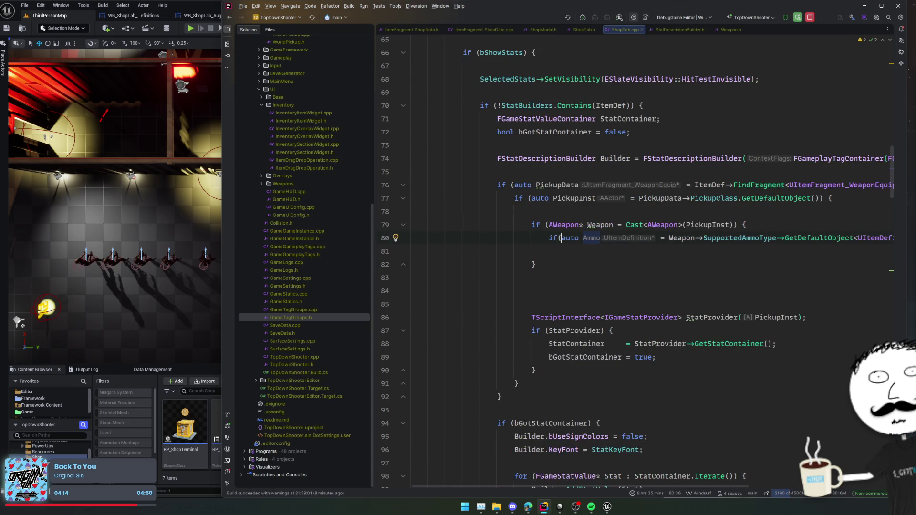
text() )
text({)
key(Return)
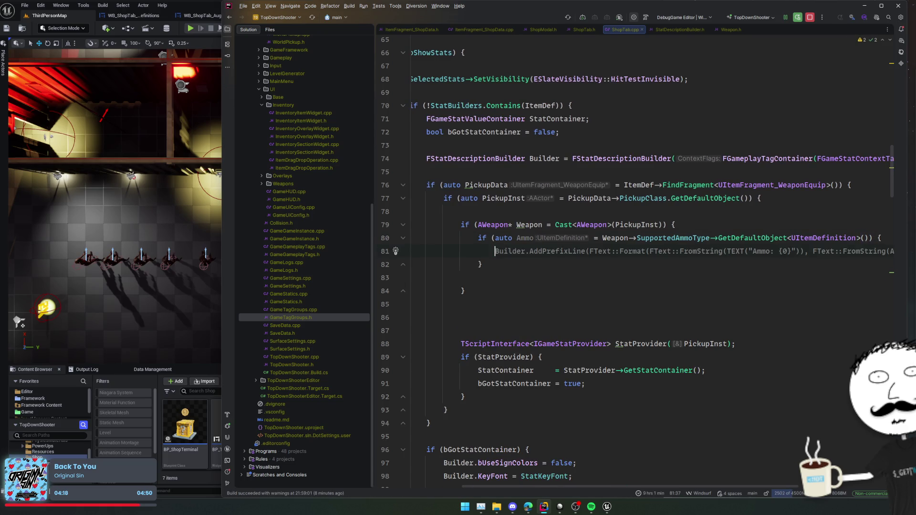
Add a Builder.AddPrefixLine call labelled 'Ammo Type' and look up the GetTitle declaration.
key(Tab)
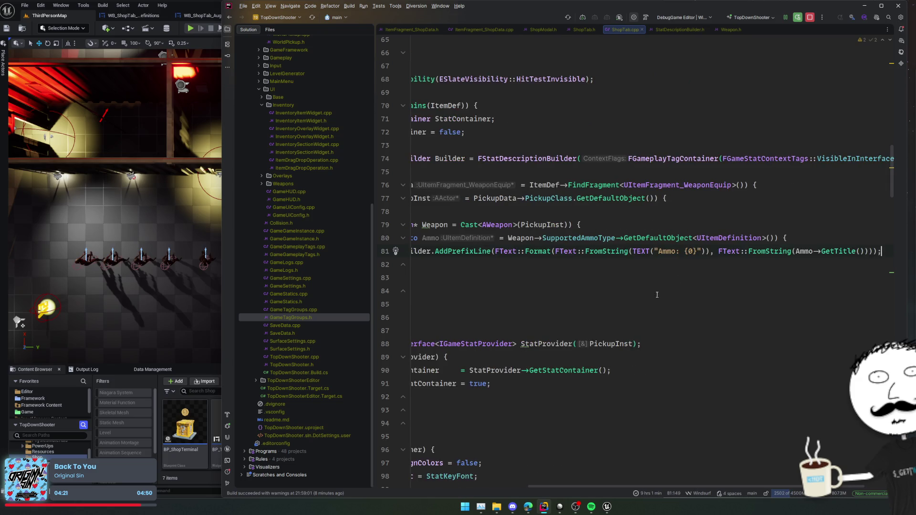
click(678, 253)
text(Type)
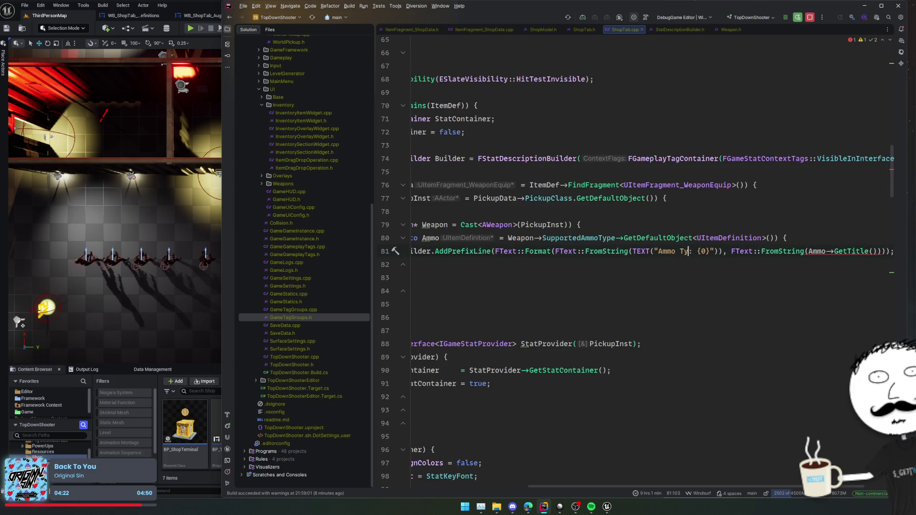
scroll(746, 262, right, 2)
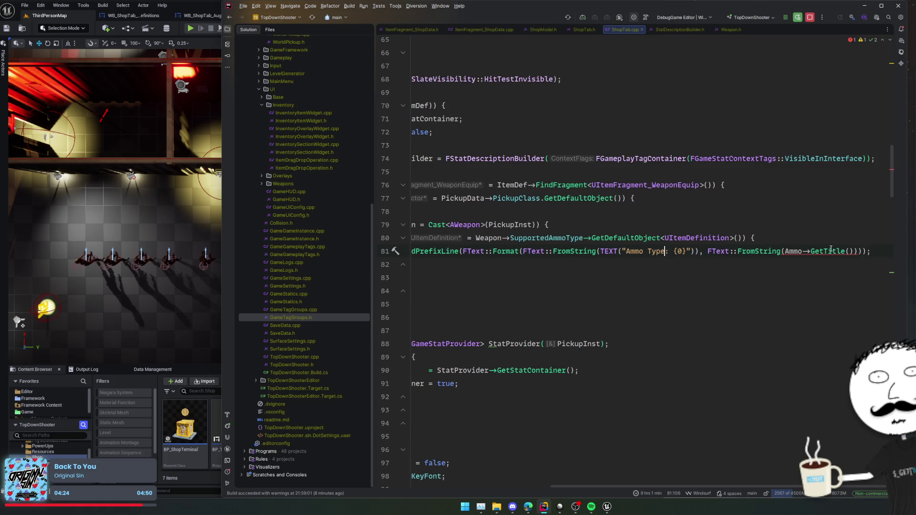
click(827, 251)
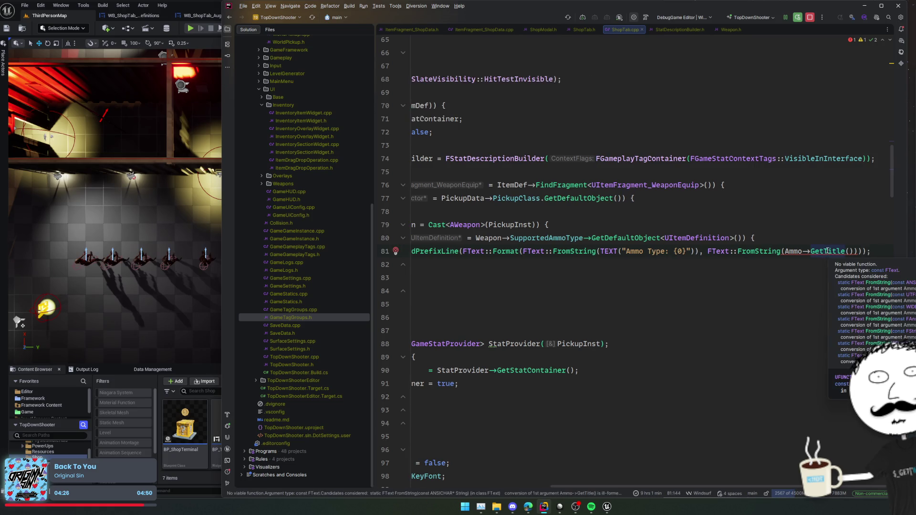
ctrl+click(827, 252)
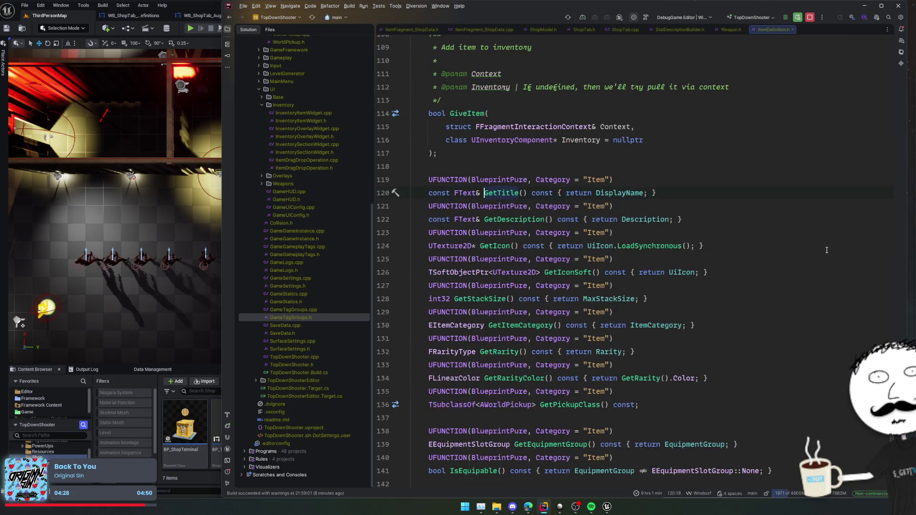
key(ctrl+alt+Left)
Remove the FromString wrapper around the title and undo a stray parenthesis.
drag(708, 251, 784, 252)
key(Delete)
click(814, 251)
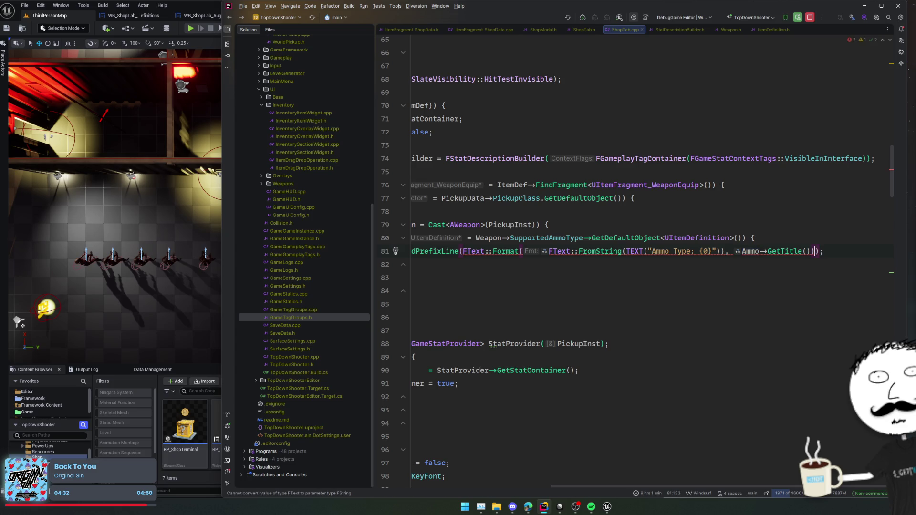
scroll(716, 295, left, 3)
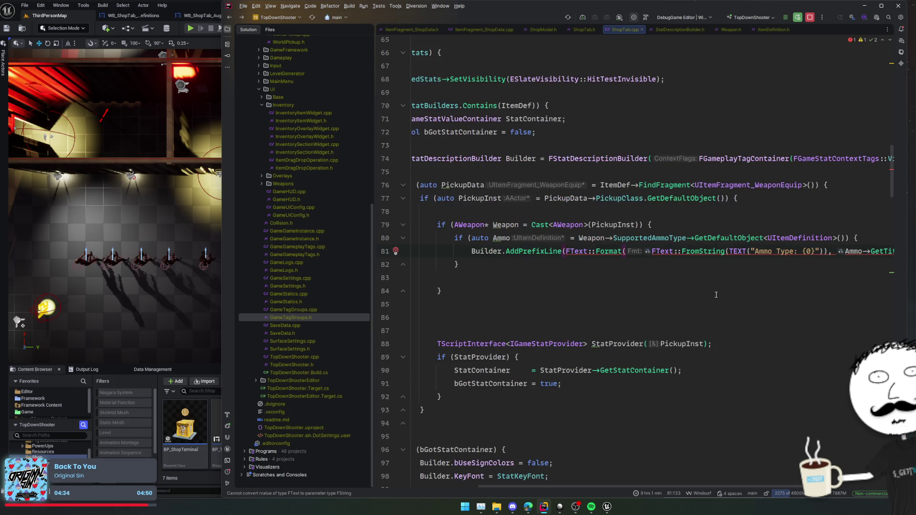
scroll(716, 295, left, 2)
drag(567, 252, 726, 251)
text(()
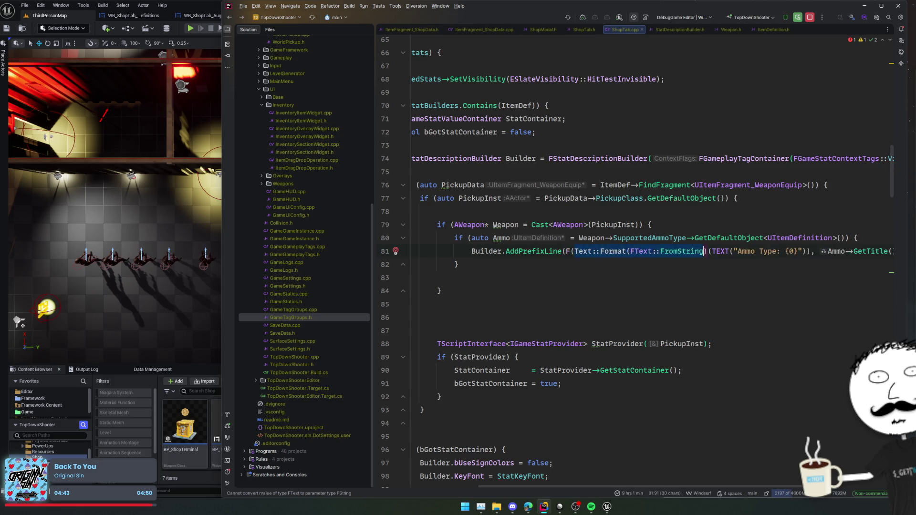
click(625, 252)
key(ctrl+z)
key(ctrl+z)
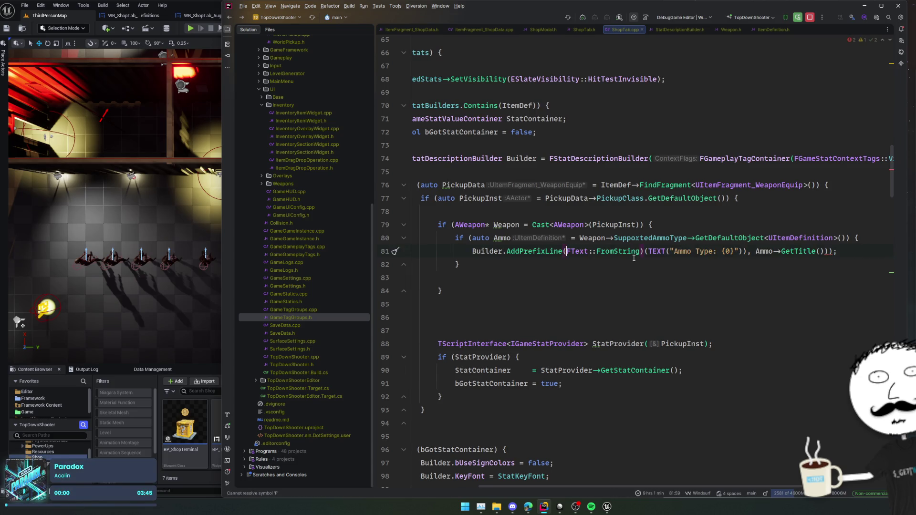
key(BackSpace)
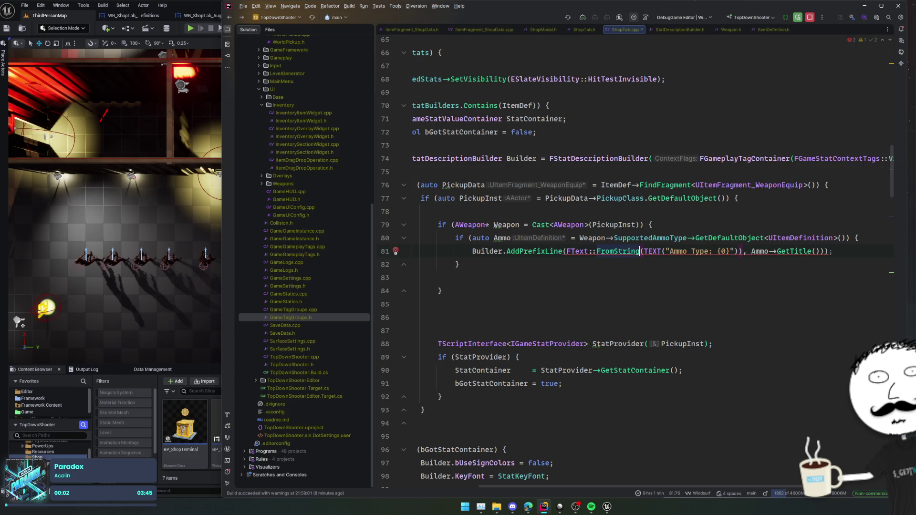
Wrap the label in FString::Format with an 'Ammo Type: %s' placeholder and close the call.
text(FString::F)
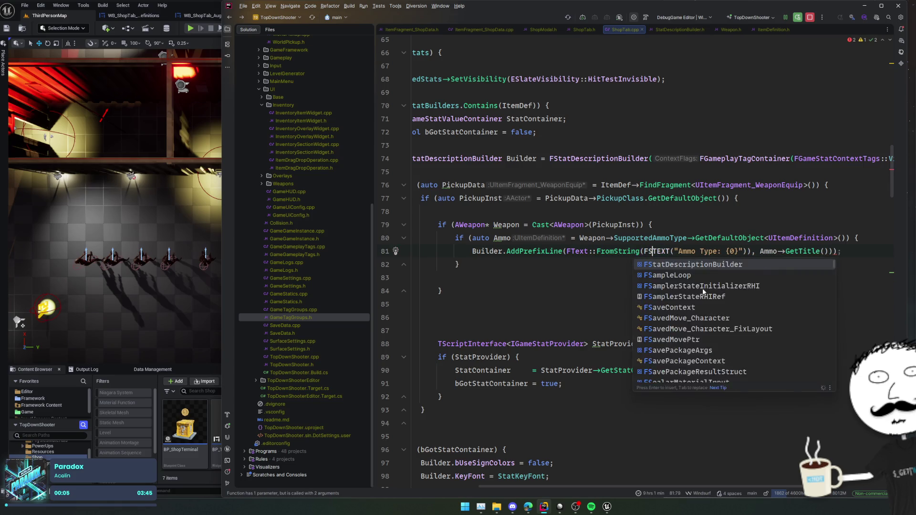
text(orm)
key(Return)
key(ctrl+Right)
key(ctrl+Right)
key(ctrl+Right)
key(ctrl+Right)
key(ctrl+Right)
key(ctrl+Right)
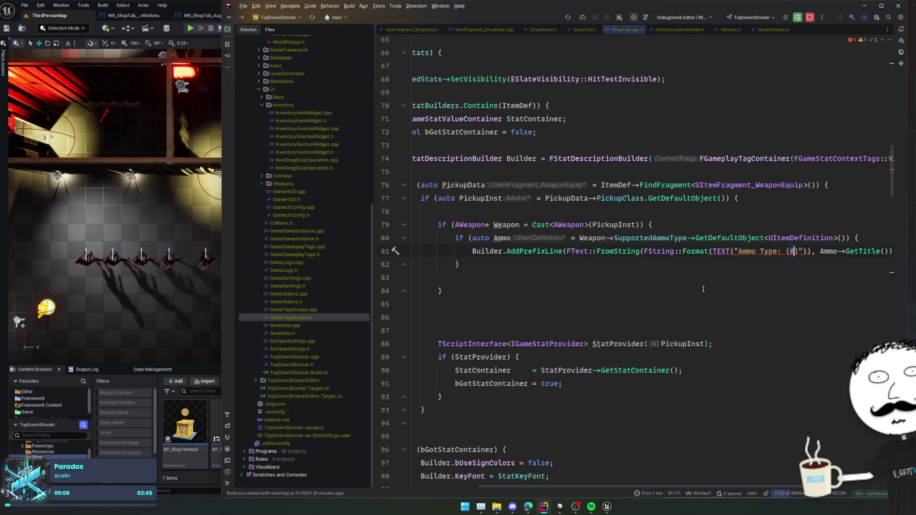
key(BackSpace)
text(%)
key(BackSpace)
key(BackSpace)
text(%s)
key(Right)
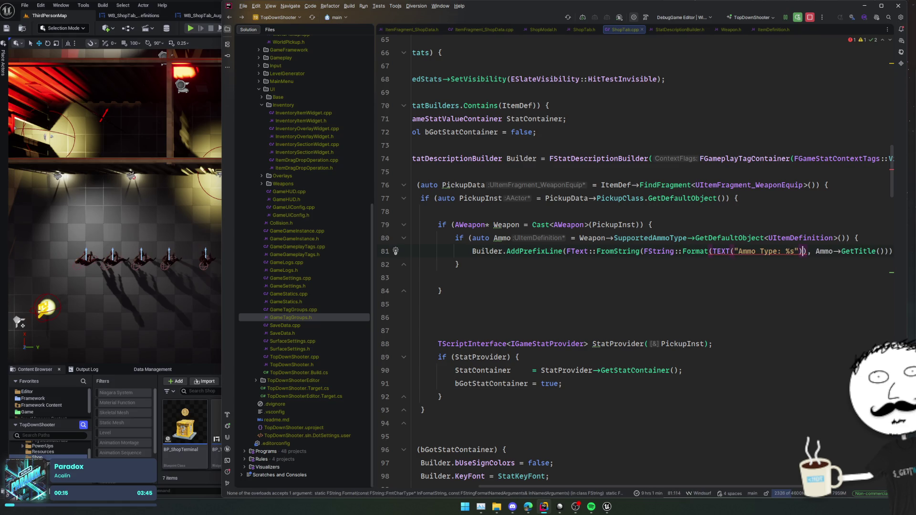
key(BackSpace)
click(874, 251)
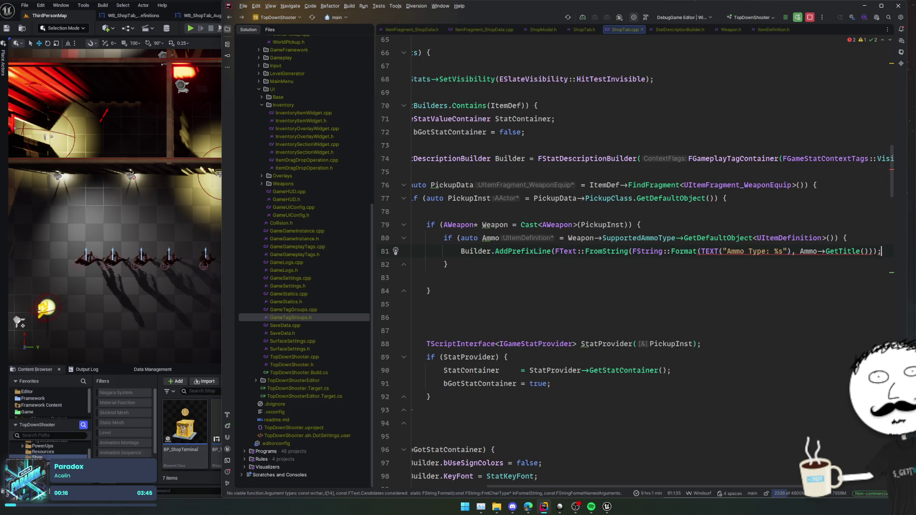
key(Left)
text())
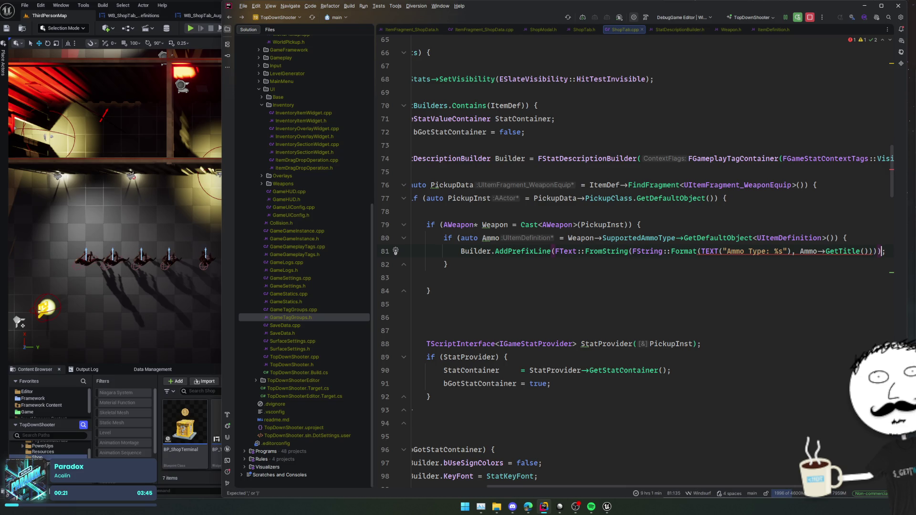
Try a dereference before Ammo, remove it, and move past the GetTitle call.
mouse_move(749, 254)
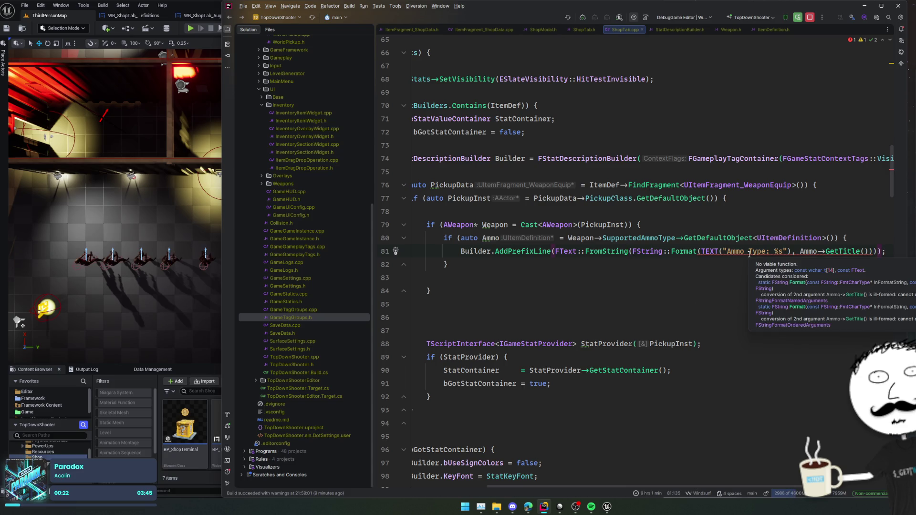
key(Down)
mouse_move(716, 254)
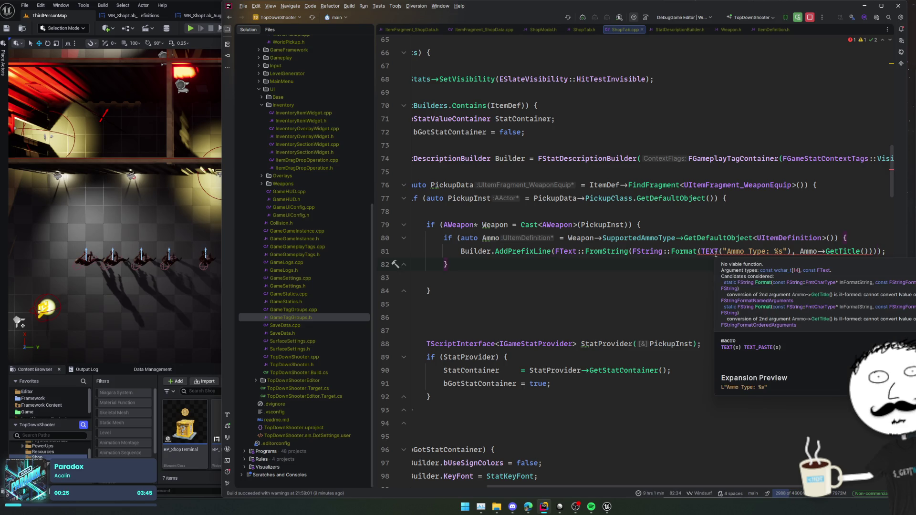
click(803, 252)
text(*)
key(BackSpace)
click(861, 251)
key(Right)
Convert the title with .ToString() and dereference Ammo as *Ammo.
text(.)
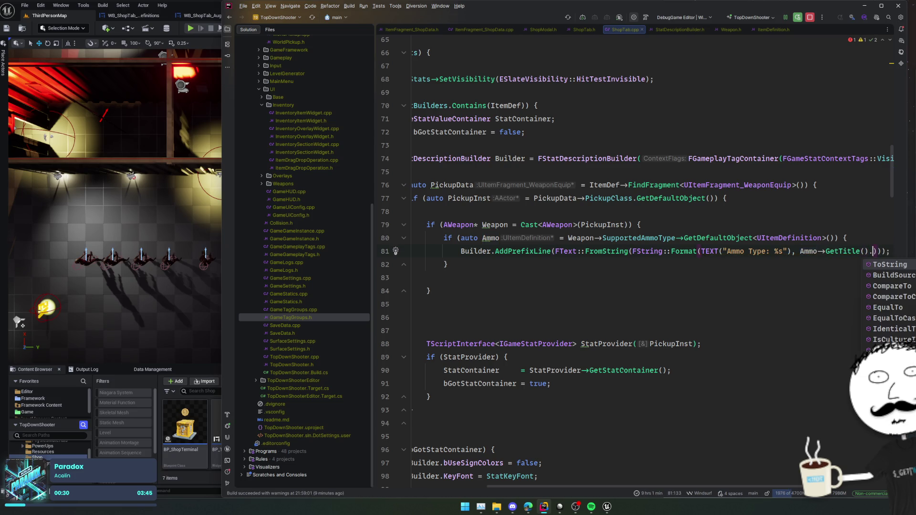
key(Return)
click(769, 252)
text(*)
key(Escape)
key(Down)
key(Down)
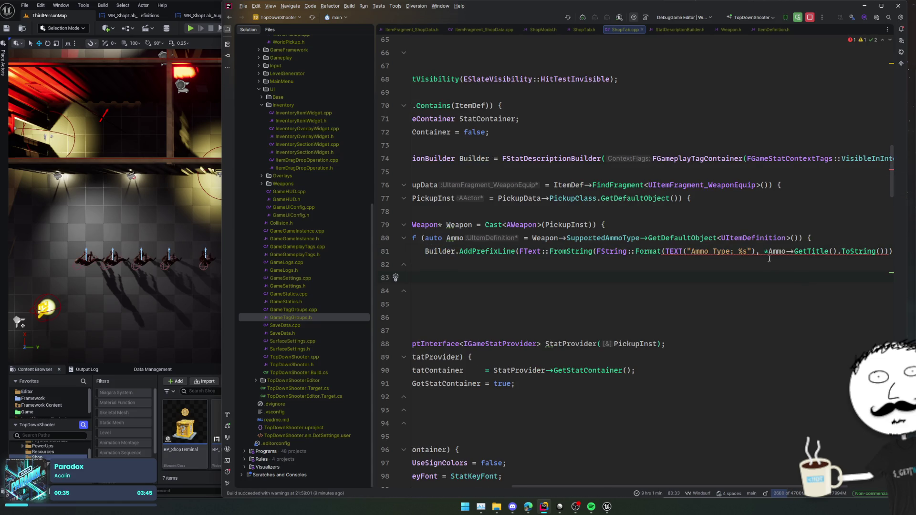
mouse_move(774, 253)
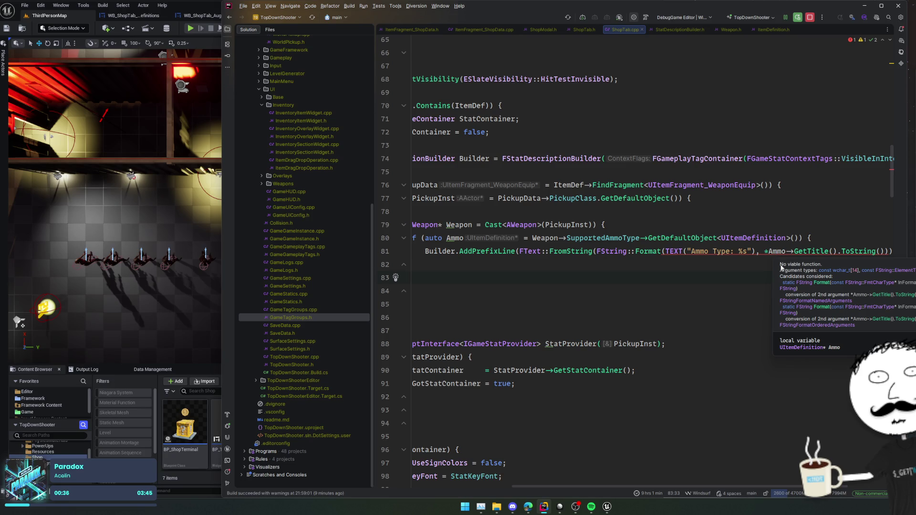
double_click(908, 283)
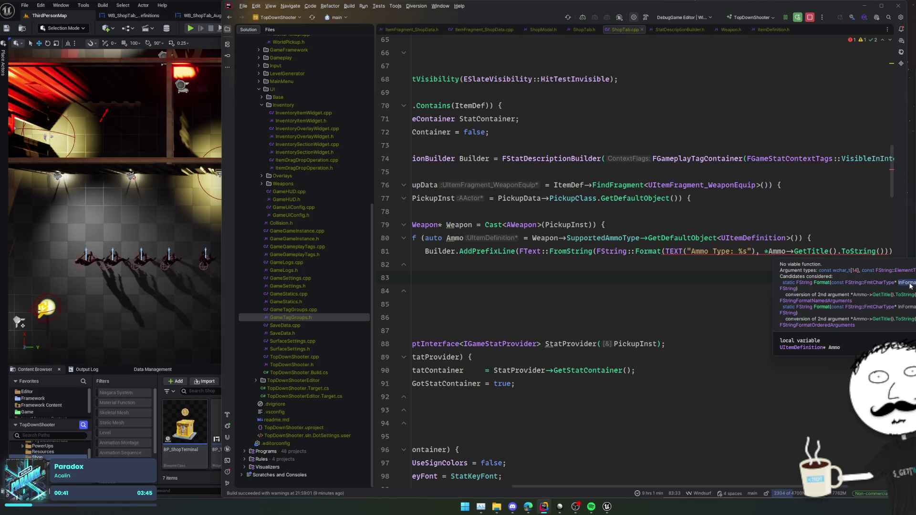
Replace FString::Format with FString::Printf on line 81.
double_click(641, 251)
key(BackSpace)
text(Printf)
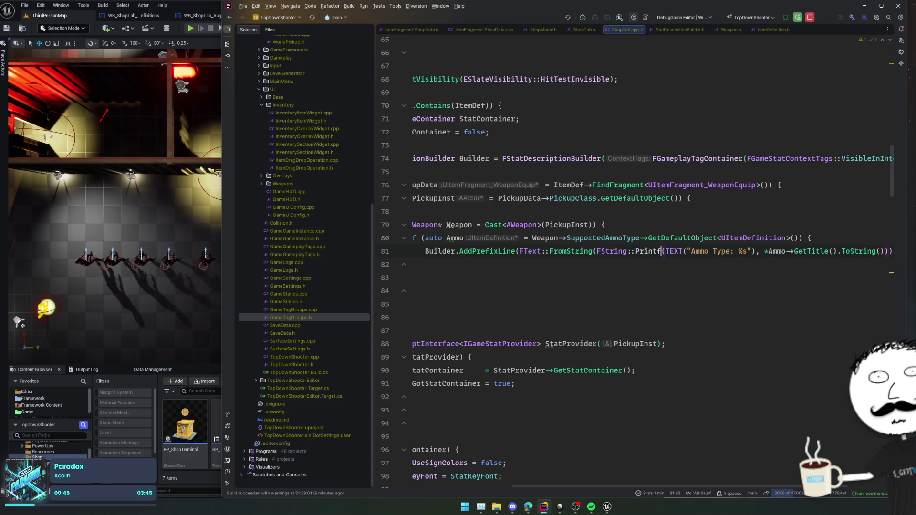
key(Home)
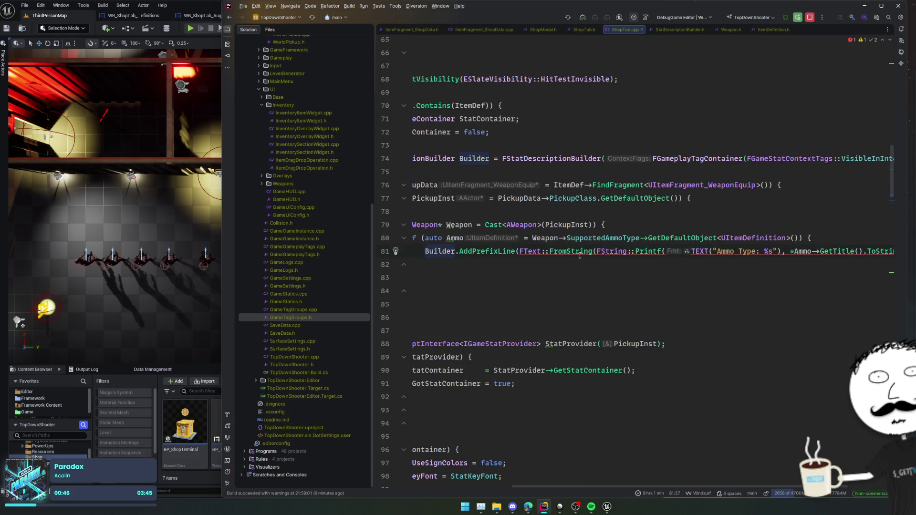
Remove the FText::FromString wrapper and start a Live Coding compile with Ctrl+Alt+F11.
mouse_move(580, 255)
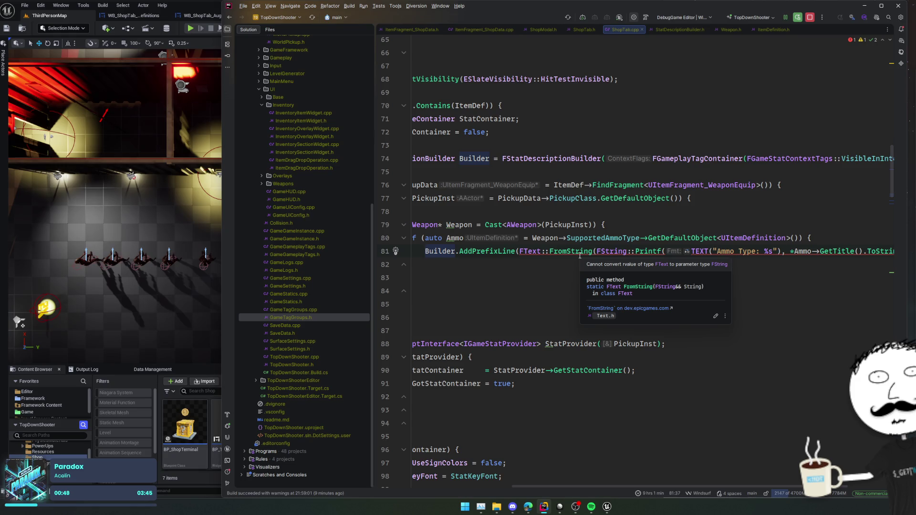
drag(528, 253, 596, 253)
key(BackSpace)
key(BackSpace)
key(BackSpace)
key(End)
key(BackSpace)
key(Home)
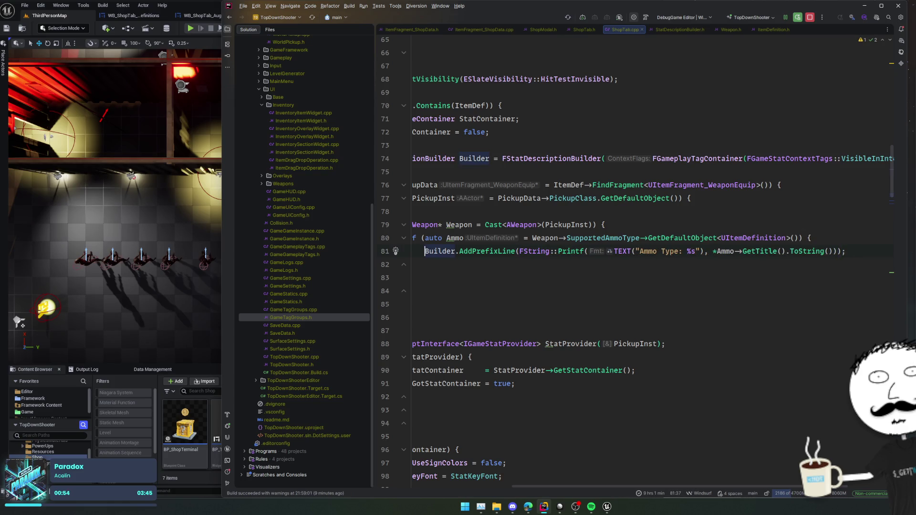
key(Home)
key(ctrl+alt+F11)
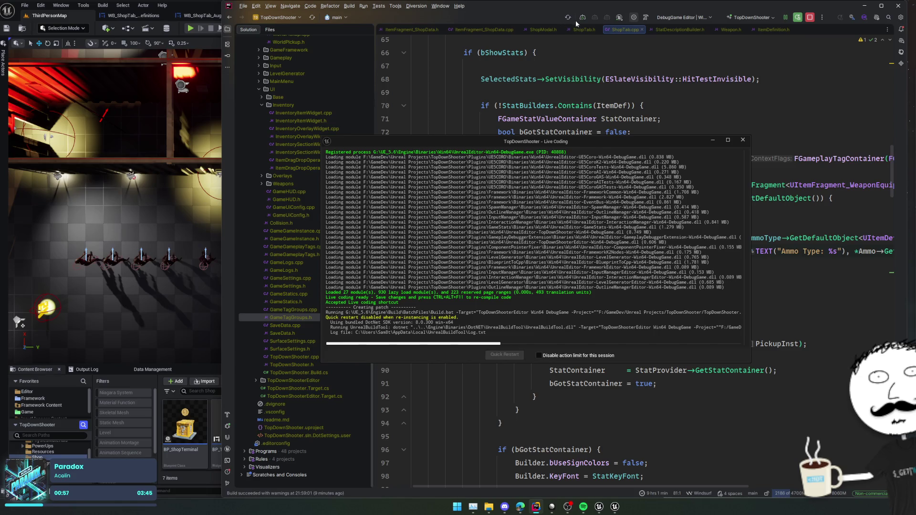
Move the Live Coding progress window aside and switch to the Unreal Editor after compiling.
mouse_move(537, 143)
mouse_down()
mouse_move(605, 166)
mouse_move(915, 144)
mouse_move(915, 103)
mouse_up()
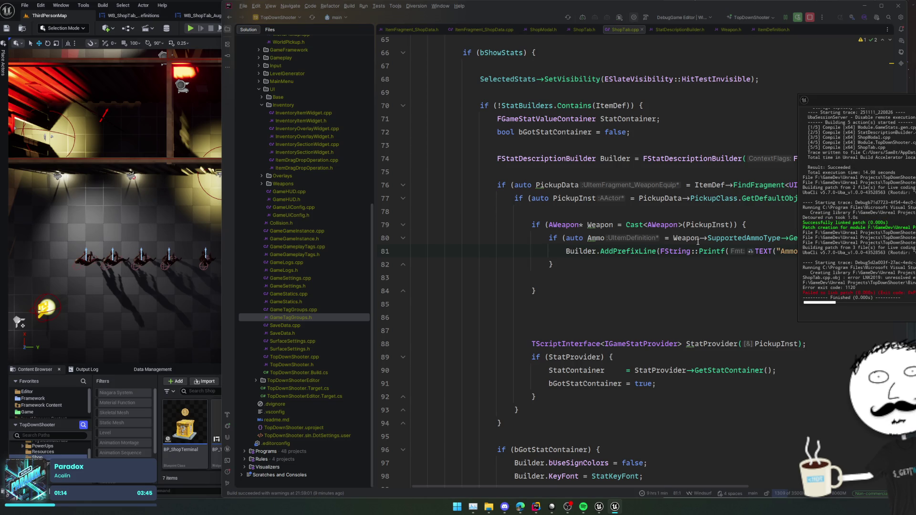
key(alt+Tab)
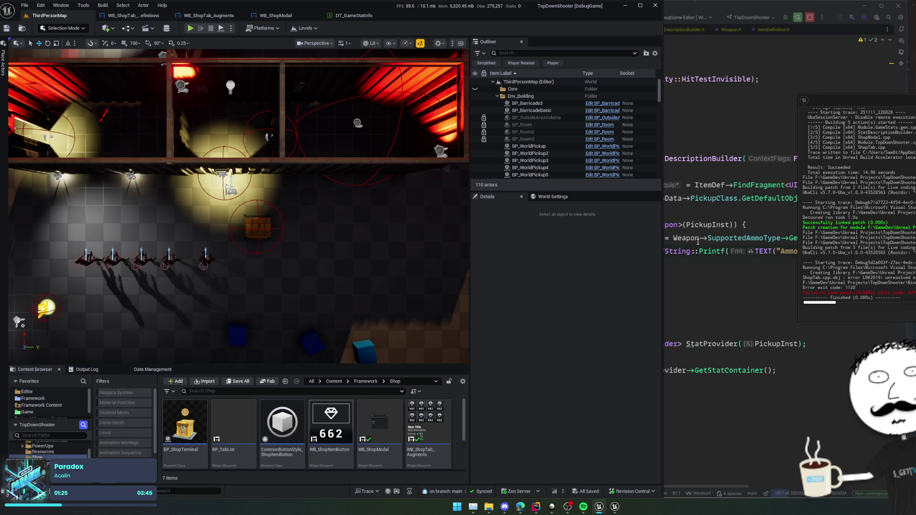
Look up the FStatDescriptionBuilder declaration, then return to the ammo line in ShopTab.cpp.
click(695, 159)
ctrl+click(696, 159)
scroll(681, 187, up, 15)
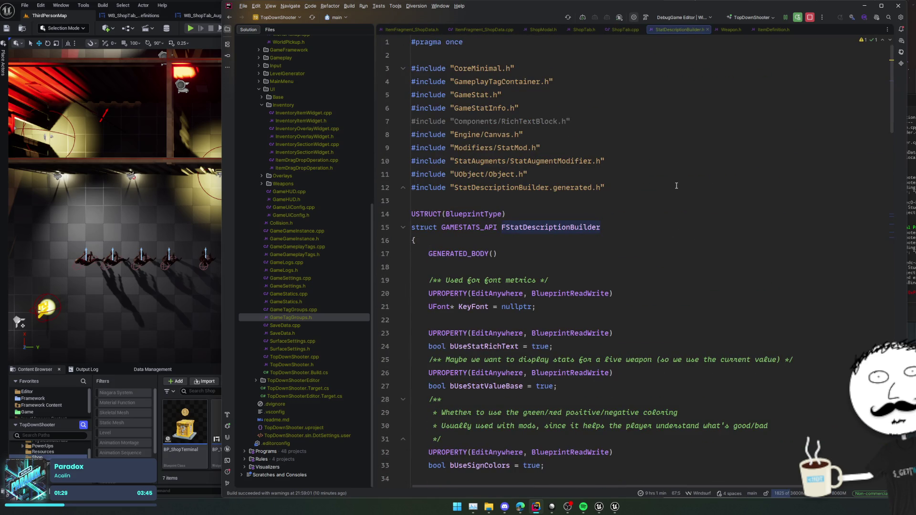
key(ctrl+minus)
click(720, 216)
key(Down)
key(Down)
key(Down)
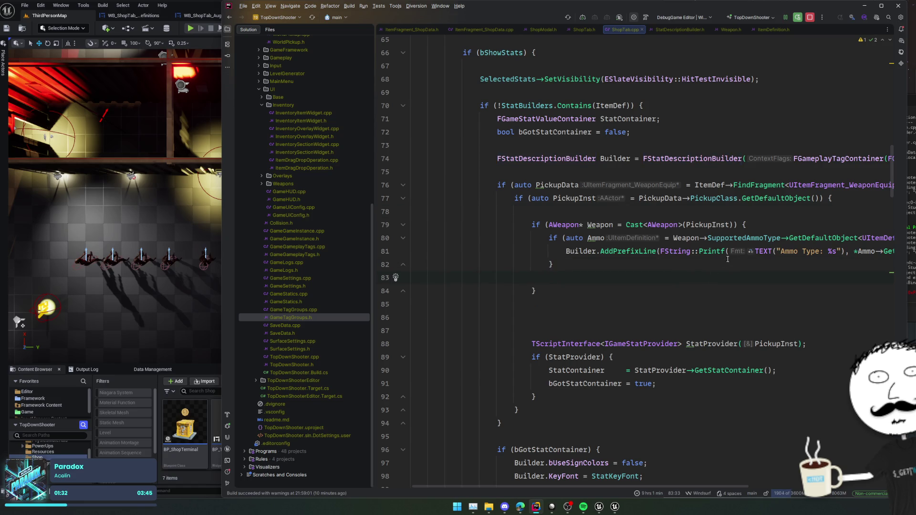
scroll(727, 290, right, 3)
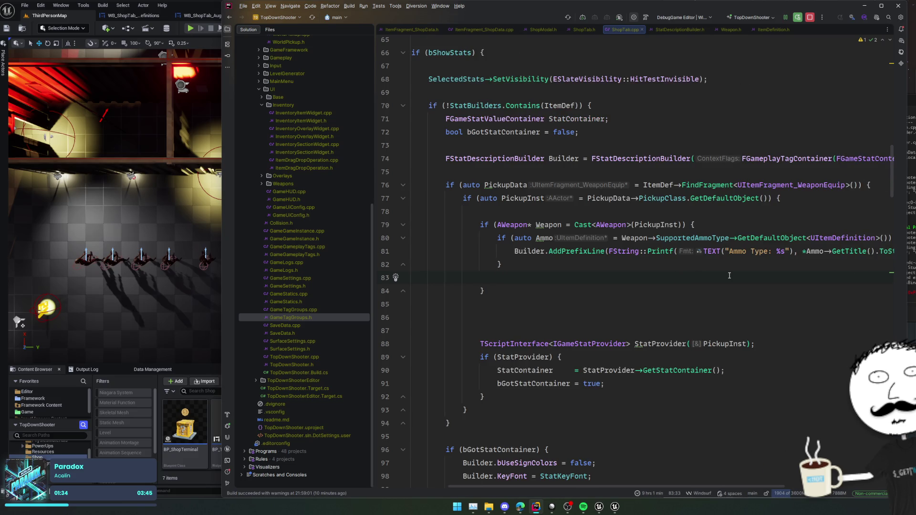
scroll(729, 275, right, 4)
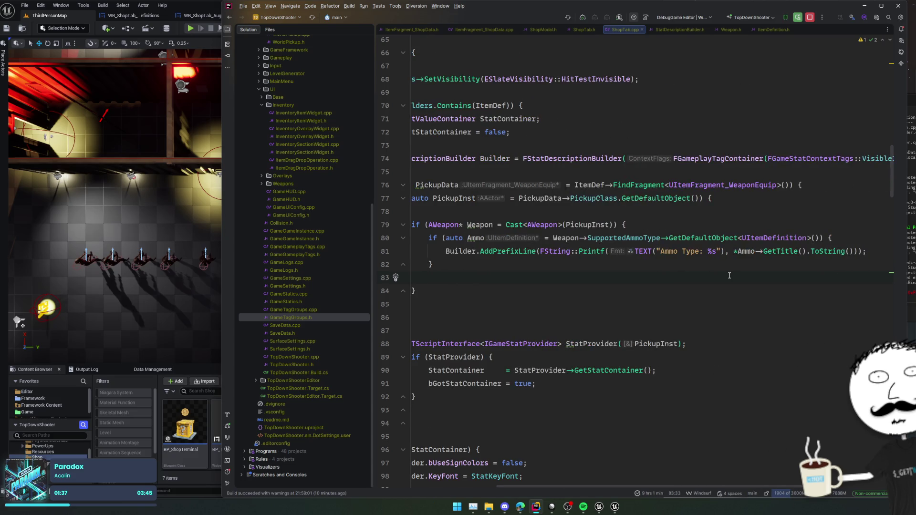
scroll(729, 275, left, 2)
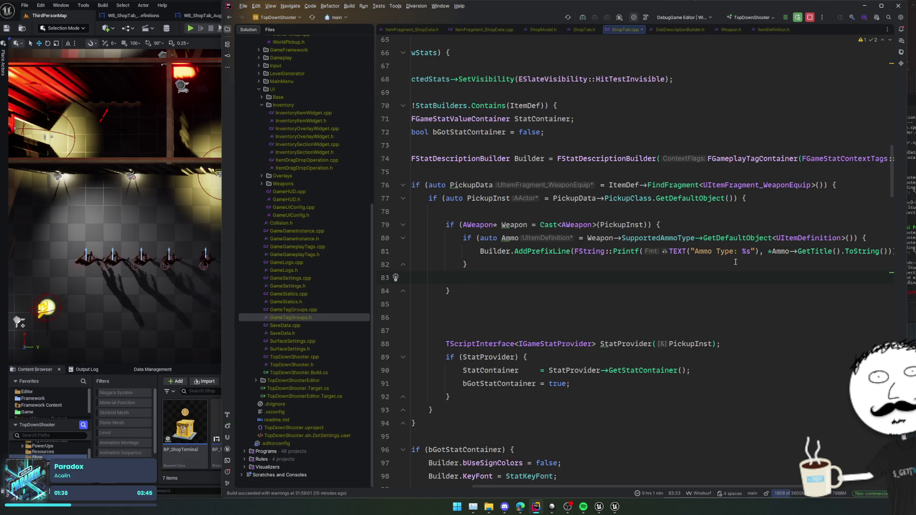
scroll(697, 272, down, 4)
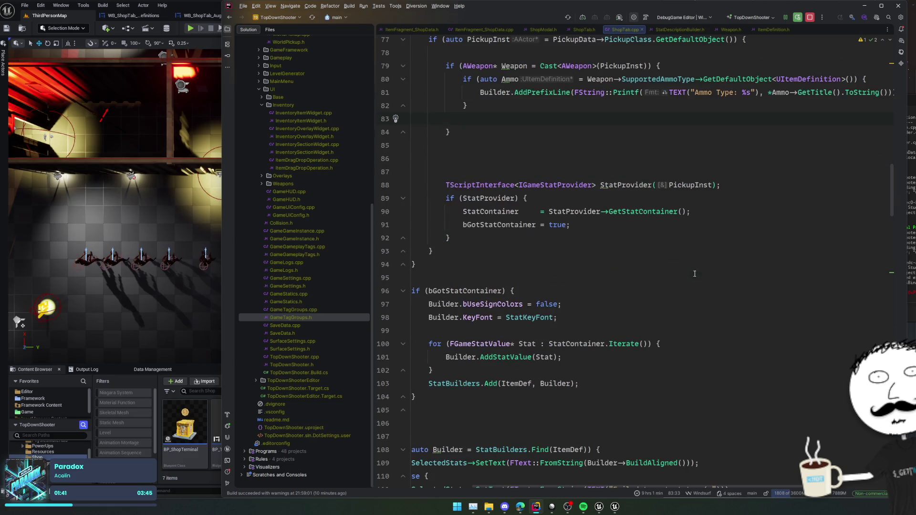
scroll(694, 275, left, 3)
Copy the <StatDesc.Value> tag from WrappedValue in StatDescriptionBuilder.h.
ctrl+click(548, 357)
scroll(609, 358, down, 10)
scroll(610, 358, up, 10)
scroll(610, 358, up, 5)
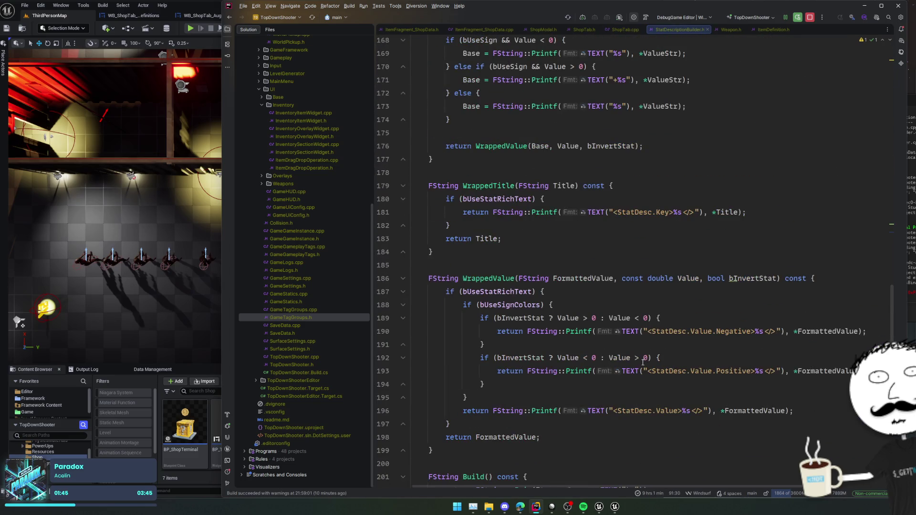
scroll(643, 363, down, 2)
drag(614, 358, 691, 358)
key(ctrl+c)
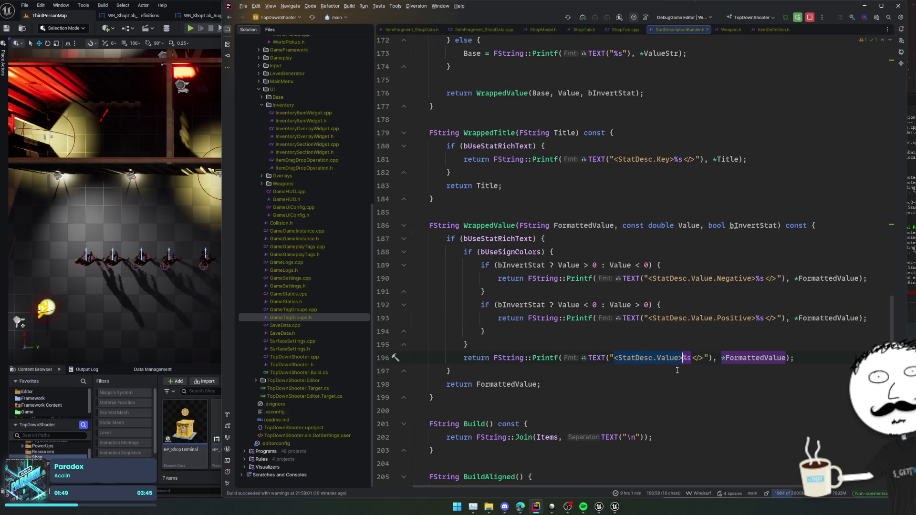
Wrap %s so the format reads 'Ammo Type: <StatDesc.Value>%s</>'.
key(ctrl+alt+Left)
key(ctrl+alt+Left)
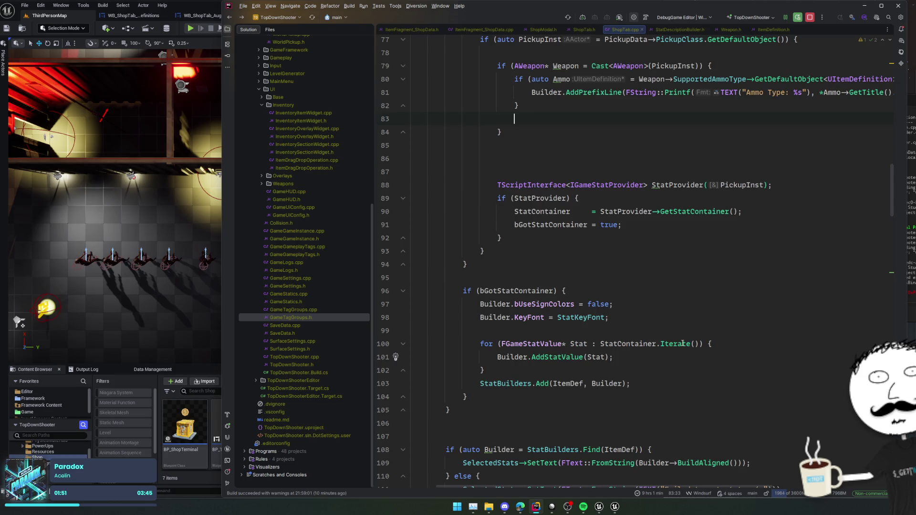
scroll(682, 343, up, 4)
scroll(747, 302, right, 2)
click(759, 251)
key(ctrl+v)
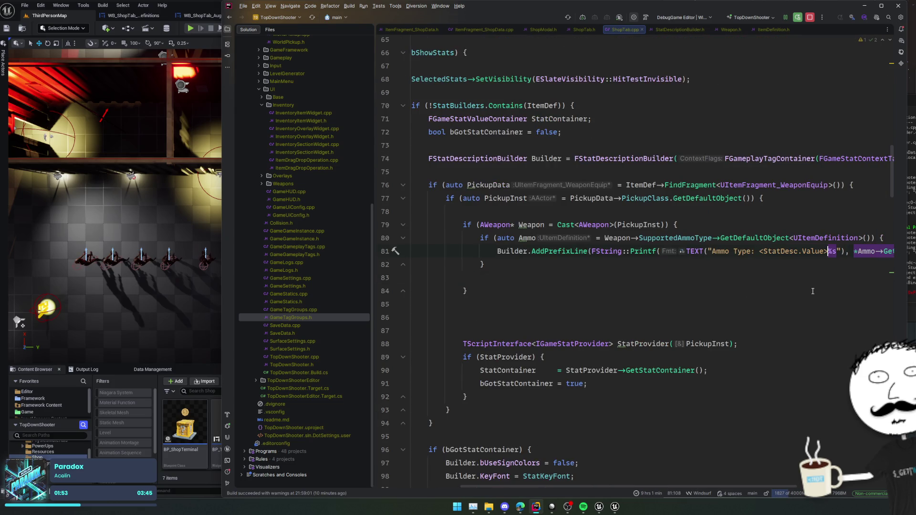
key(Right)
key(Right)
text(</>)
key(Home)
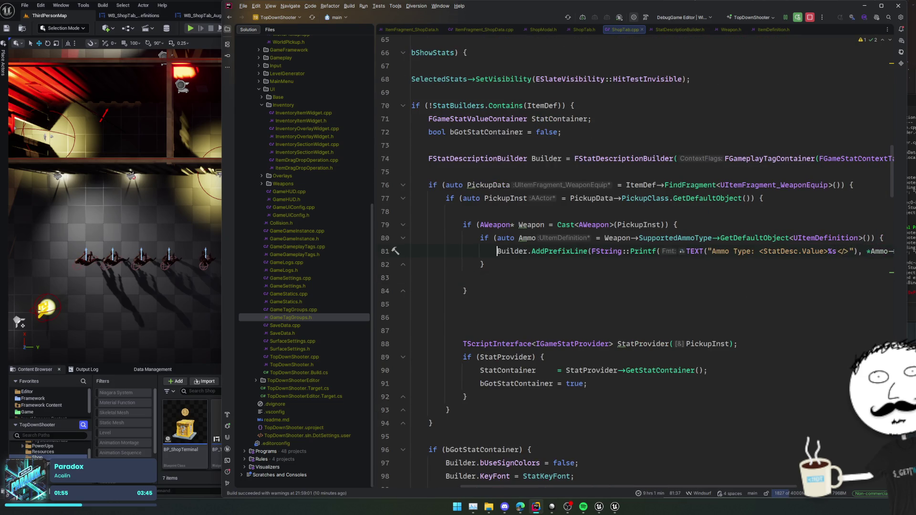
click(196, 9)
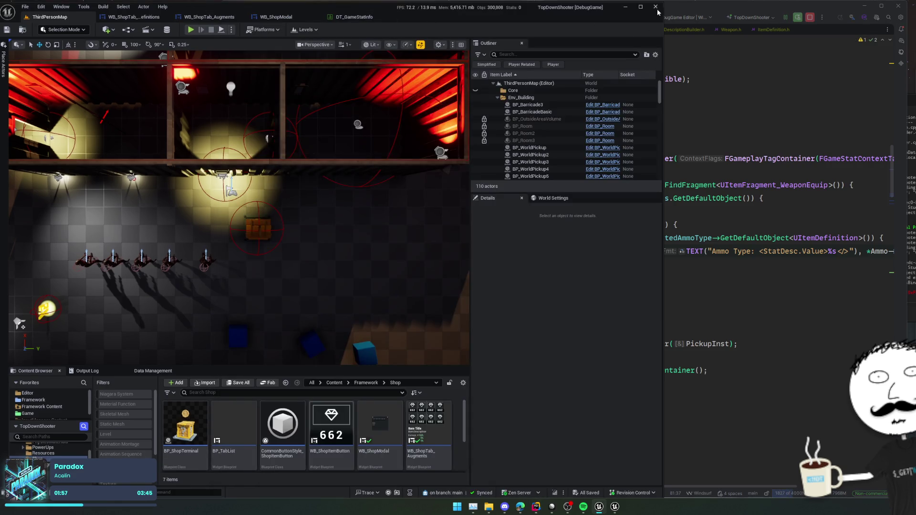
Build the selected projects in Rider now that the Unreal Editor has closed.
click(772, 185)
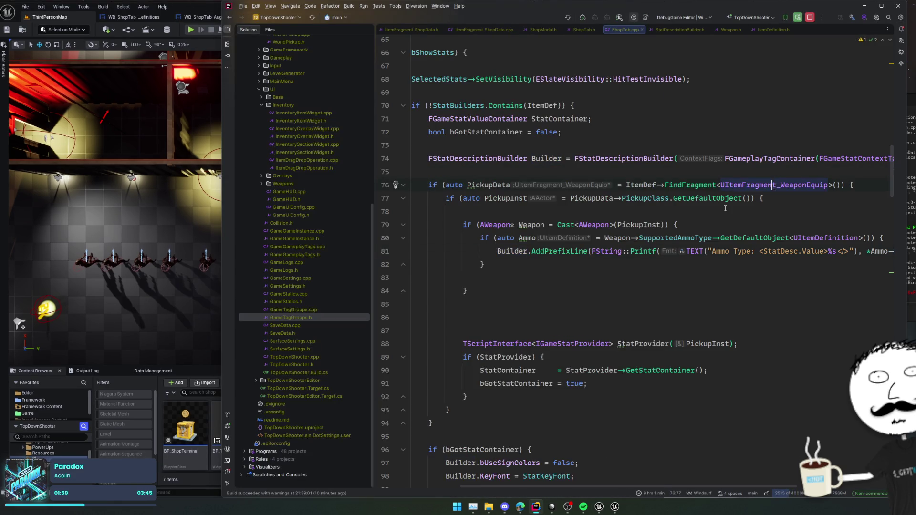
click(735, 198)
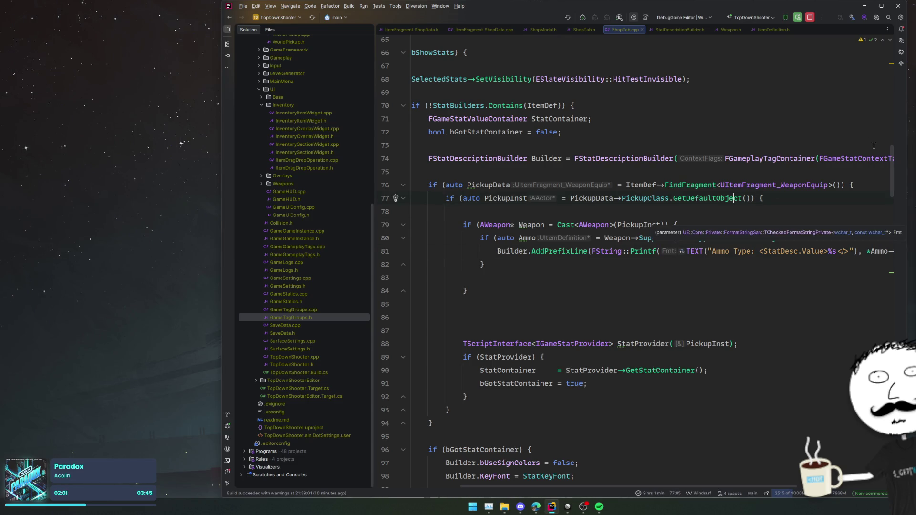
click(762, 274)
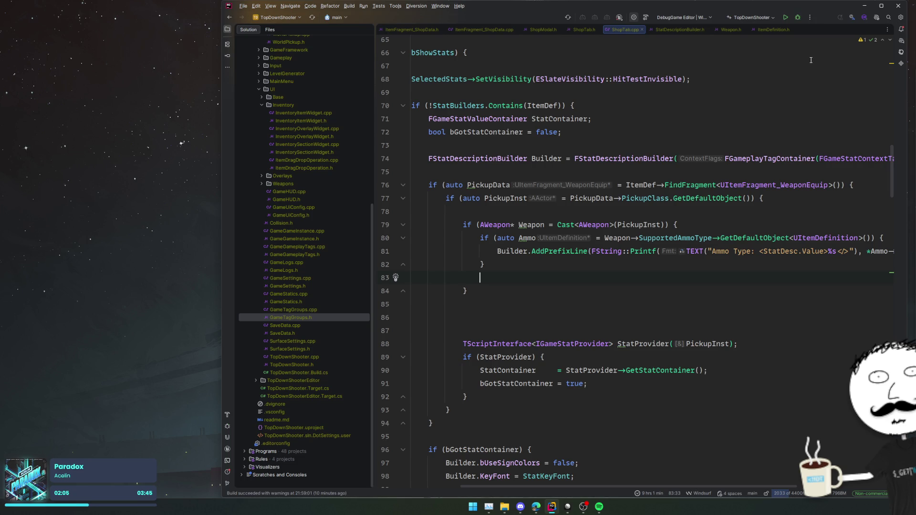
click(798, 18)
click(823, 106)
click(757, 308)
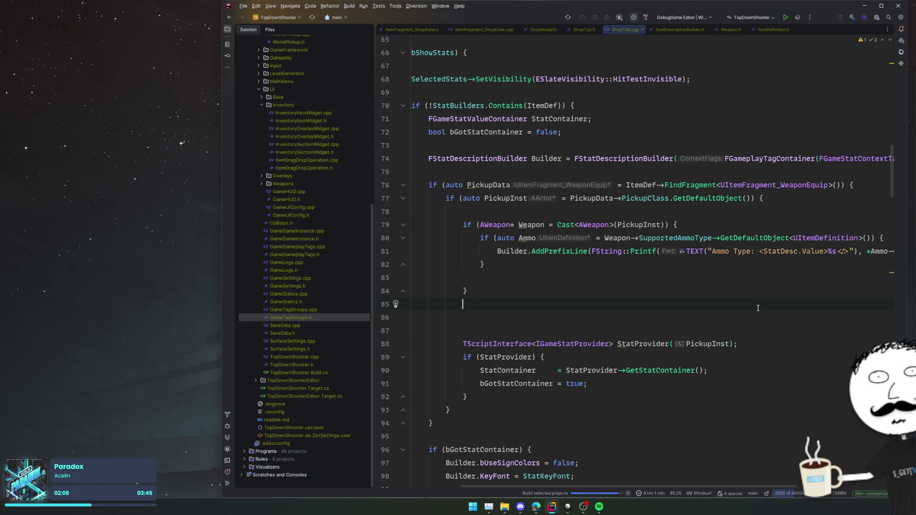
scroll(736, 315, down, 3)
scroll(735, 312, up, 3)
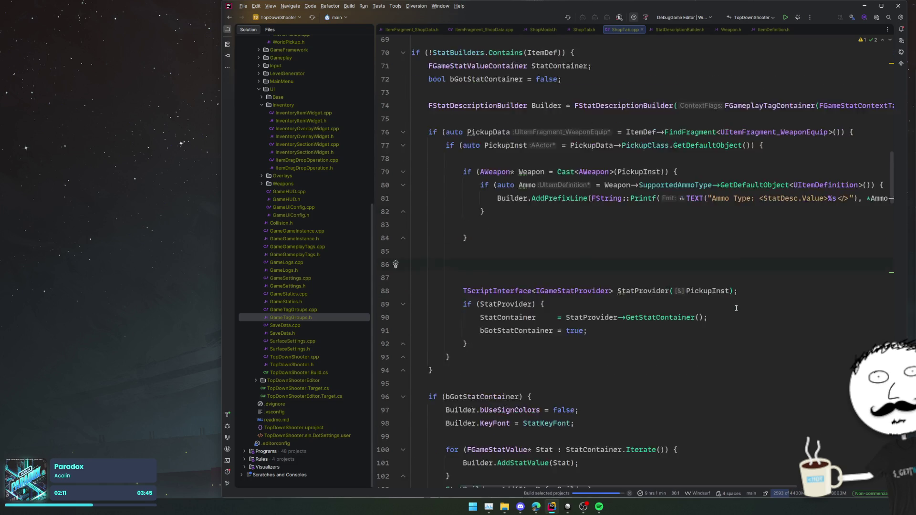
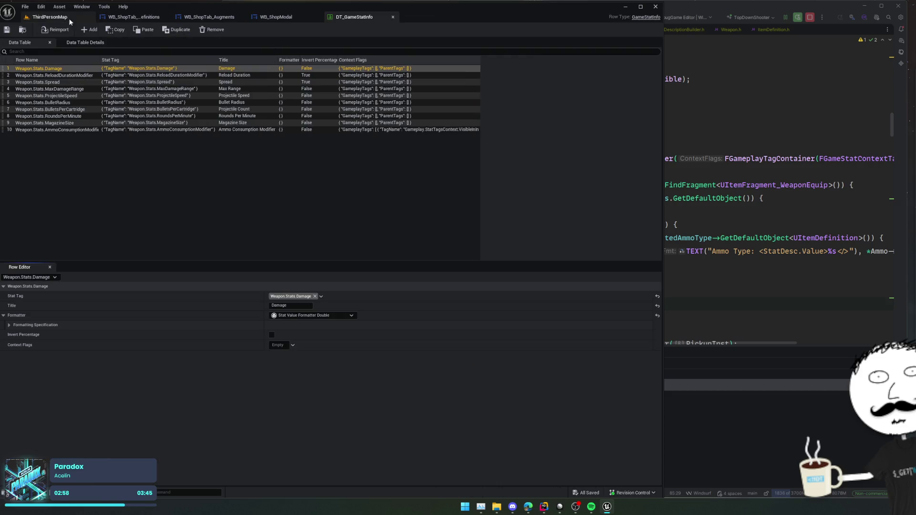
Play ThirdPersonMap, open the in-game shop showing Rifle stats, enlarge the game view, and open WB_ShopModal.
click(69, 19)
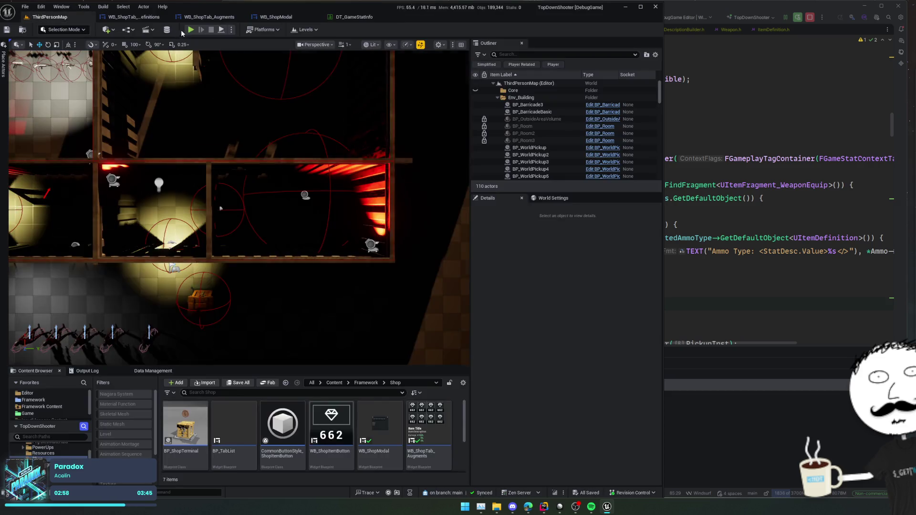
key(alt+p)
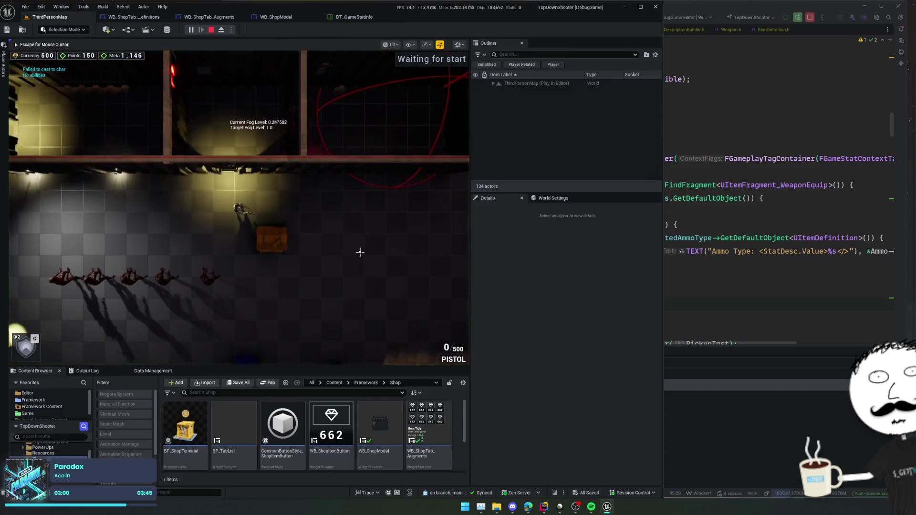
key(e)
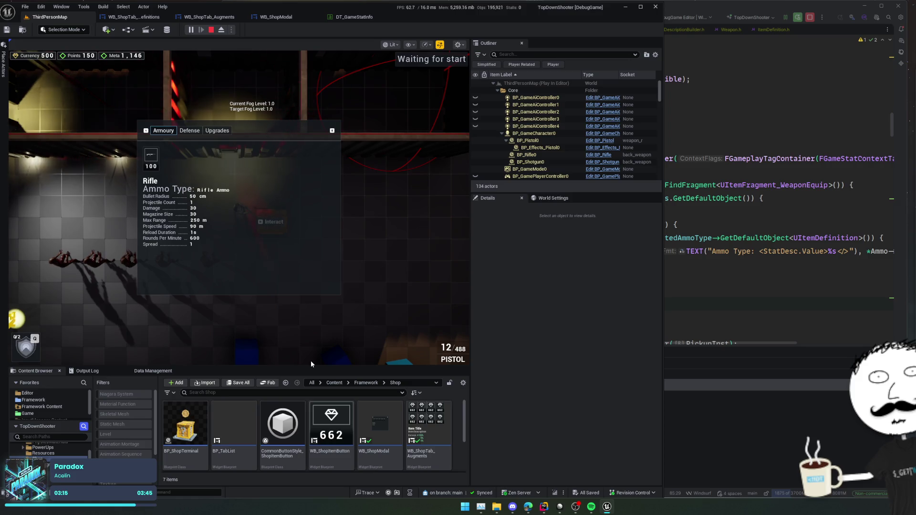
mouse_move(308, 369)
mouse_down()
mouse_move(306, 420)
mouse_move(306, 398)
mouse_up()
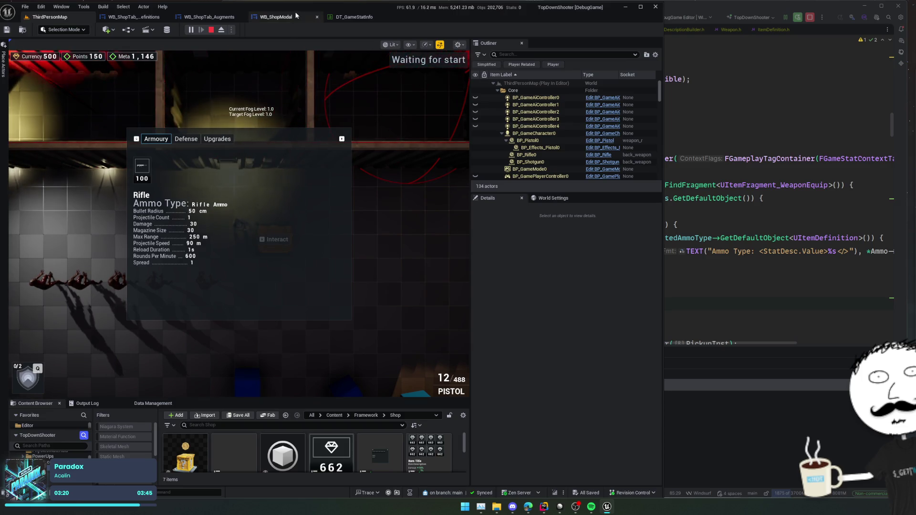
click(276, 17)
In WB_ShopTab_ItemDefinitions, add an 'Ammo Type: 5.56' line to the SelectedStats preview text.
scroll(313, 268, up, 3)
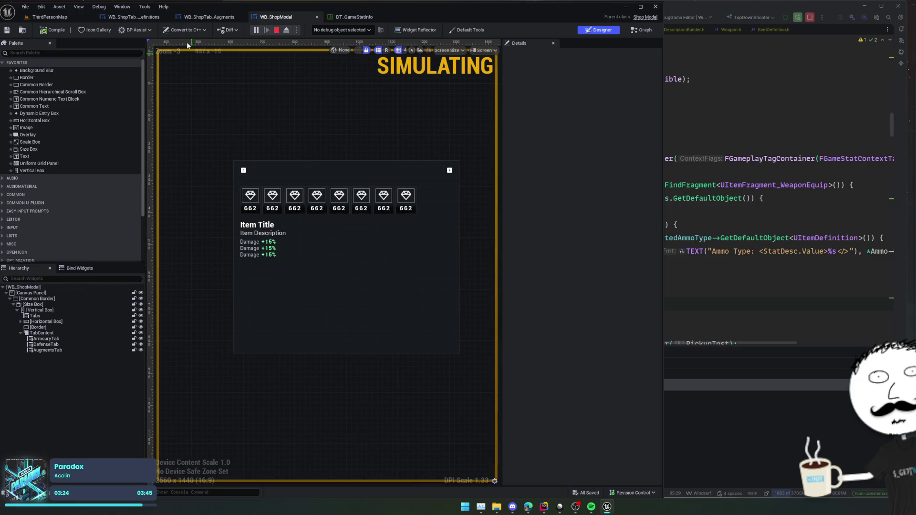
click(213, 17)
click(132, 16)
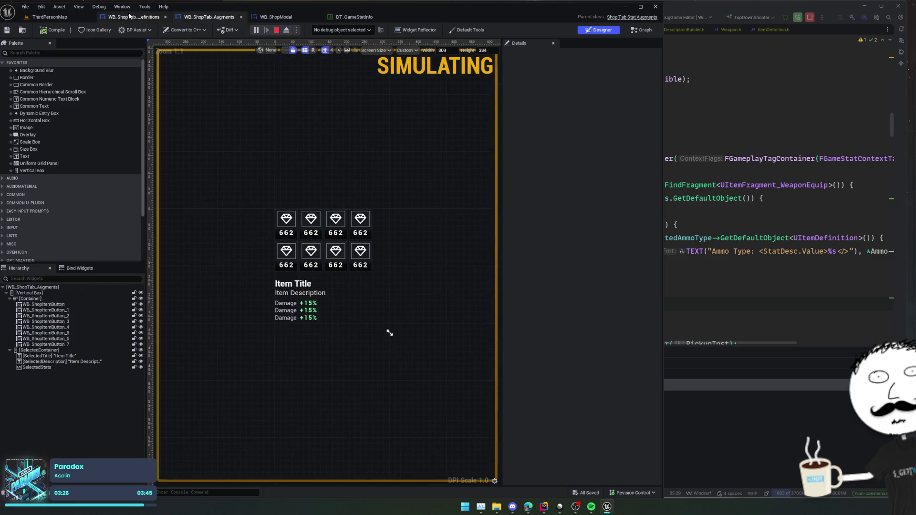
click(297, 274)
scroll(297, 273, up, 2)
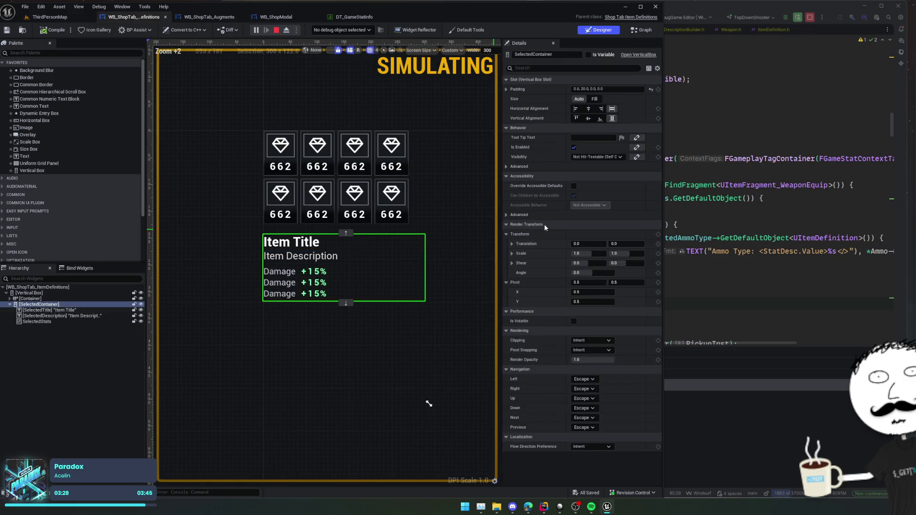
click(42, 321)
click(609, 180)
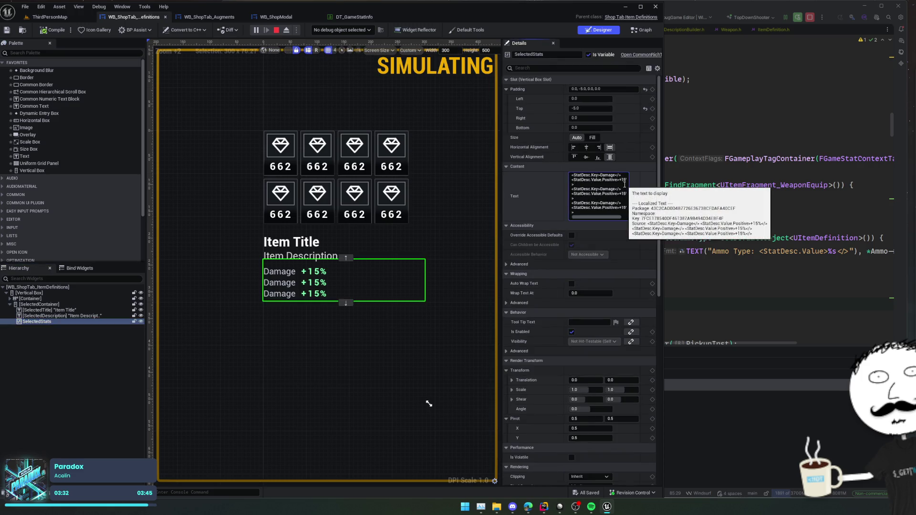
key(shift+Return)
text(Ammo Type: 5.5)
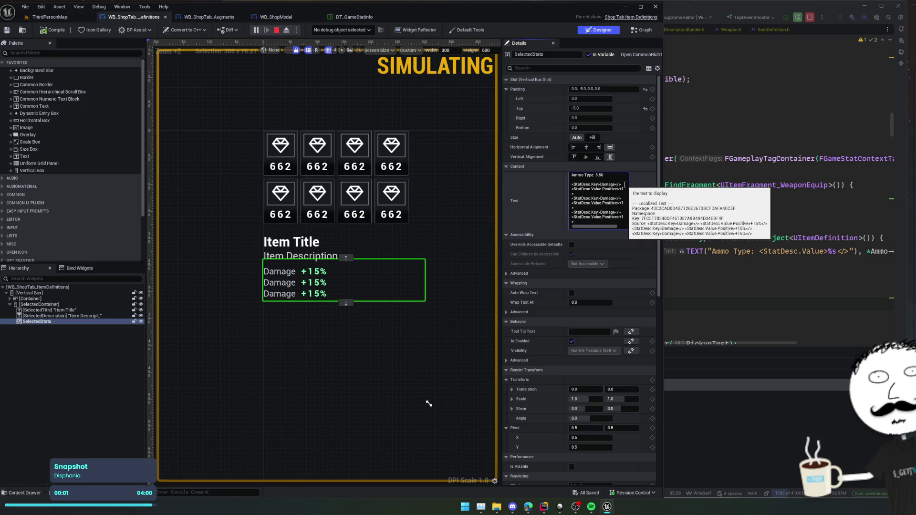
text(6)
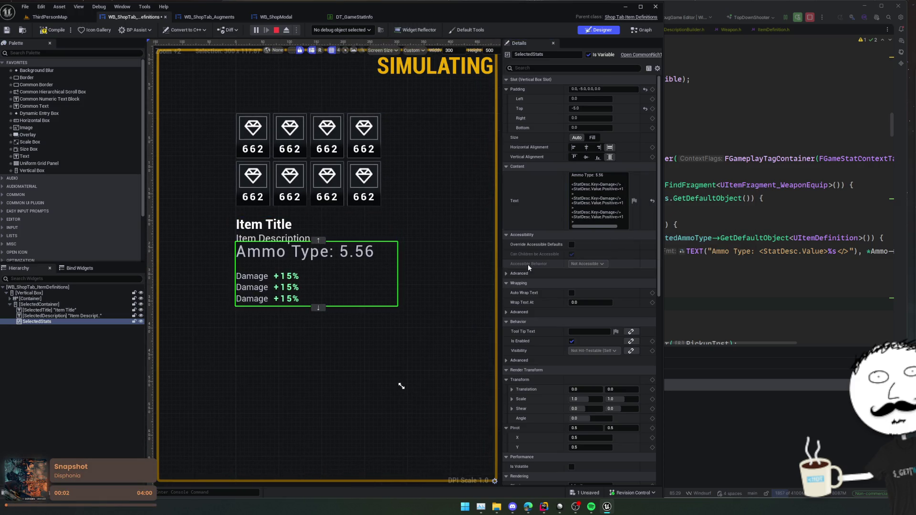
Open DT_RichTextStyles from the Text Style Set and inspect the StatDesc.Key style.
scroll(528, 265, down, 6)
scroll(535, 223, down, 2)
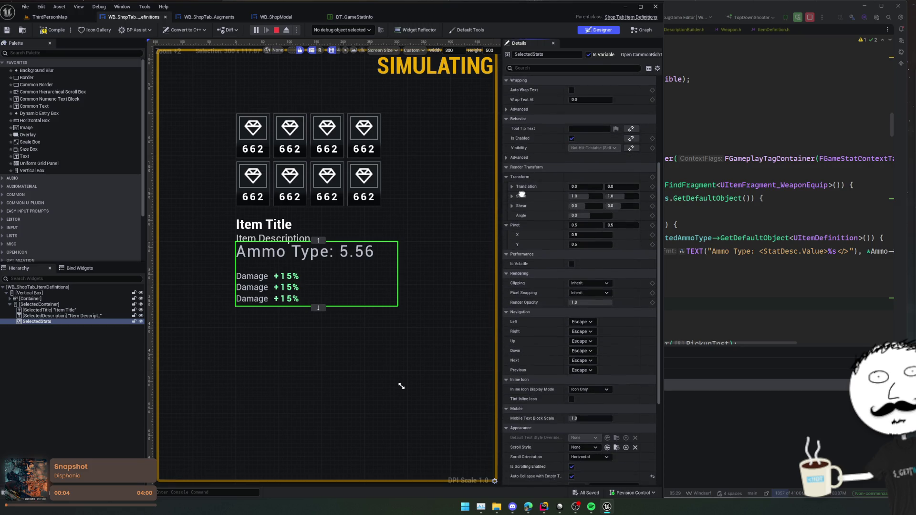
scroll(521, 195, down, 6)
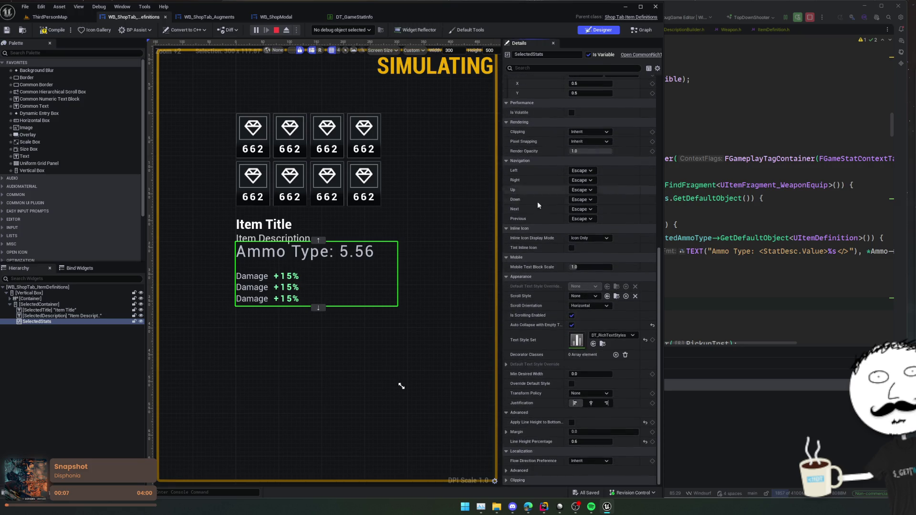
scroll(510, 268, down, 1)
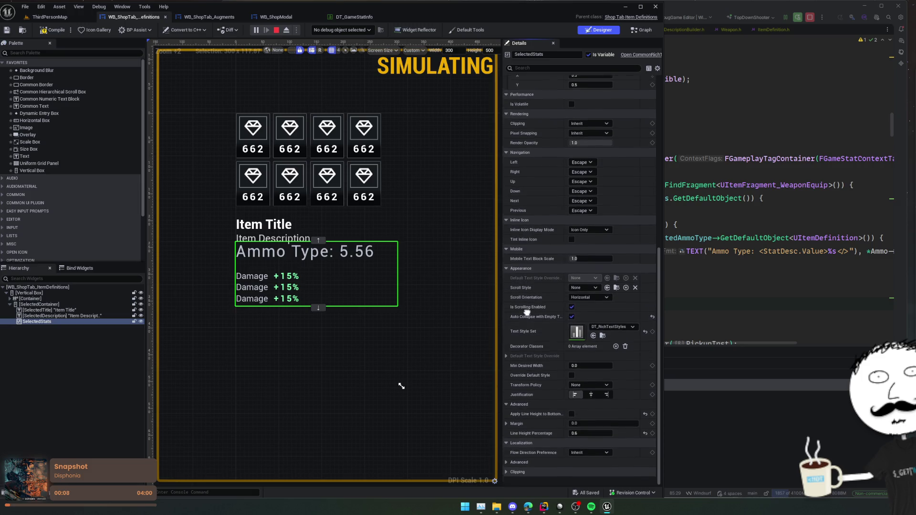
double_click(577, 339)
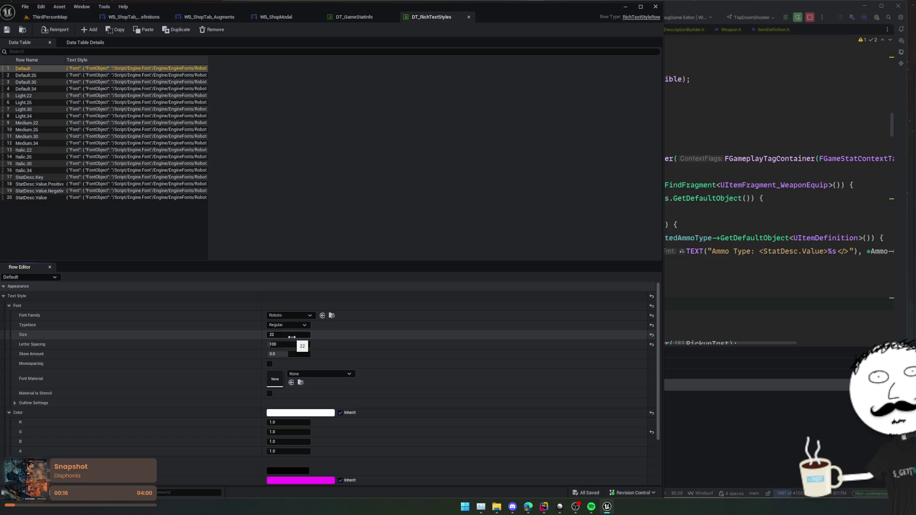
click(25, 178)
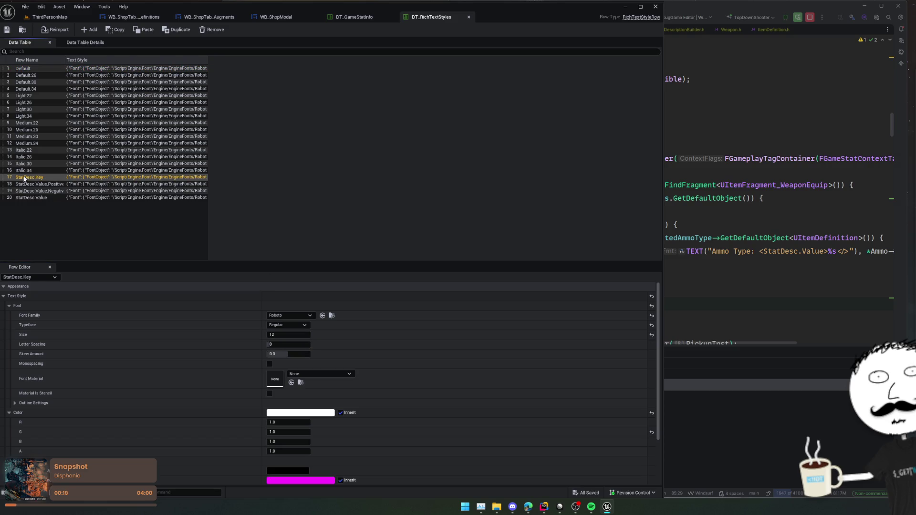
click(733, 198)
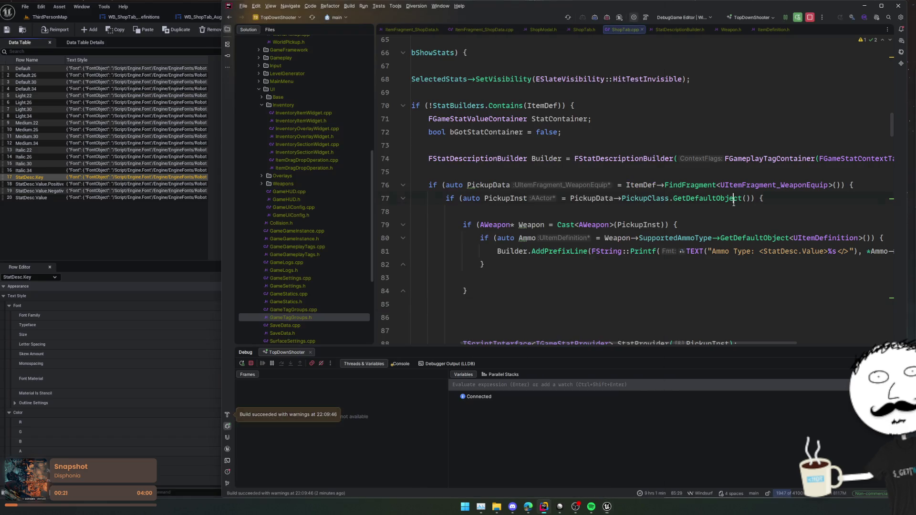
Wrap the 'Ammo Type:' label on line 81 in <StatDesc>...</> tags.
drag(760, 252, 828, 252)
key(ctrl+c)
click(710, 251)
key(ctrl+v)
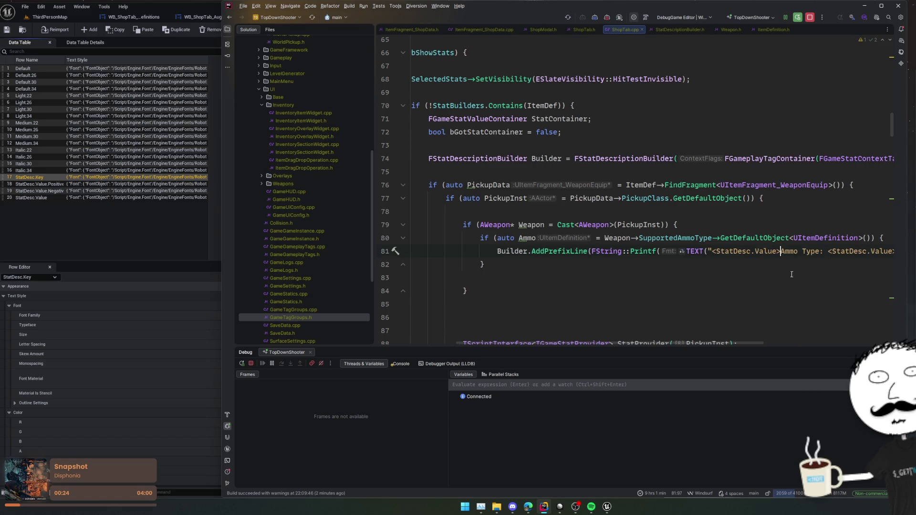
key(ctrl+z)
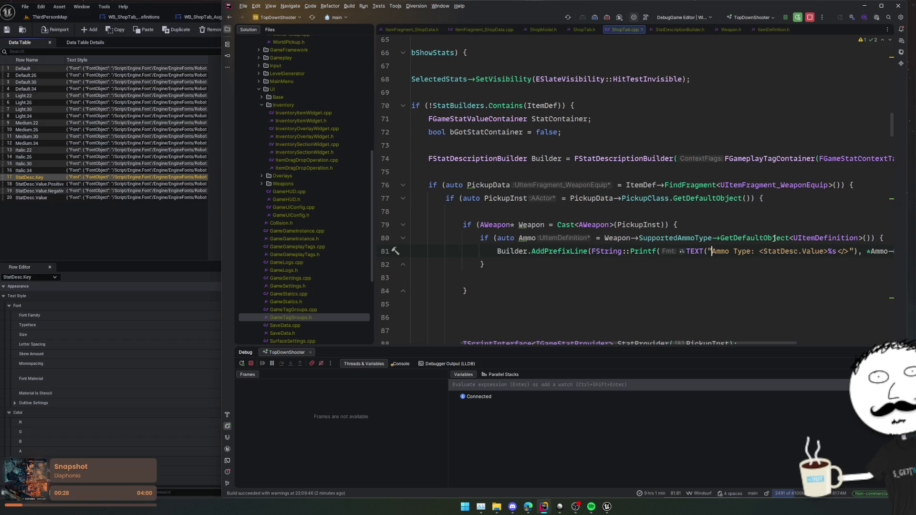
key(ctrl+v)
key(Left)
key(ctrl+shift+Left)
key(BackSpace)
key(BackSpace)
key(Right)
key(Right)
key(Right)
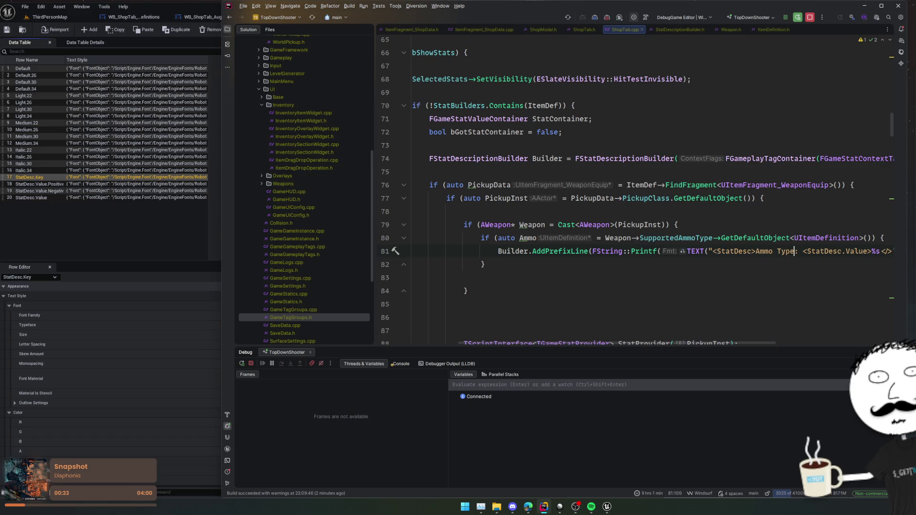
text(</>)
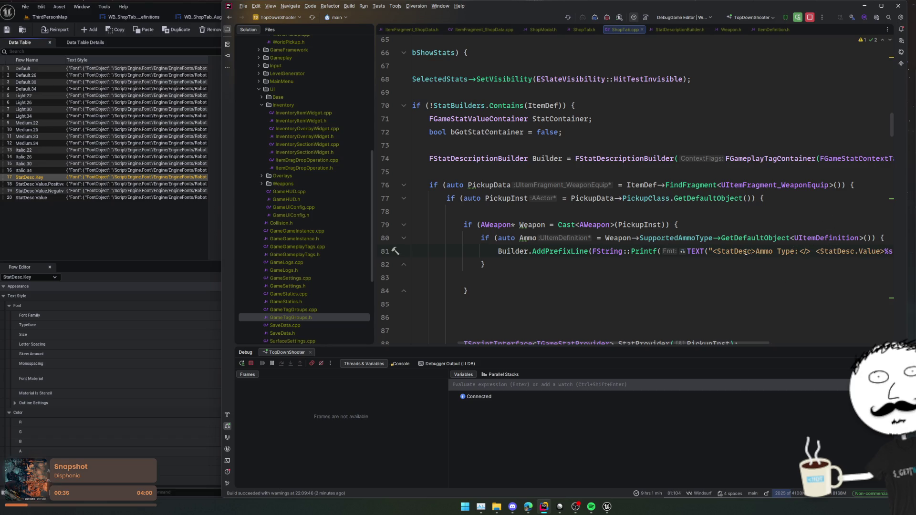
Change the value tag to <StatDesc.Key> and start a Live Coding rebuild.
double_click(870, 252)
text(Key)
click(497, 252)
key(ctrl+alt+F11)
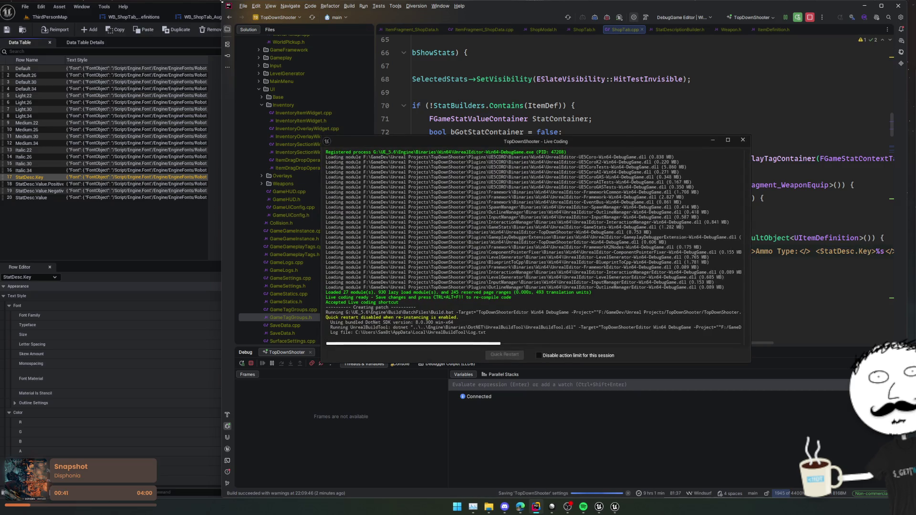
Duplicate StatDesc.Key into StatDesc and StatDesc.Info styles with Color Inherit off, then reopen the shop.
click(38, 177)
key(ctrl+d)
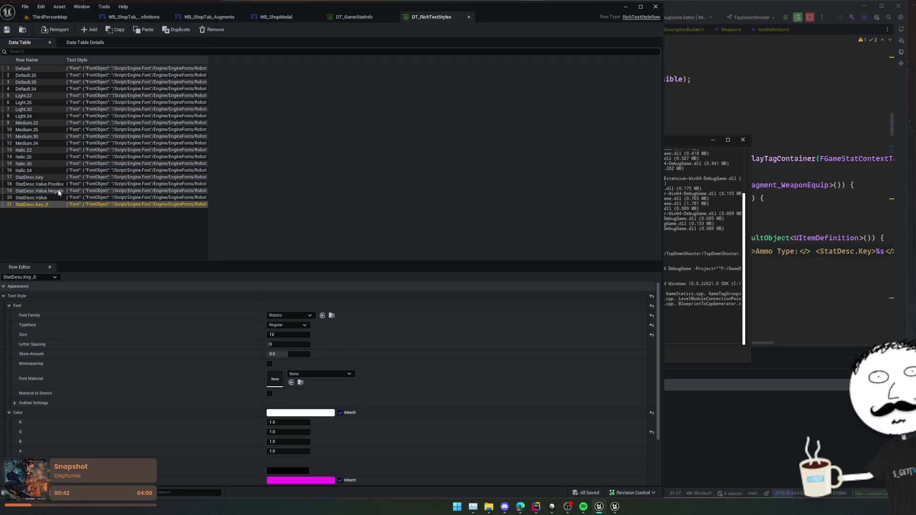
click(48, 205)
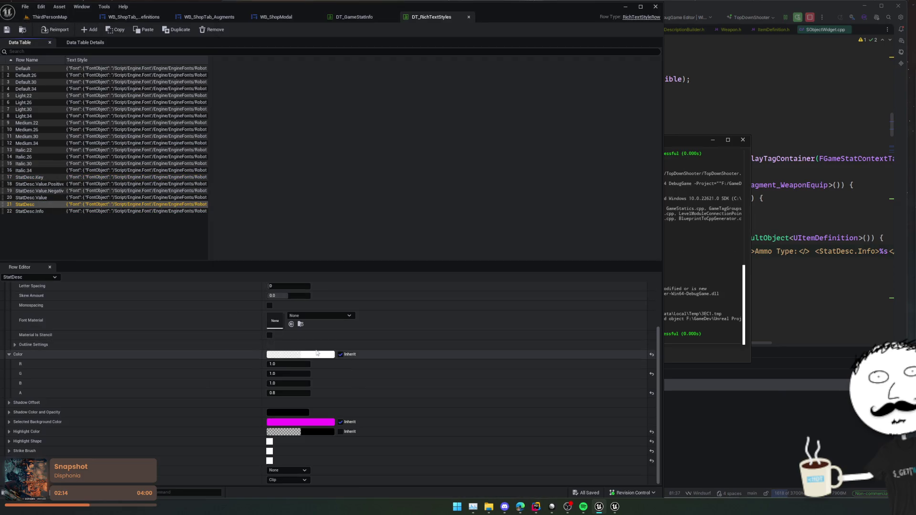
click(341, 355)
click(38, 16)
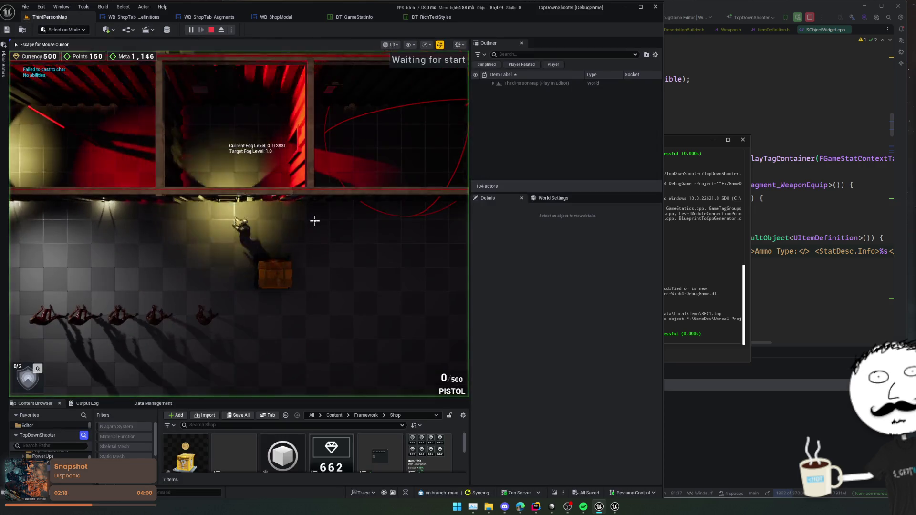
key(e)
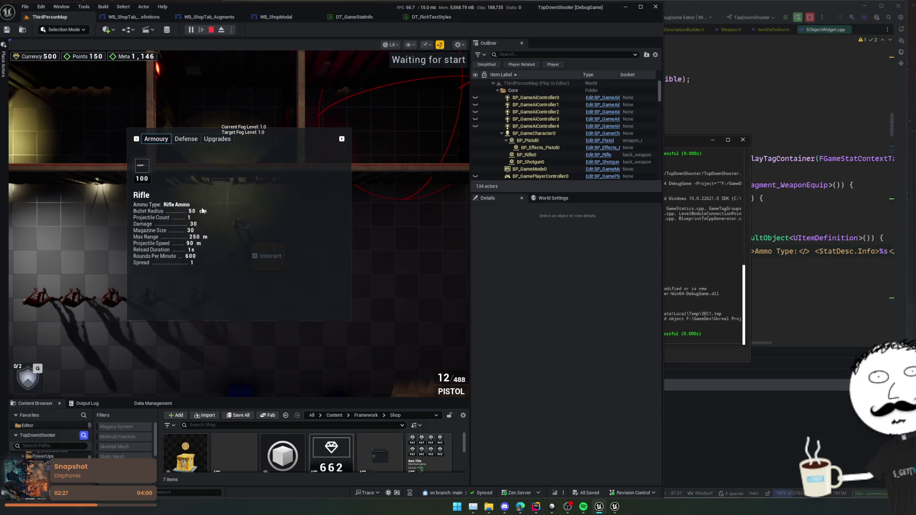
Go to the AddPrefixLine definition and set a breakpoint on line 207.
click(834, 237)
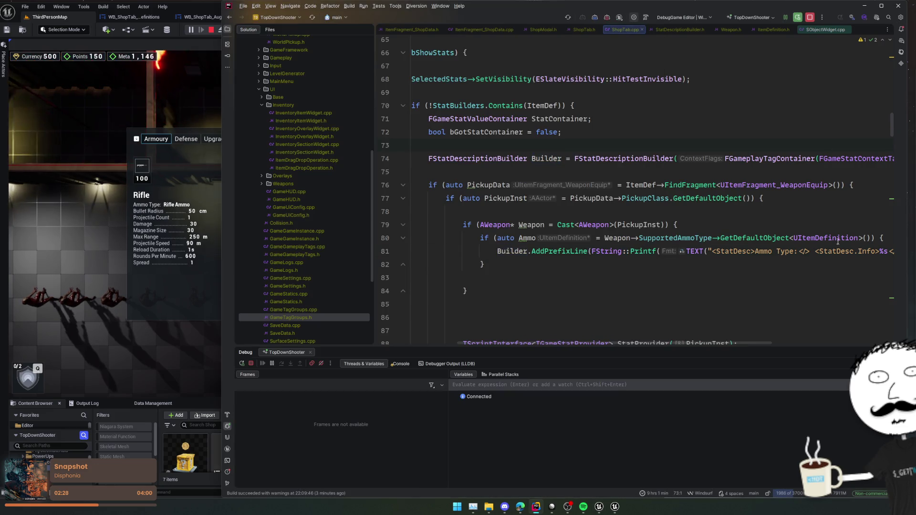
scroll(764, 272, right, 5)
scroll(766, 267, left, 5)
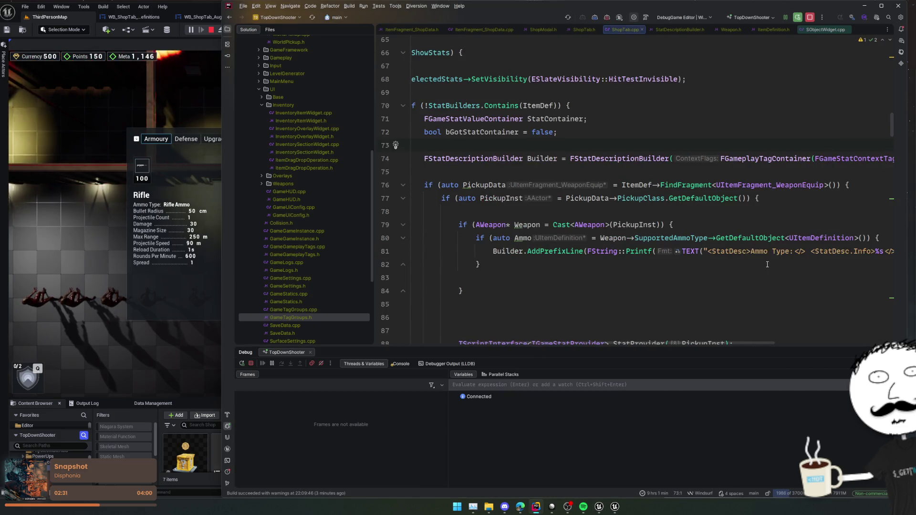
ctrl+click(552, 251)
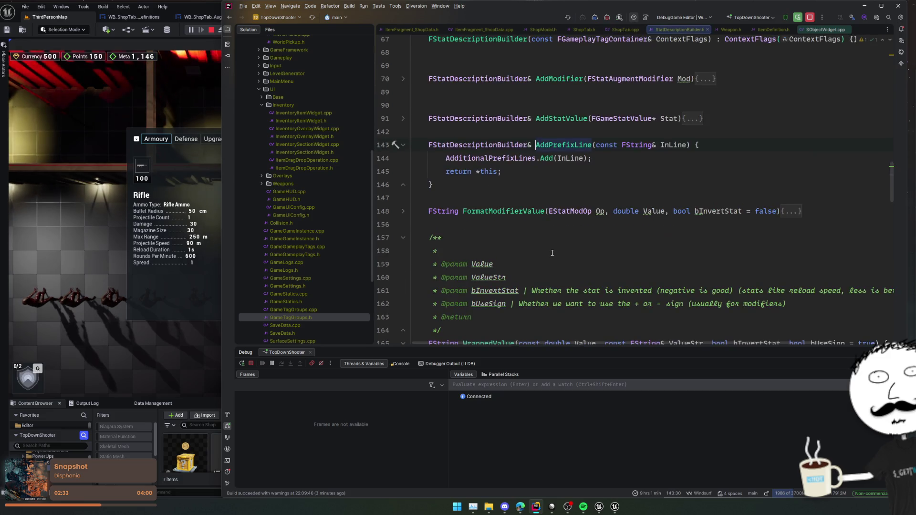
scroll(550, 251, down, 12)
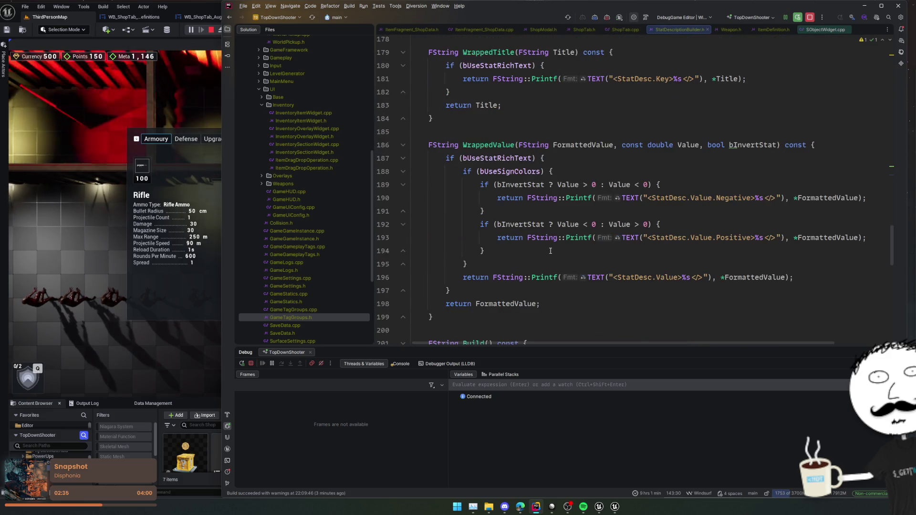
scroll(550, 250, down, 5)
click(382, 211)
Restart play, run to the prefix-line check, inspect AdditionalPrefixLines, and step toward the return.
click(215, 257)
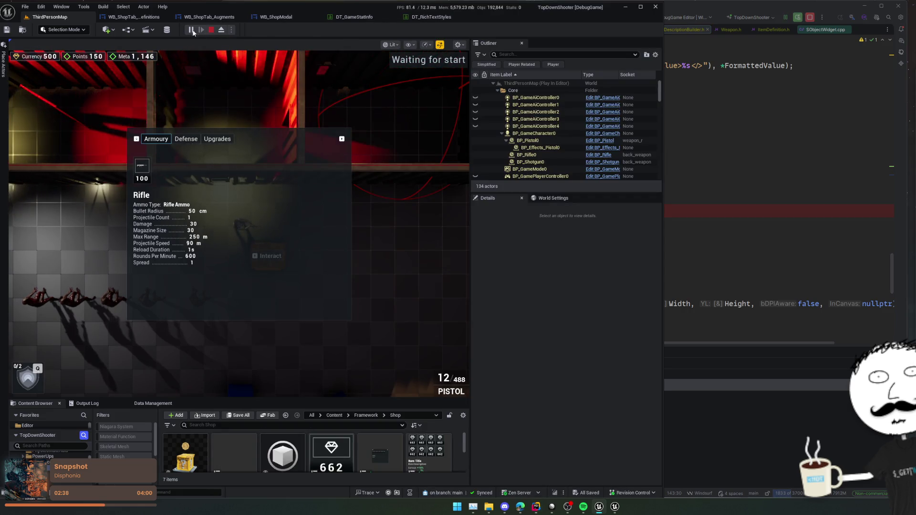
click(195, 29)
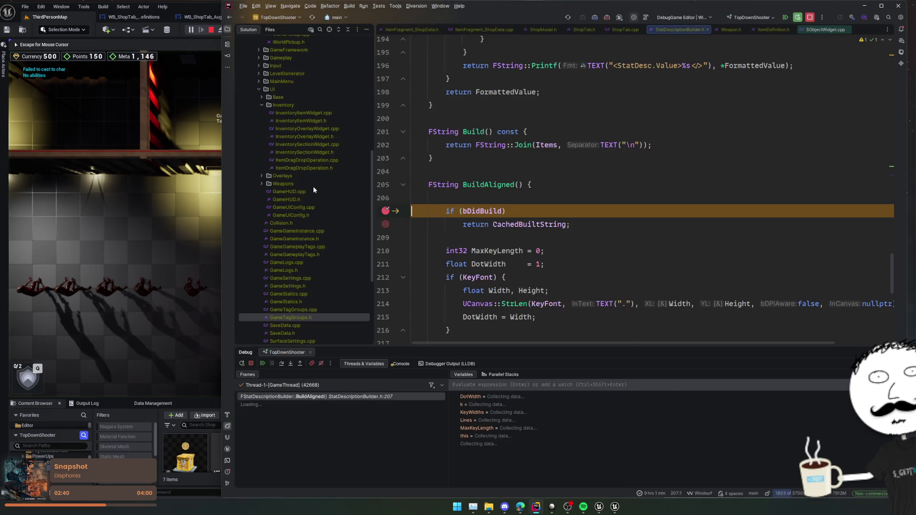
click(602, 203)
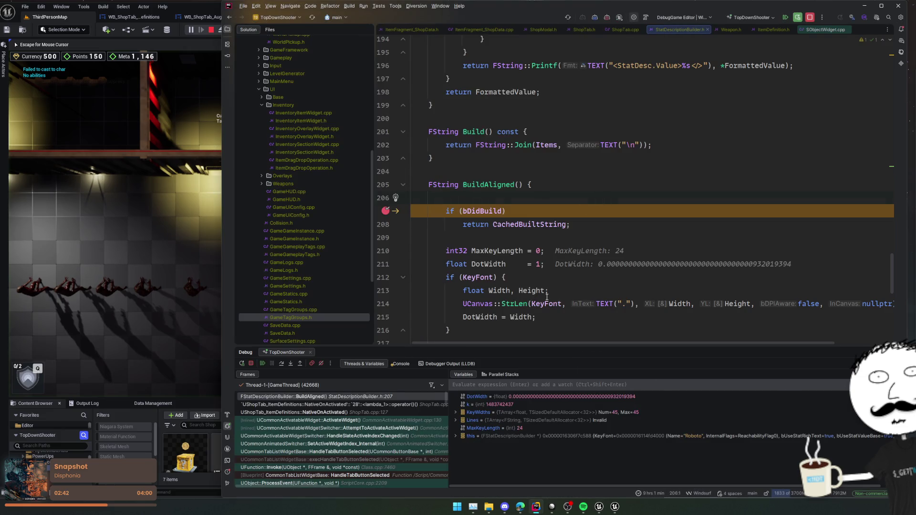
scroll(467, 272, down, 8)
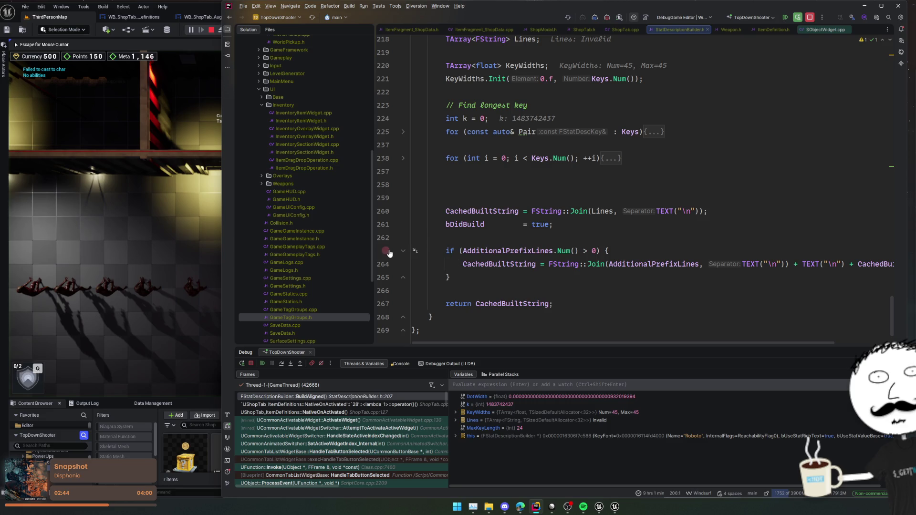
click(262, 364)
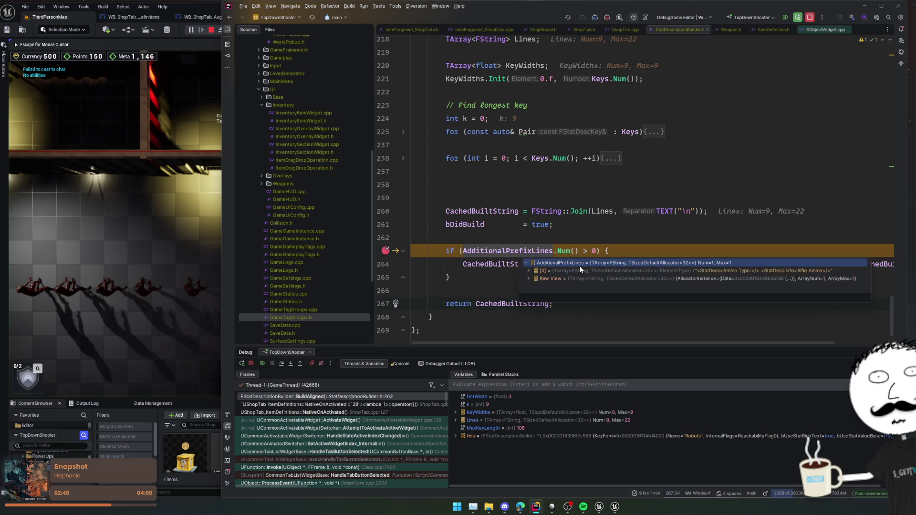
click(636, 272)
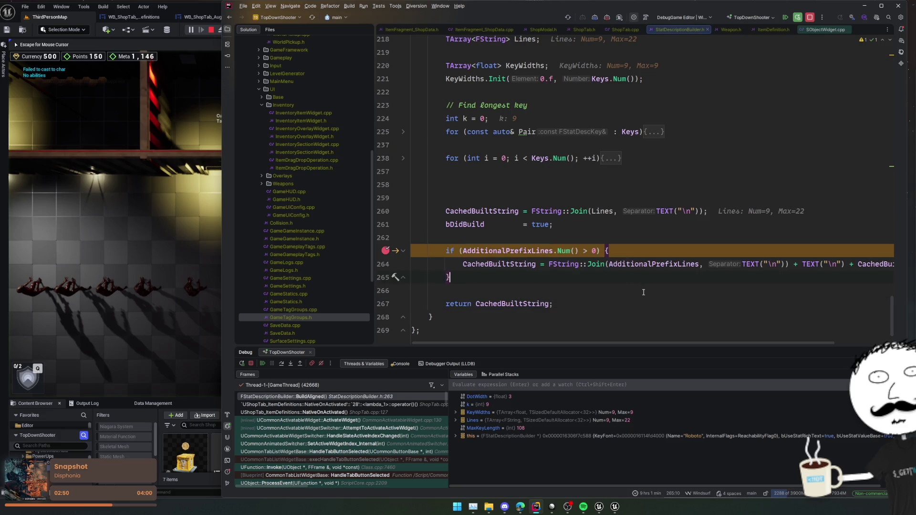
scroll(643, 292, right, 3)
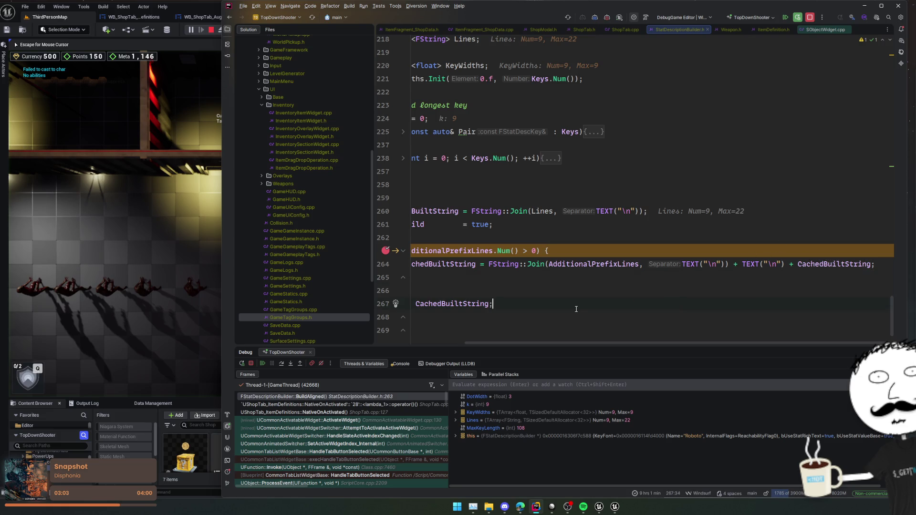
scroll(576, 310, left, 2)
click(281, 365)
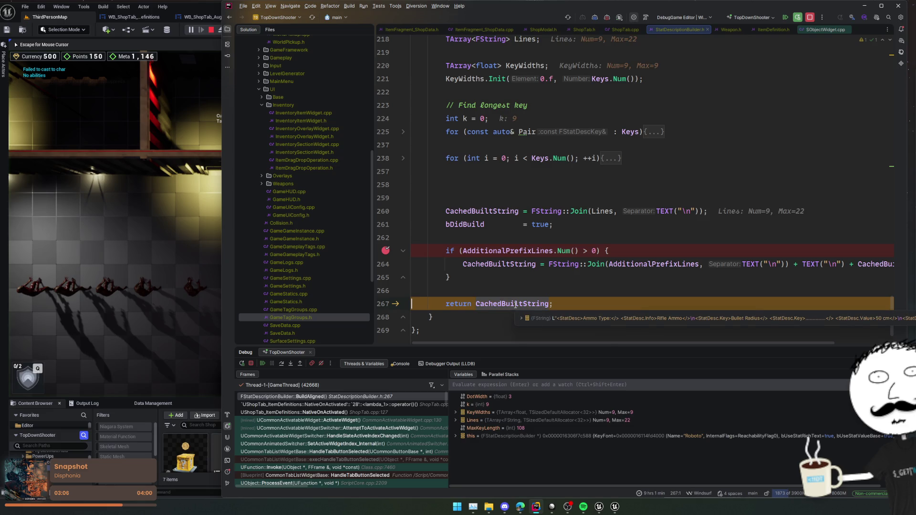
Inspect the CachedBuiltString rifle stat text, resume the game, and return to ShopTab.cpp.
mouse_move(513, 304)
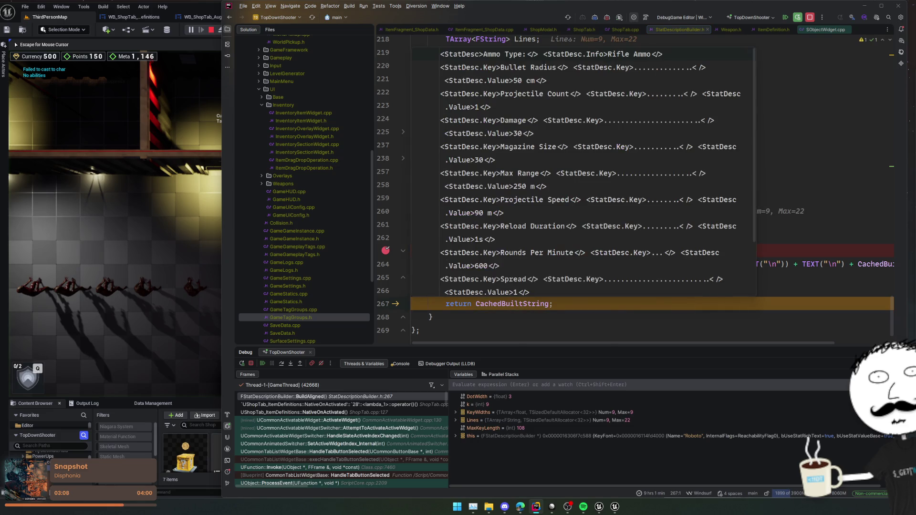
scroll(672, 239, down, 2)
scroll(564, 228, up, 2)
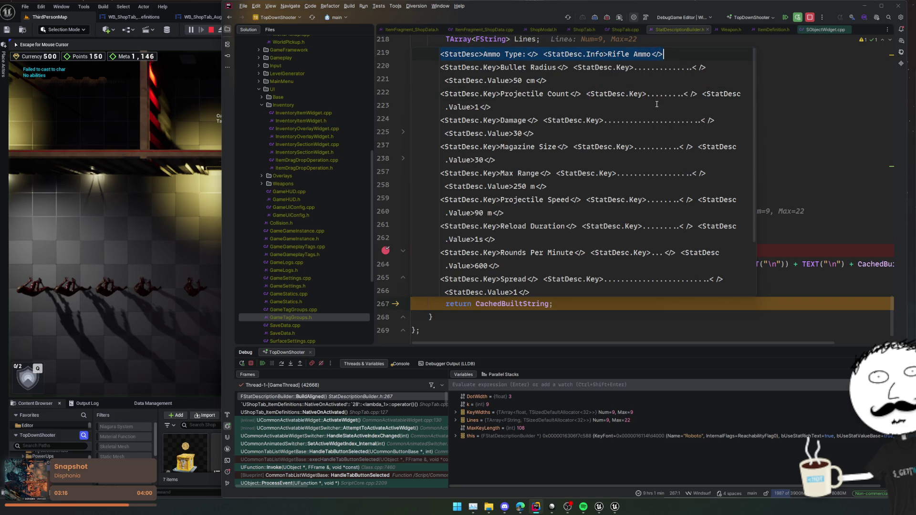
key(Escape)
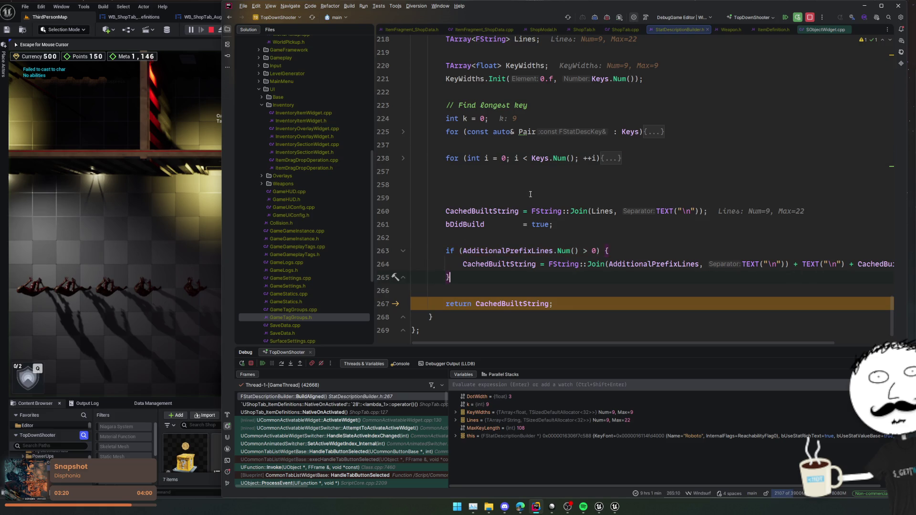
click(262, 363)
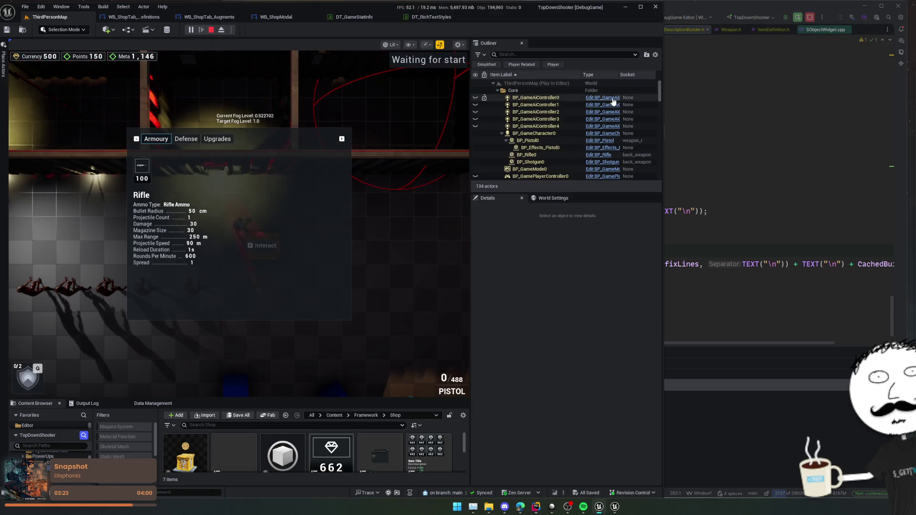
click(728, 129)
key(ctrl+alt+Left)
key(ctrl+alt+Left)
key(ctrl+alt+Left)
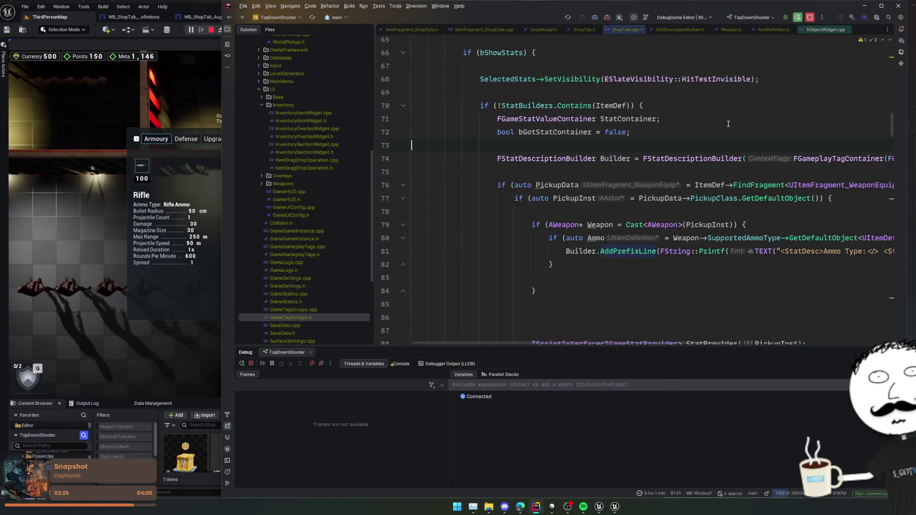
Add \n to the end of the Ammo Type AddPrefixLine string on line 81 and Live Code it.
scroll(752, 162, right, 3)
click(818, 251)
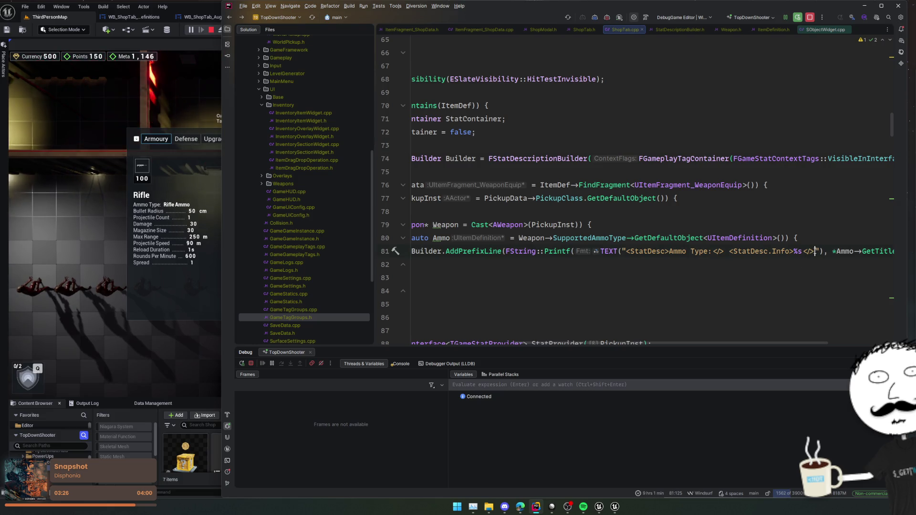
text(n)
key(ctrl+alt+F11)
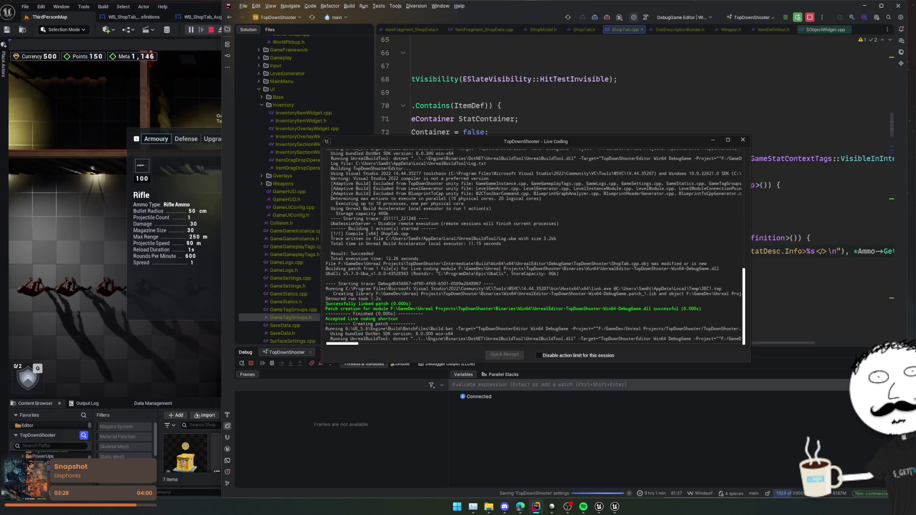
Restart Play-in-Editor and resume past the BuildAligned breakpoint to view the shop again.
click(607, 17)
drag(468, 142, 758, 233)
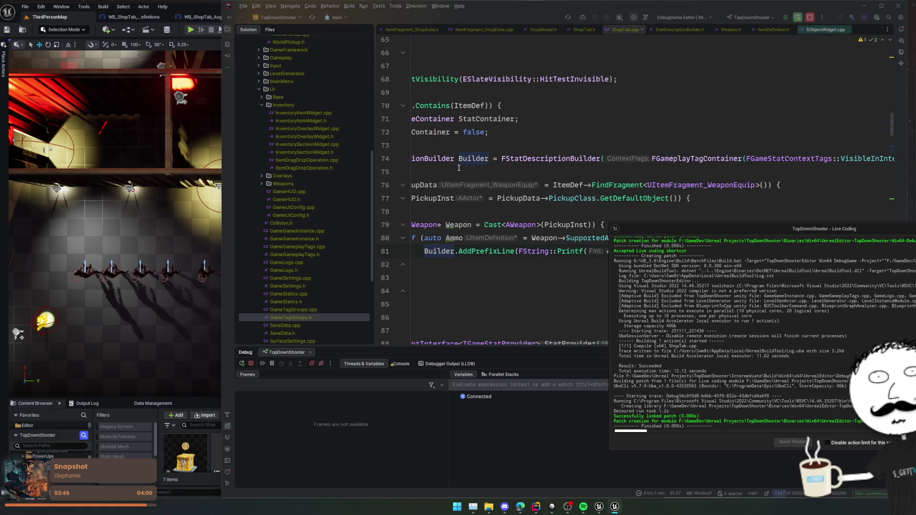
key(alt+Tab)
click(193, 30)
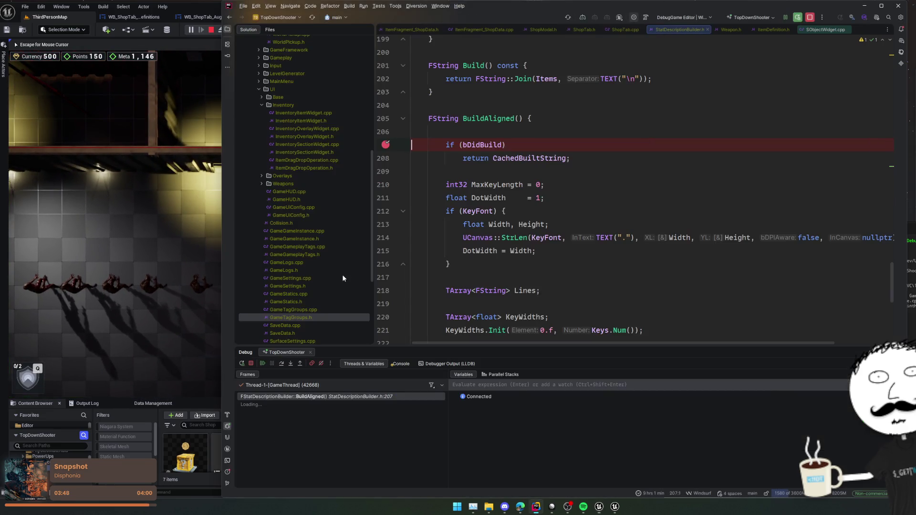
click(266, 364)
click(169, 284)
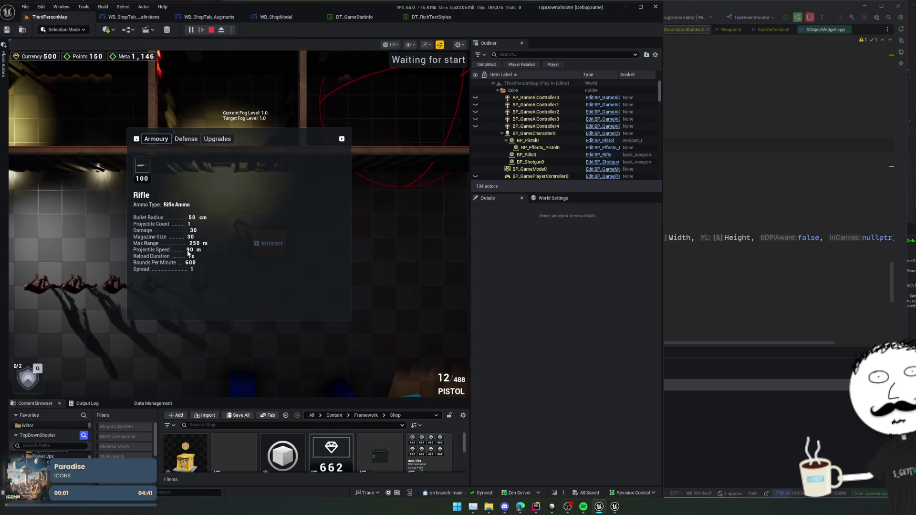
Toggle the Defense and Armoury tabs, restart play to recheck Rifle stats, then open DT_GameStatInfo.
click(185, 139)
click(156, 139)
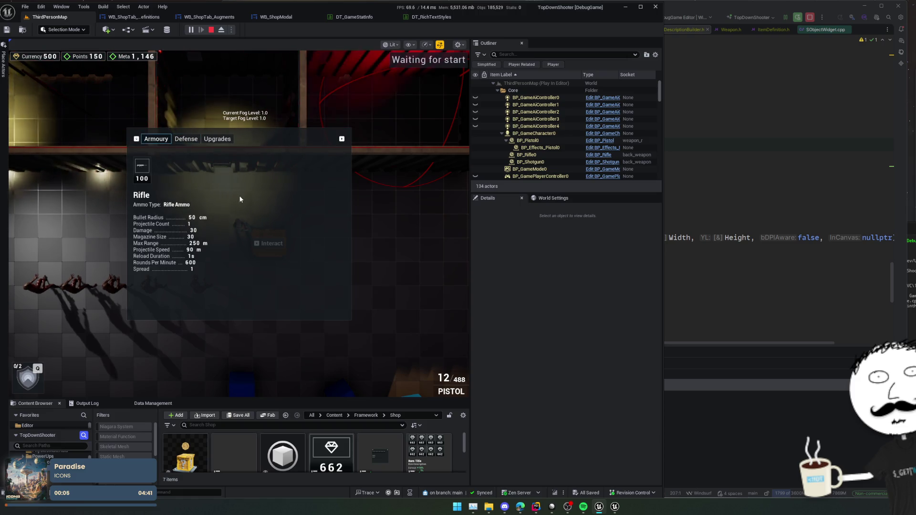
key(e)
key(Escape)
click(212, 30)
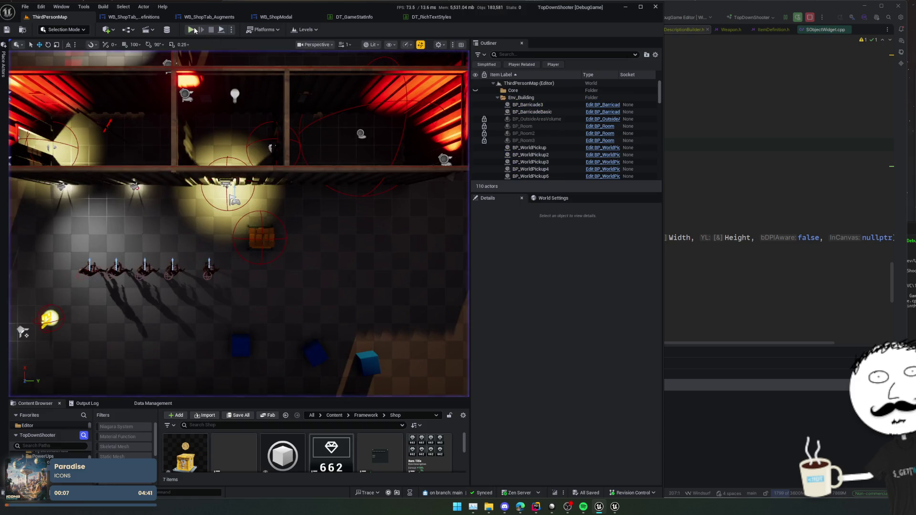
key(alt+p)
key(e)
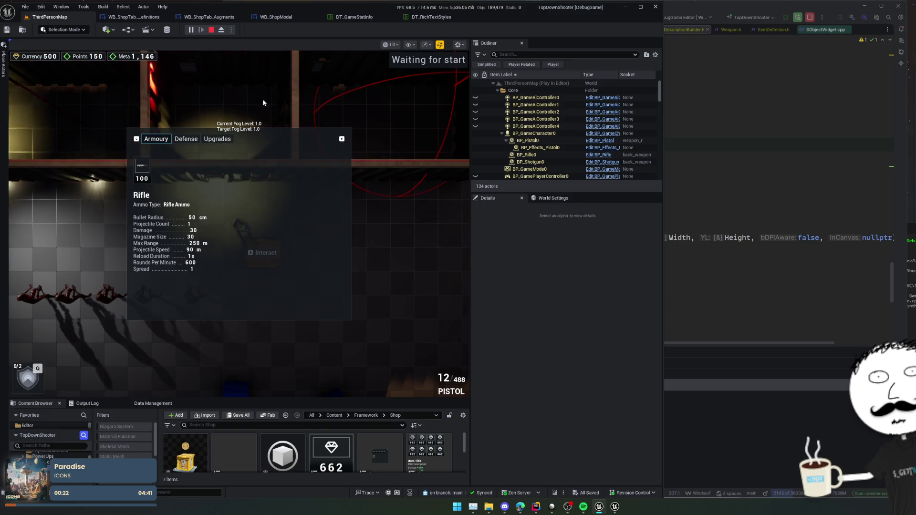
click(352, 17)
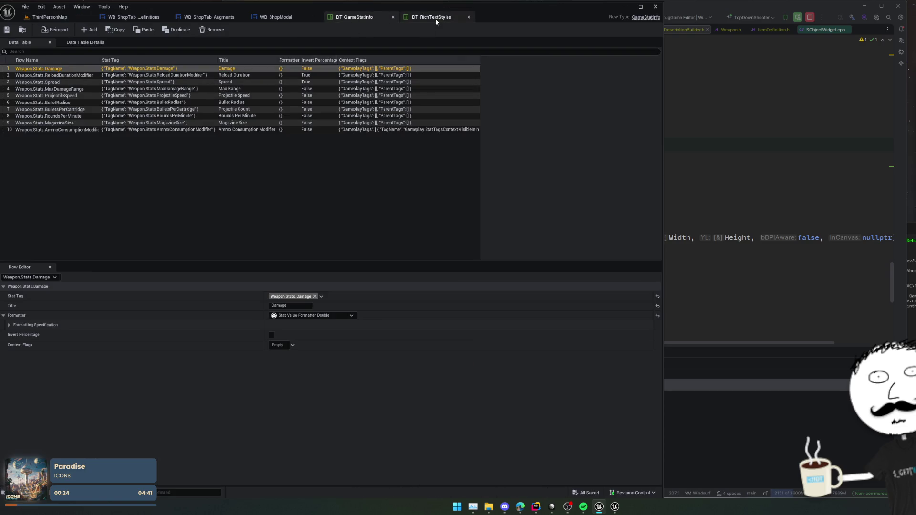
Check the StatDesc.Key style in DT_RichTextStyles, save, and reopen the shop at the crate.
click(434, 18)
click(33, 178)
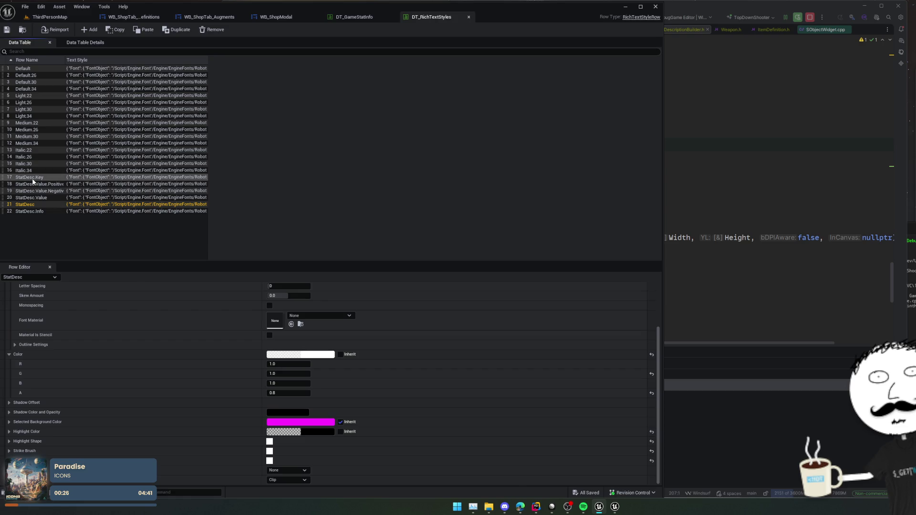
click(7, 29)
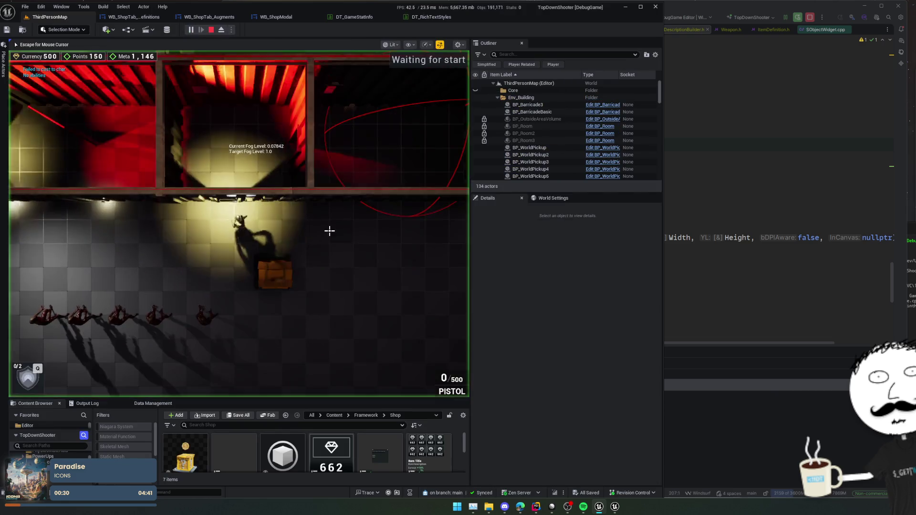
key(s)
key(e)
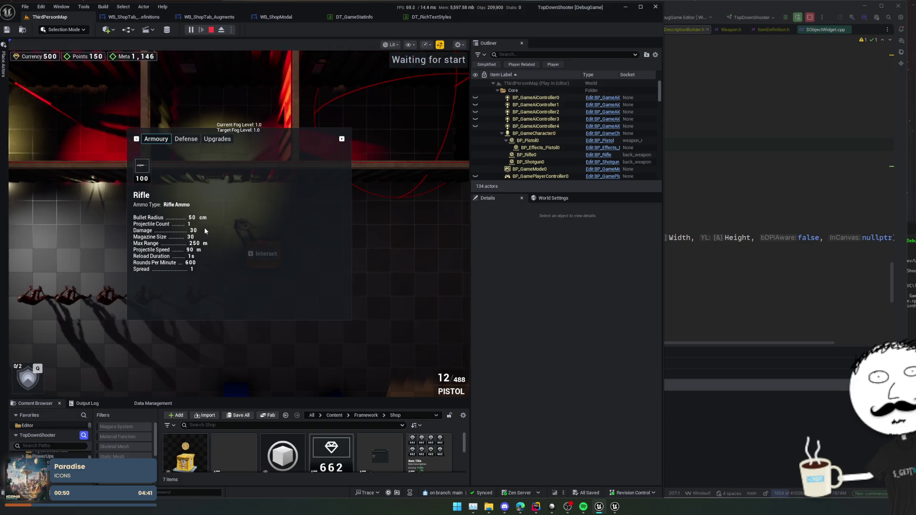
Back in DT_RichTextStyles, inspect the StatDesc.Value and StatDesc.Info styles.
click(432, 21)
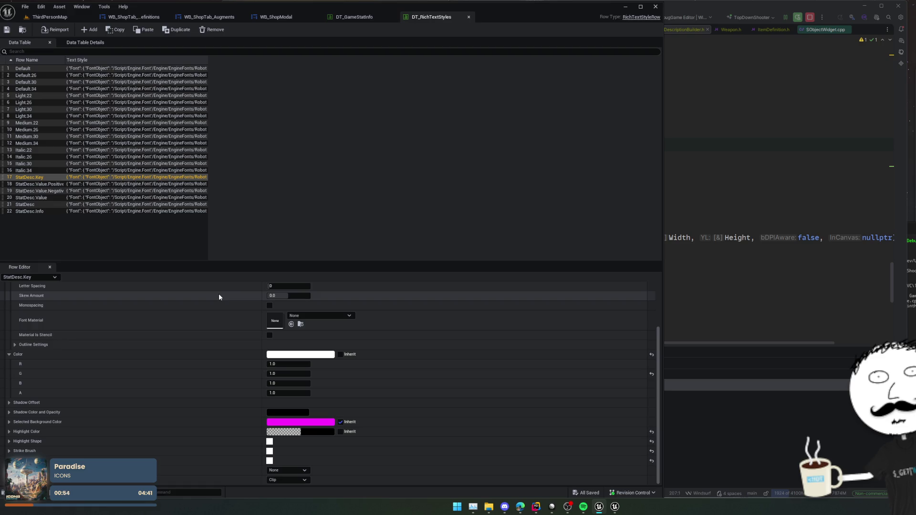
scroll(200, 334, down, 1)
scroll(267, 339, up, 1)
scroll(188, 291, down, 1)
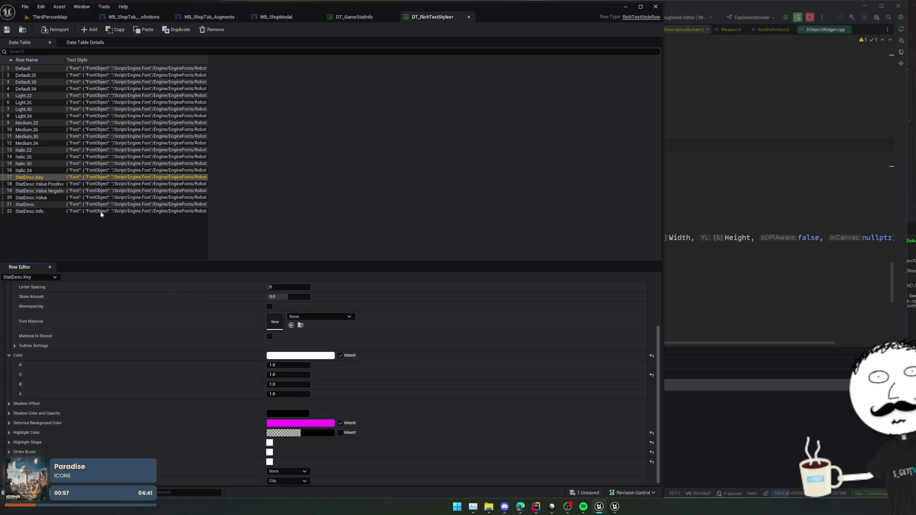
click(88, 198)
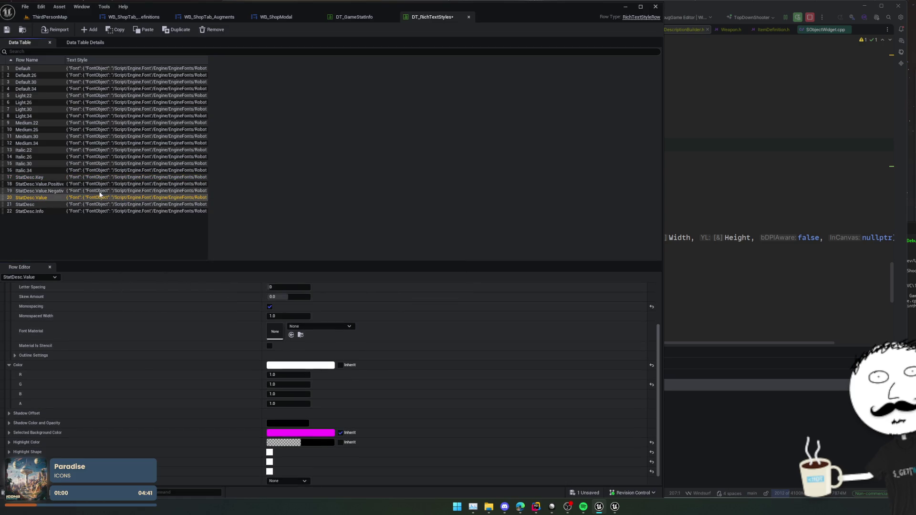
scroll(158, 309, up, 1)
scroll(160, 352, down, 3)
scroll(162, 326, up, 4)
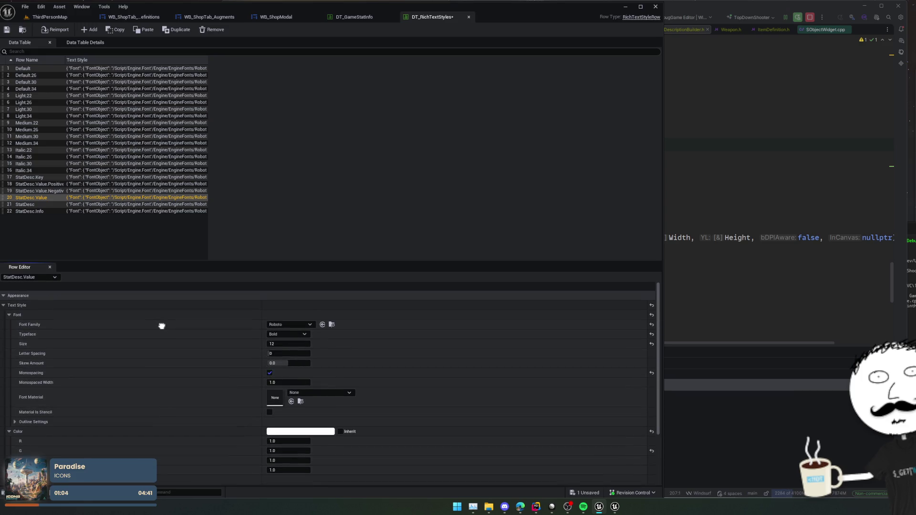
click(96, 211)
Review StatDesc.Value.Positive, StatDesc.Key and base StatDesc styles, save, and return to the level.
click(101, 204)
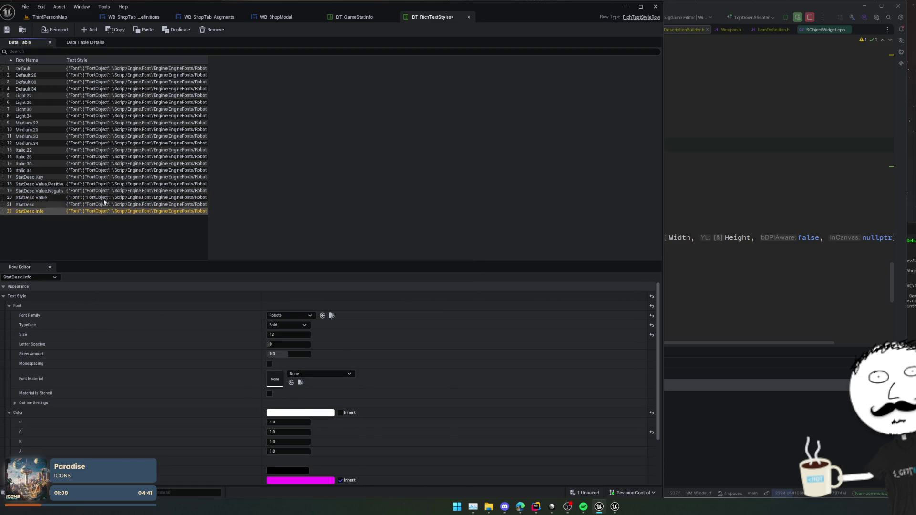
click(104, 190)
click(108, 184)
click(107, 178)
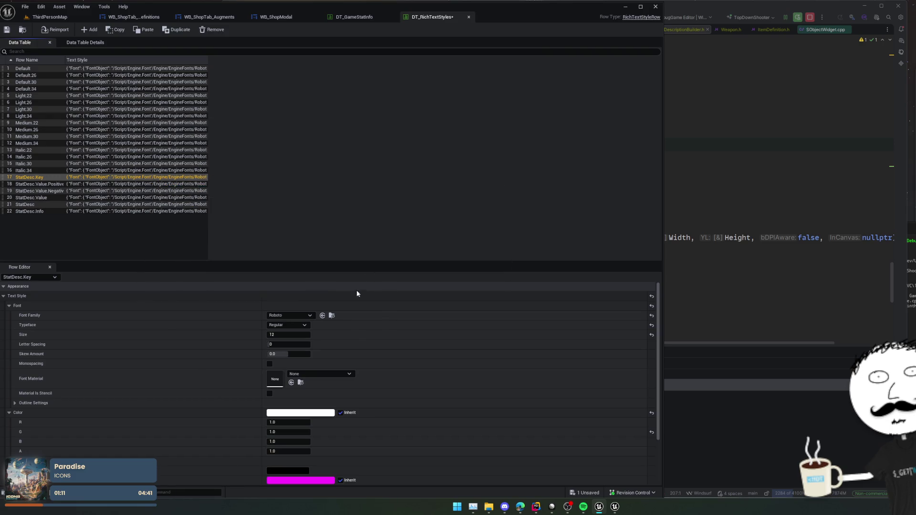
click(175, 213)
click(176, 205)
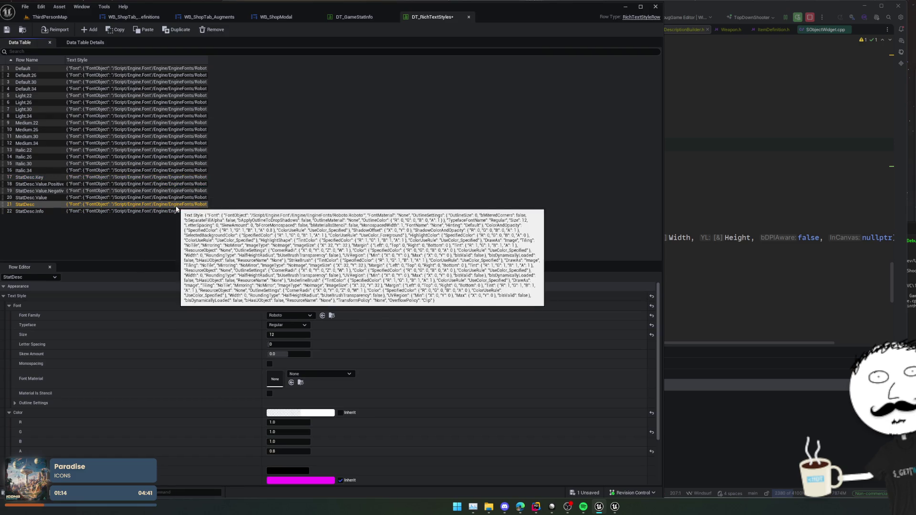
click(7, 30)
click(48, 17)
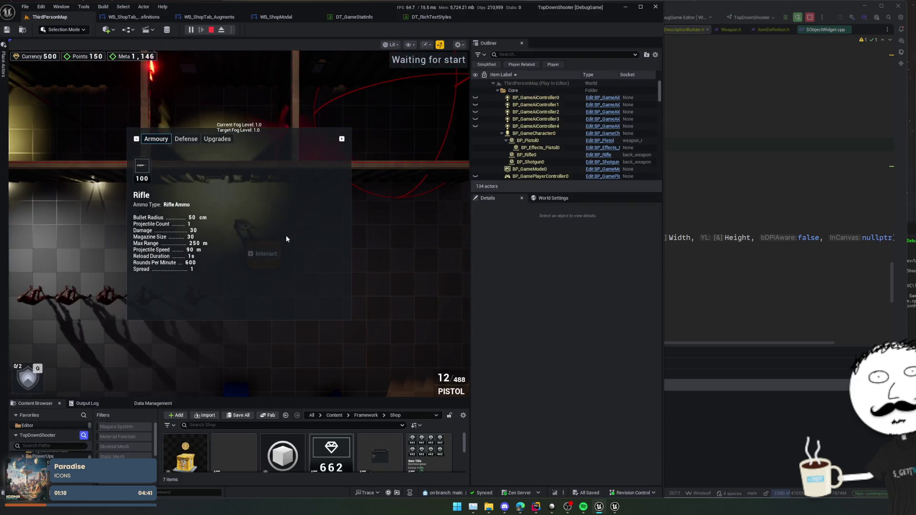
Relaunch the game to view Rifle stats in the Armoury, then open ShopTab.cpp at line 81.
key(Escape)
key(alt+p)
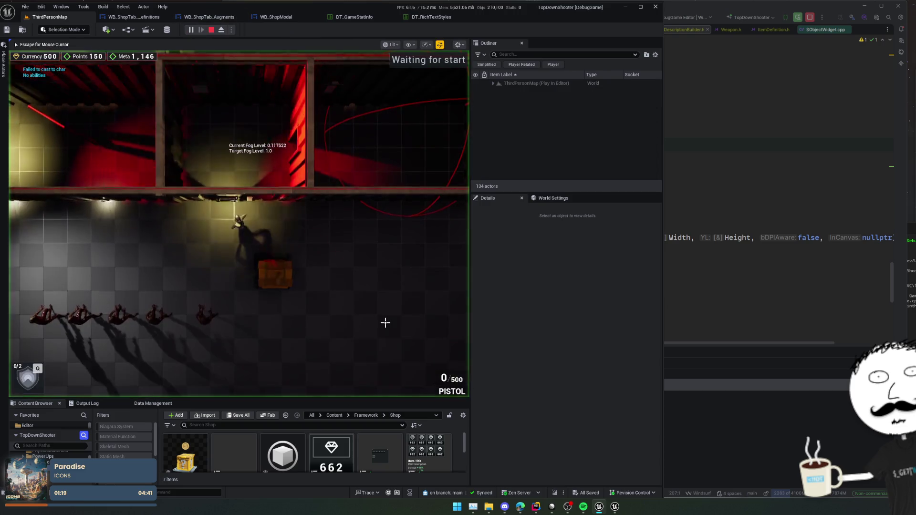
key(e)
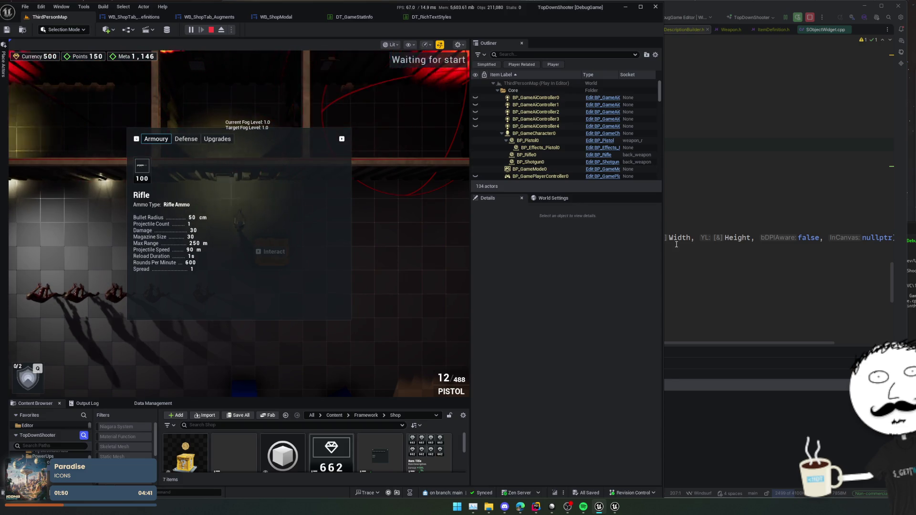
click(692, 238)
key(ctrl+Tab)
click(831, 252)
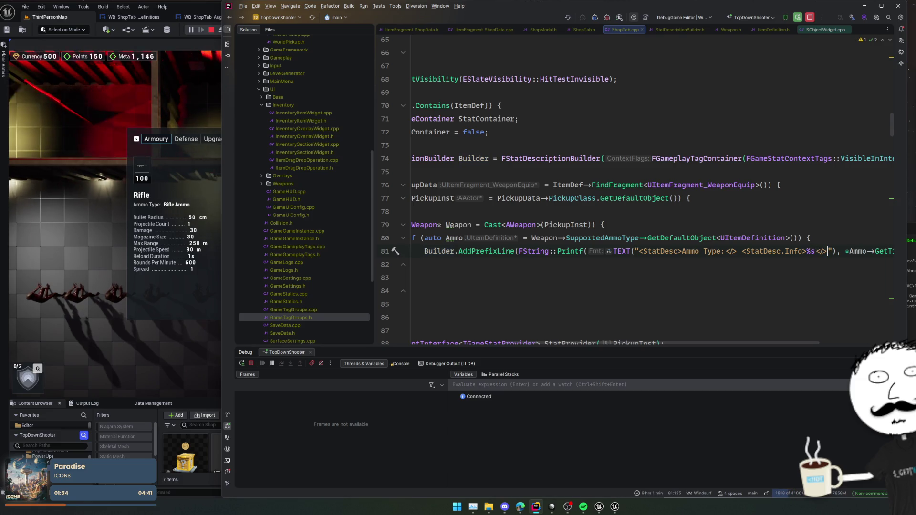
Live-compile the Ammo Type style change in ShopTab.cpp and relaunch the game in Unreal.
key(ctrl+alt+F11)
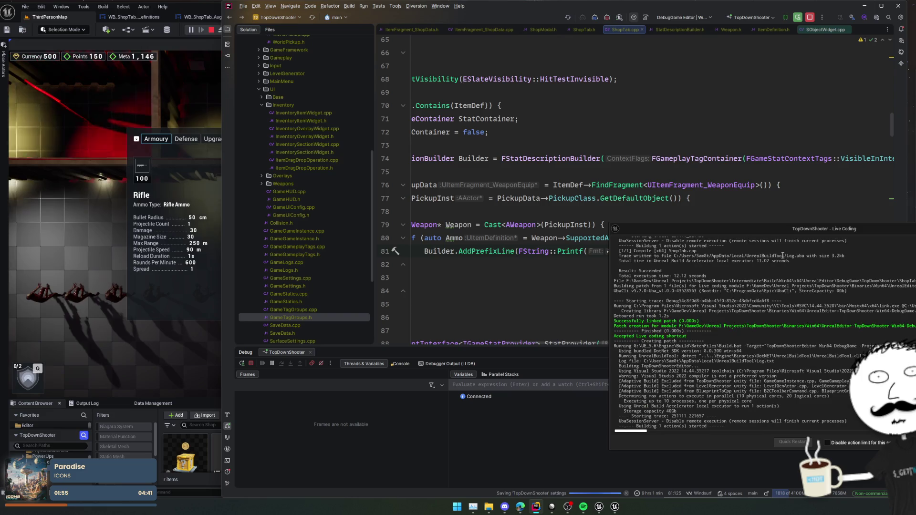
drag(672, 229, 873, 261)
scroll(770, 258, down, 2)
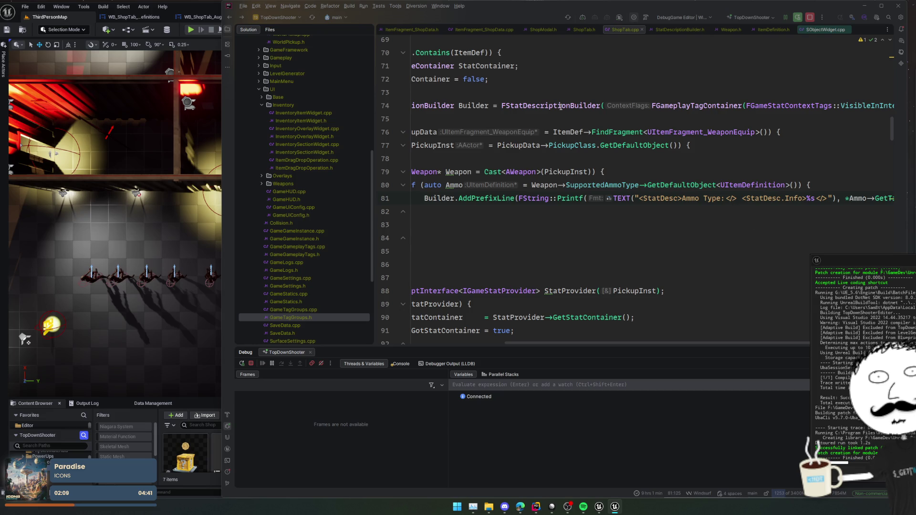
key(alt+Tab)
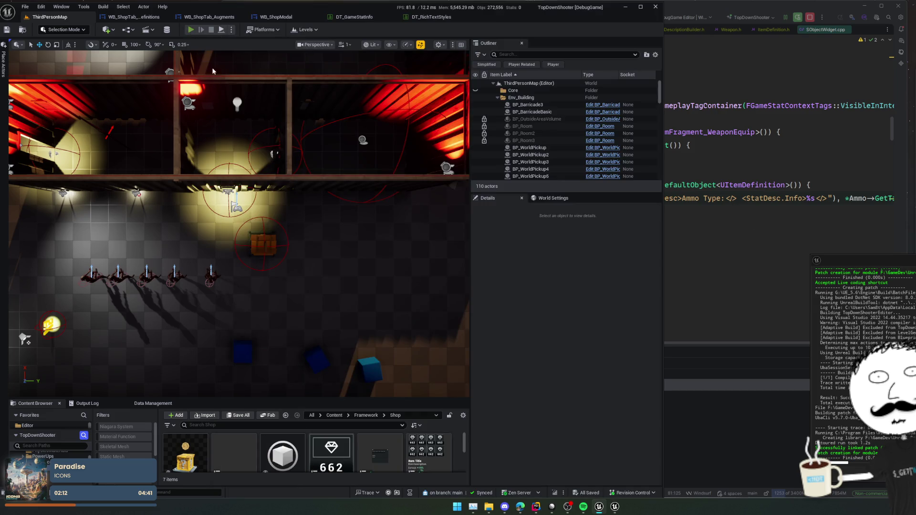
key(alt+p)
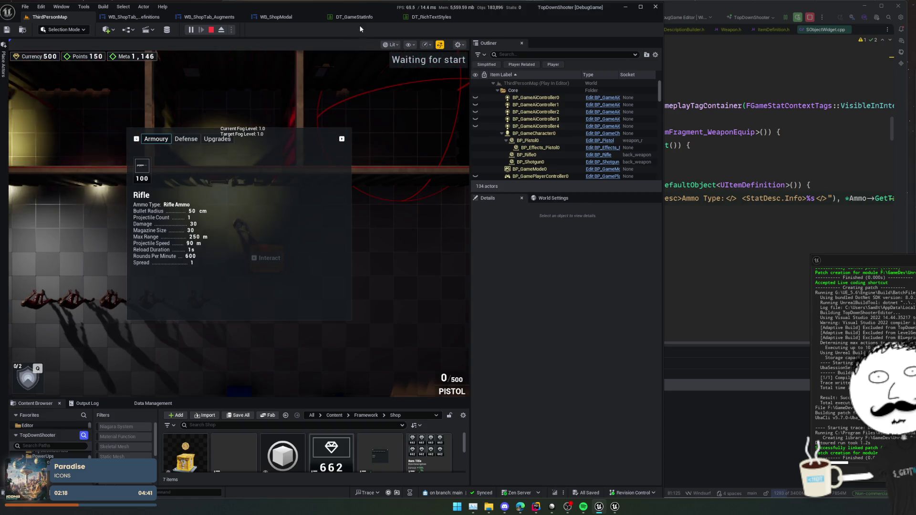
Open DT_RichTextStyles as an enlarged floating window and close DT_GameStatInfo.
click(431, 17)
mouse_move(430, 17)
mouse_down()
mouse_move(448, 145)
mouse_move(503, 165)
mouse_up()
click(393, 17)
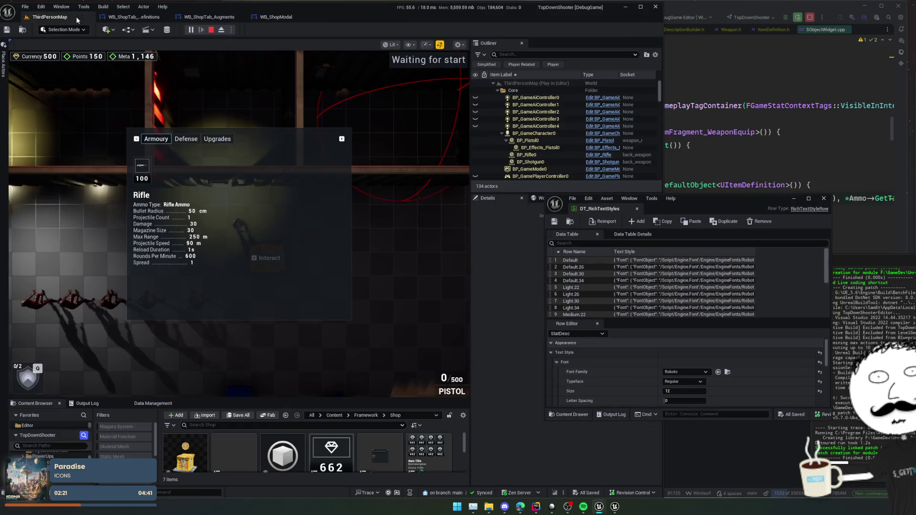
drag(545, 193, 410, 56)
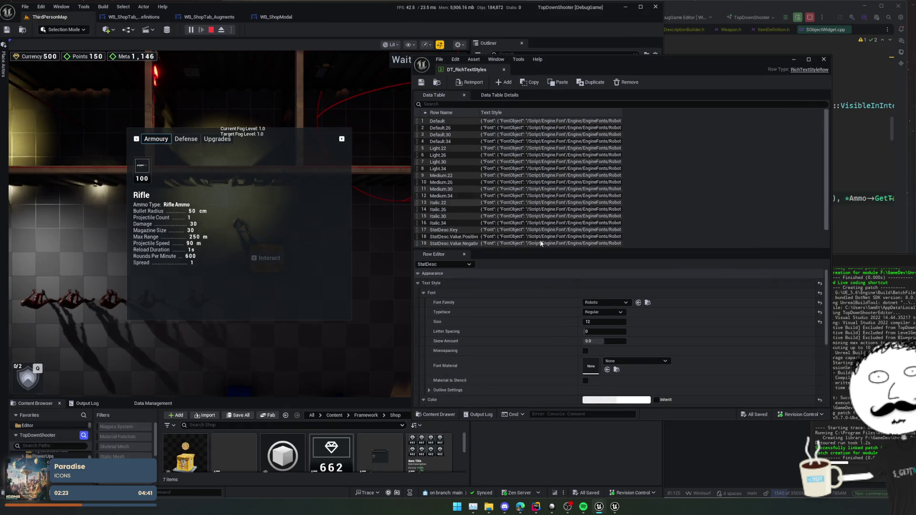
scroll(524, 217, down, 2)
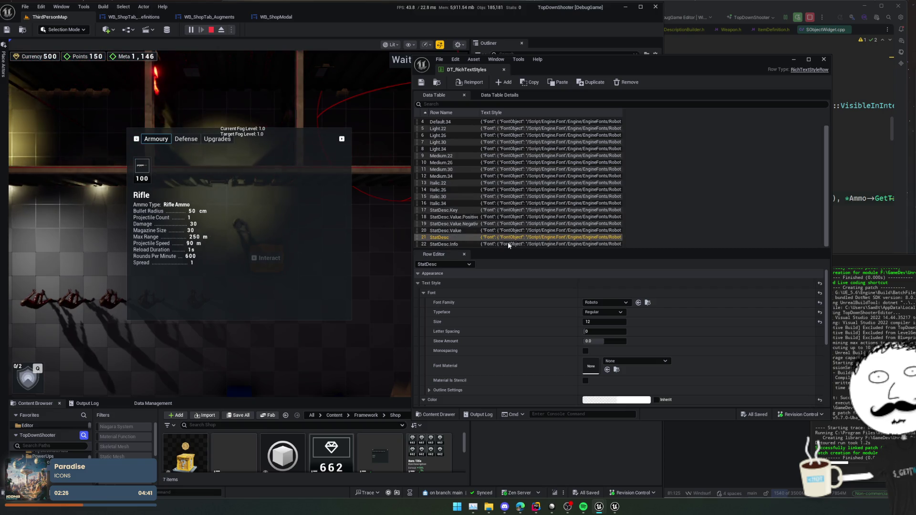
Inspect the StatDesc.Key text style row in the Row Editor.
click(503, 217)
click(501, 210)
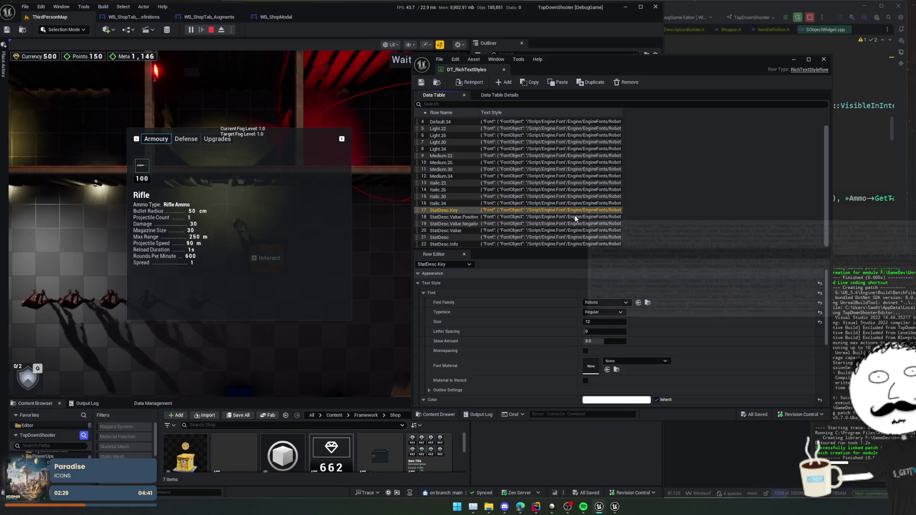
scroll(511, 317, down, 3)
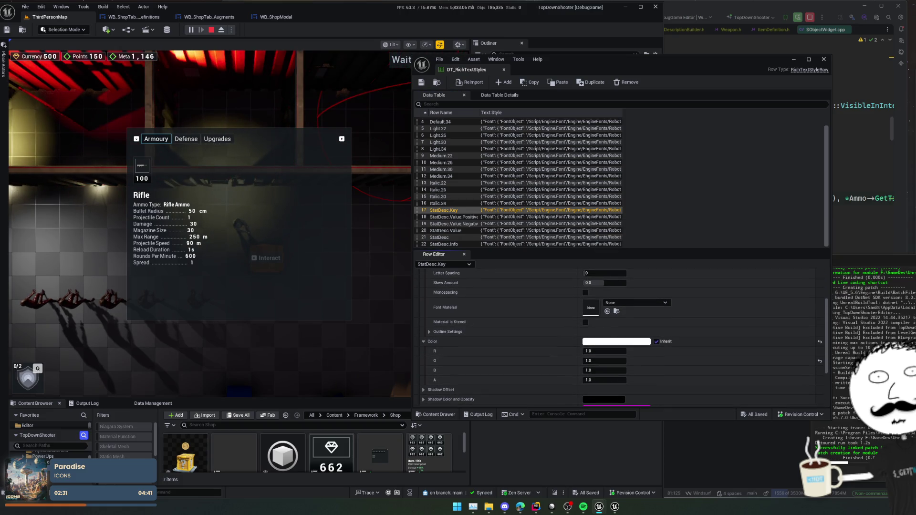
scroll(498, 310, down, 3)
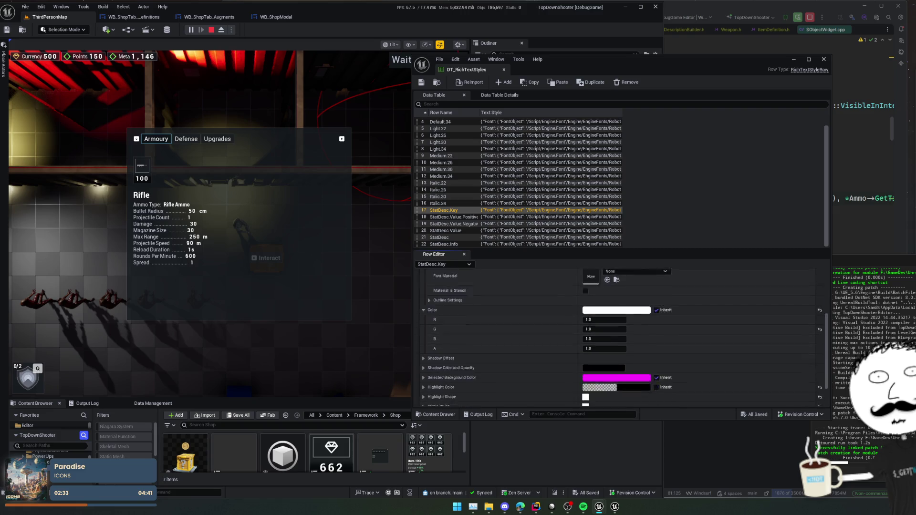
scroll(498, 311, up, 6)
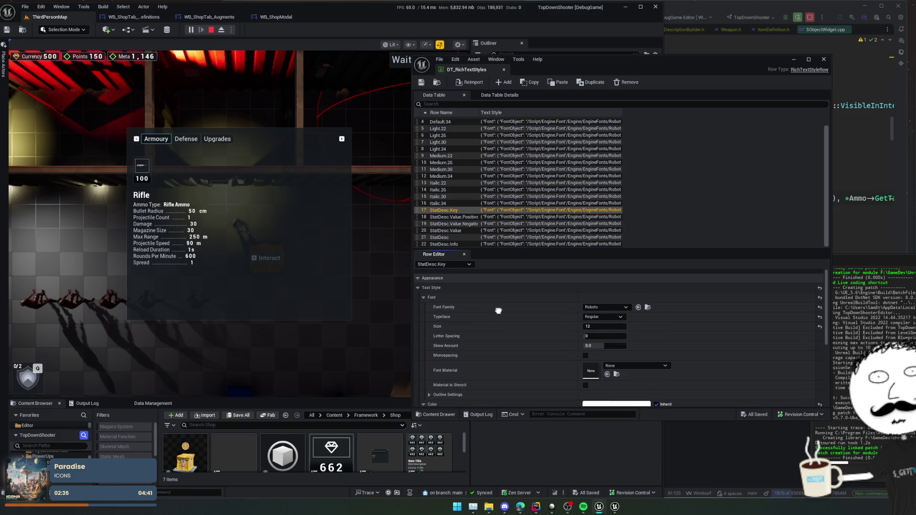
scroll(498, 311, down, 1)
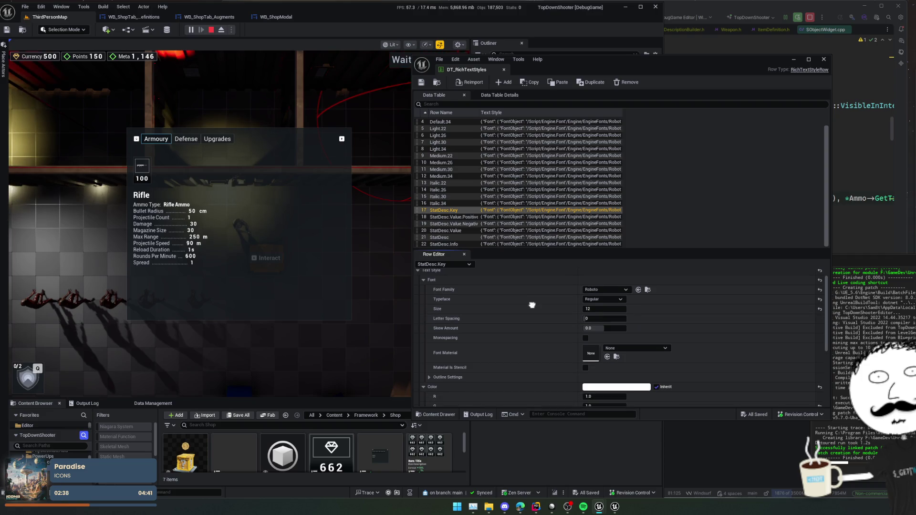
Review the StatDesc.Value.Positive, StatDesc.Value and base StatDesc rows, keeping the Regular typeface.
click(524, 217)
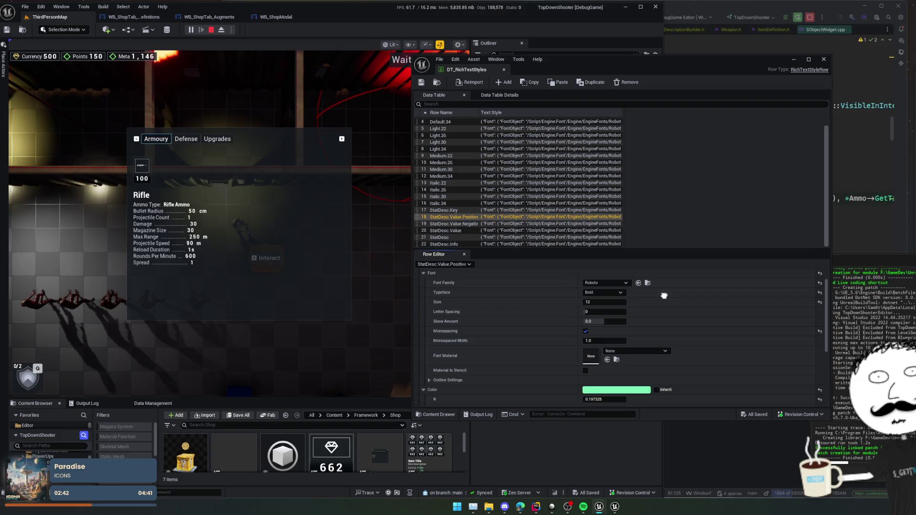
click(473, 230)
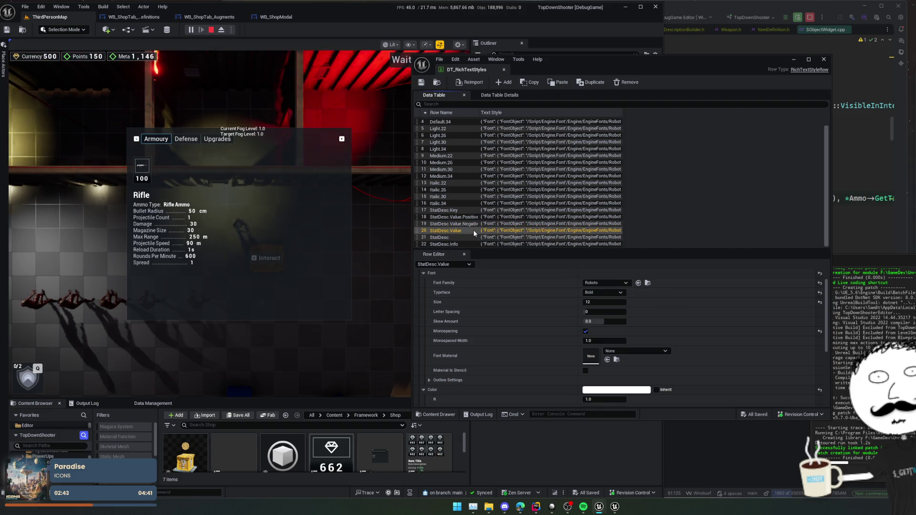
click(471, 237)
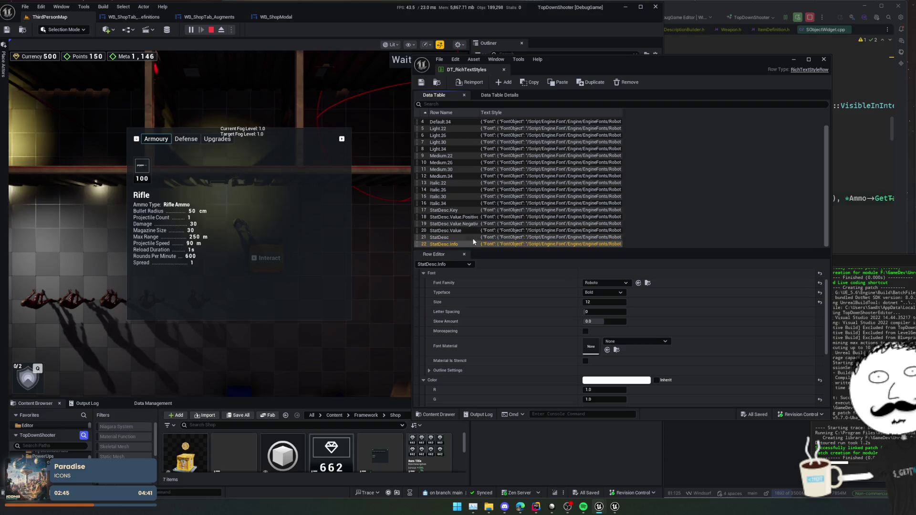
click(474, 239)
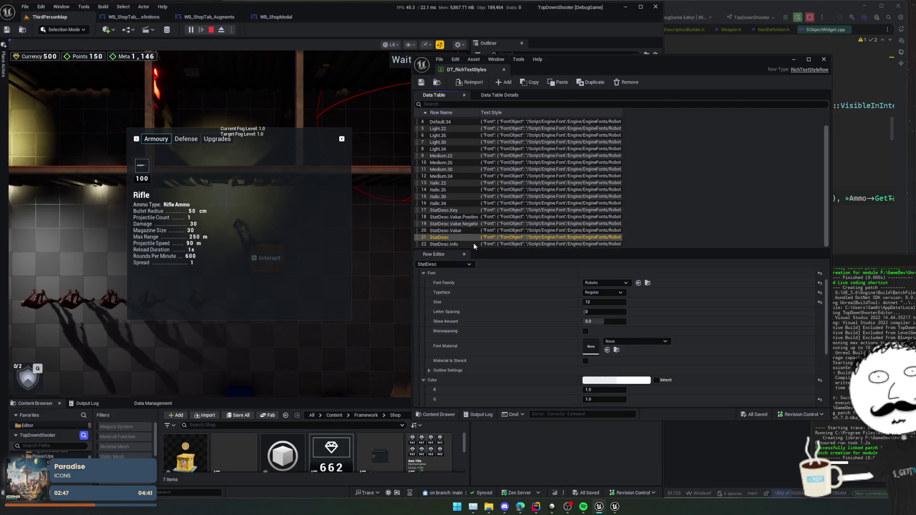
click(613, 293)
click(534, 300)
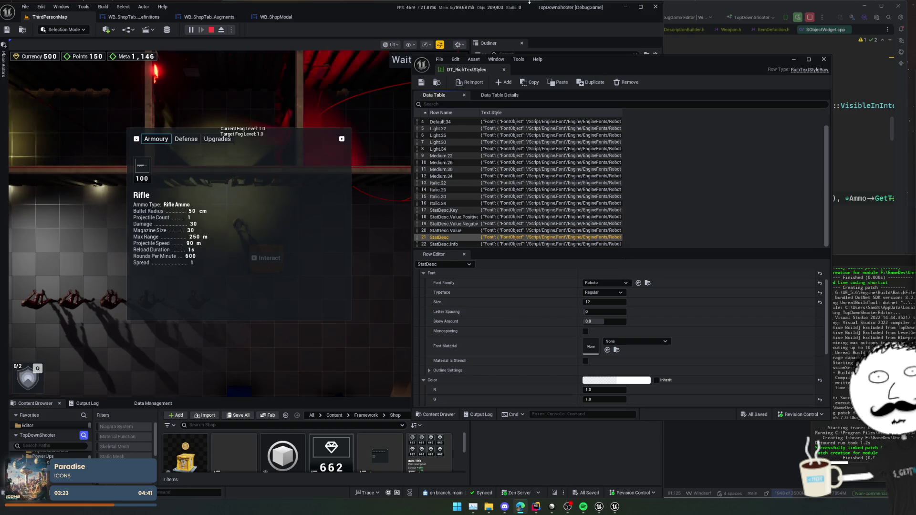
click(793, 59)
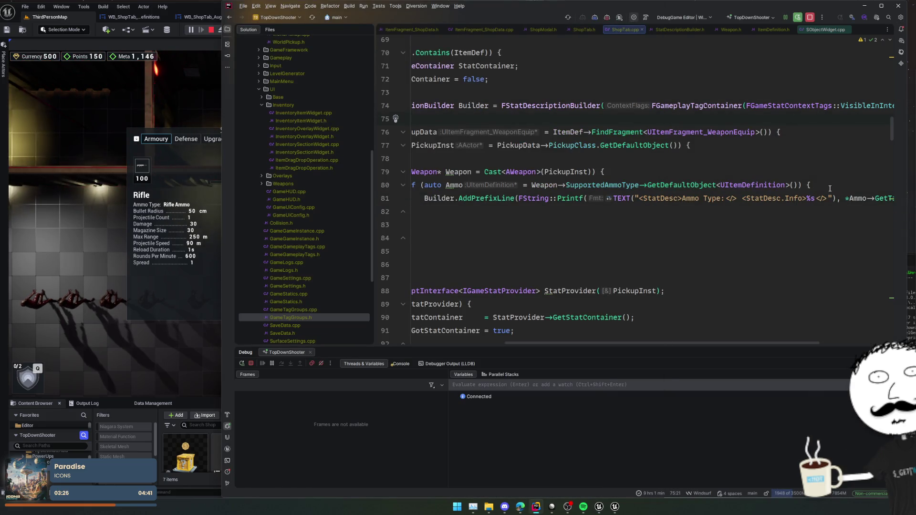
Live-compile the restored \n after the Ammo Type text and return to Unreal.
key(Home)
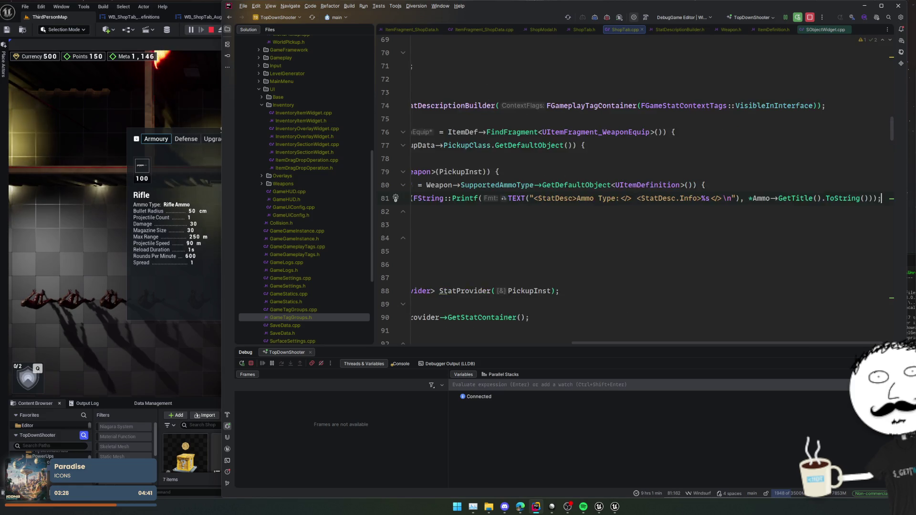
key(ctrl+alt+F11)
key(Up)
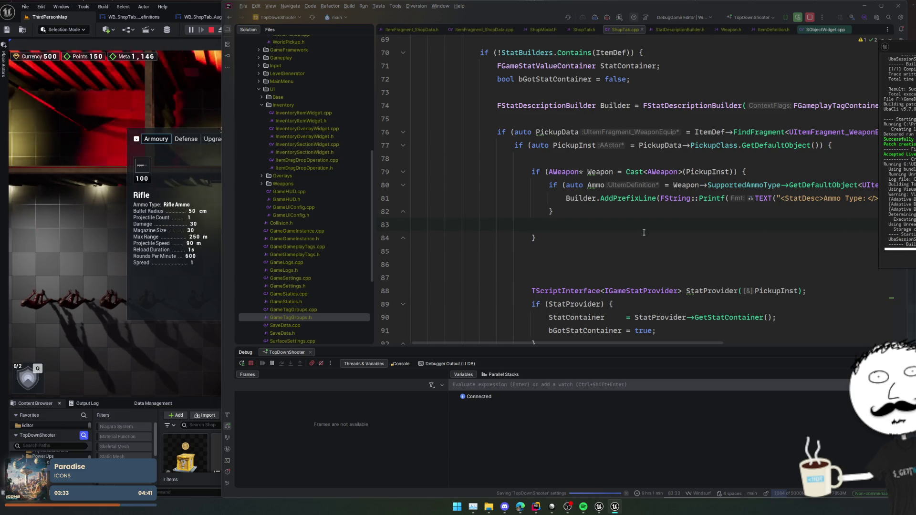
click(134, 213)
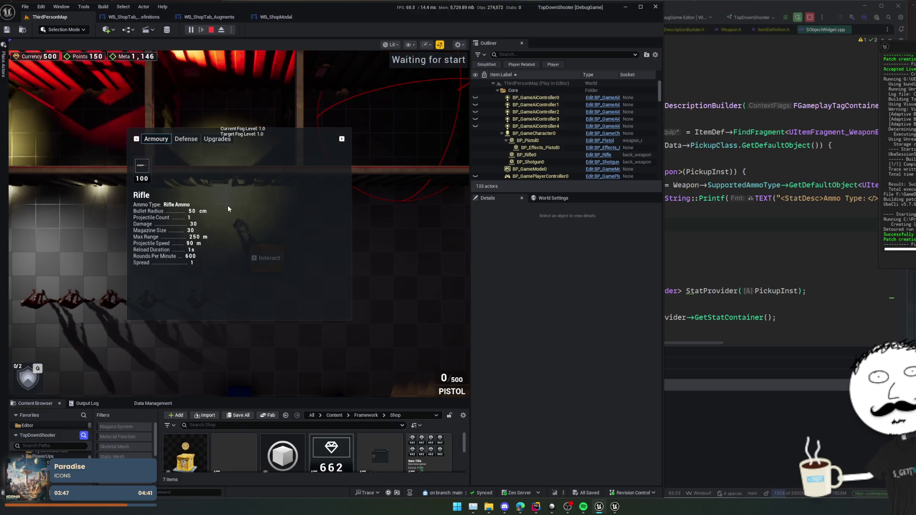
Restart the play session and reopen the shop to check the Rifle's stats.
key(Escape)
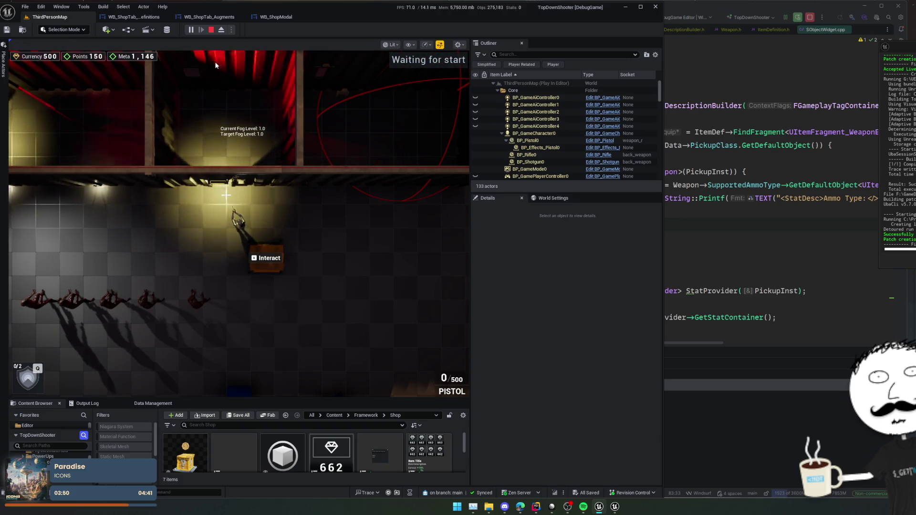
click(212, 30)
click(190, 30)
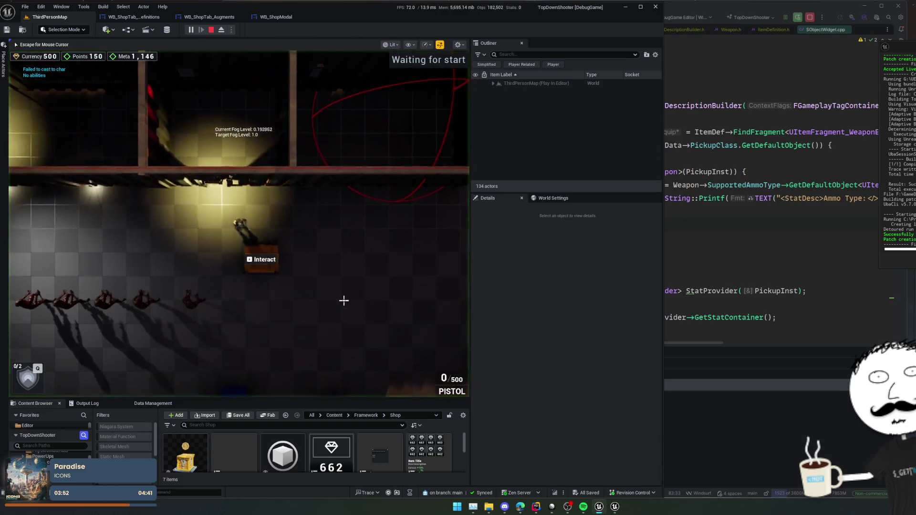
key(e)
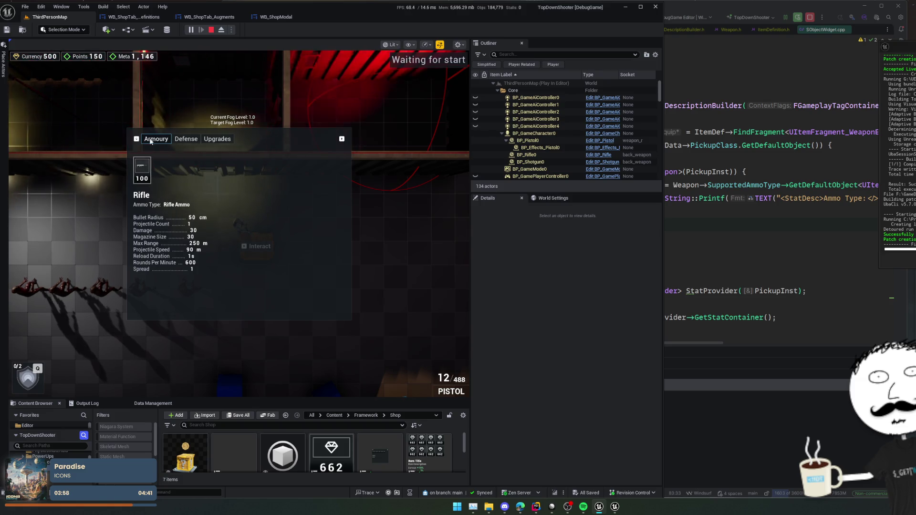
key(Escape)
In Data Management, collapse the Pistol's three fragments and add an empty fourth fragment slot.
drag(351, 398, 334, 308)
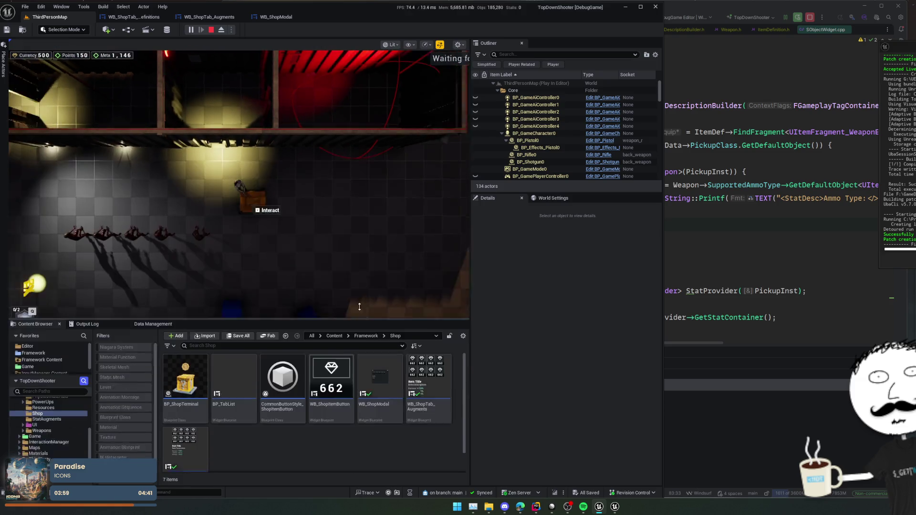
click(152, 310)
scroll(182, 413, down, 1)
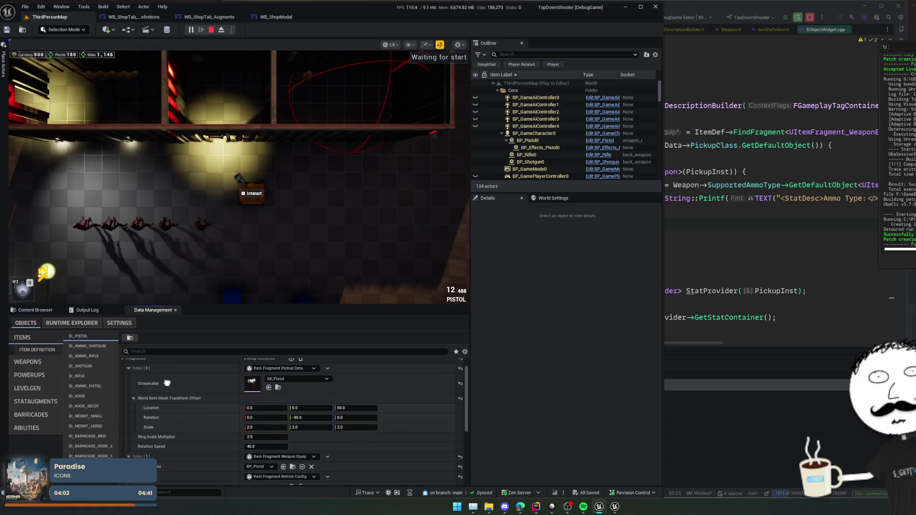
click(128, 367)
click(129, 379)
click(128, 389)
scroll(281, 366, up, 1)
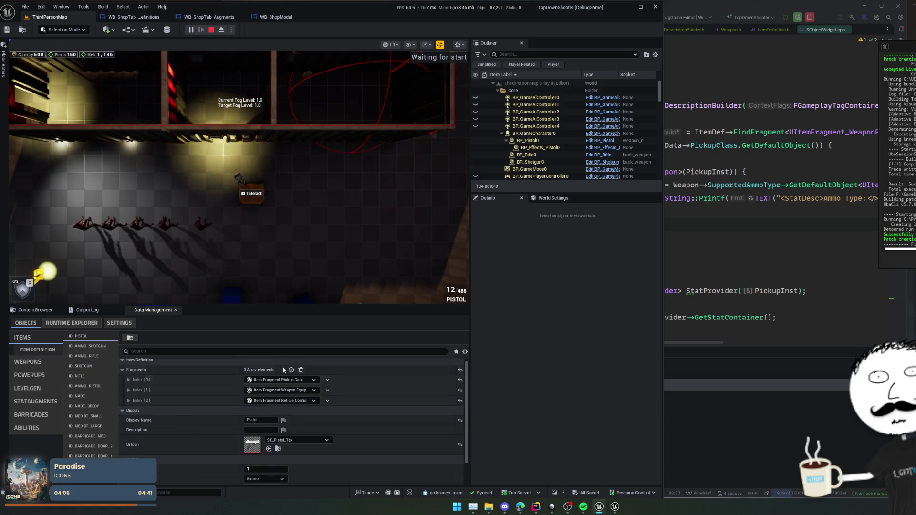
click(291, 370)
click(290, 411)
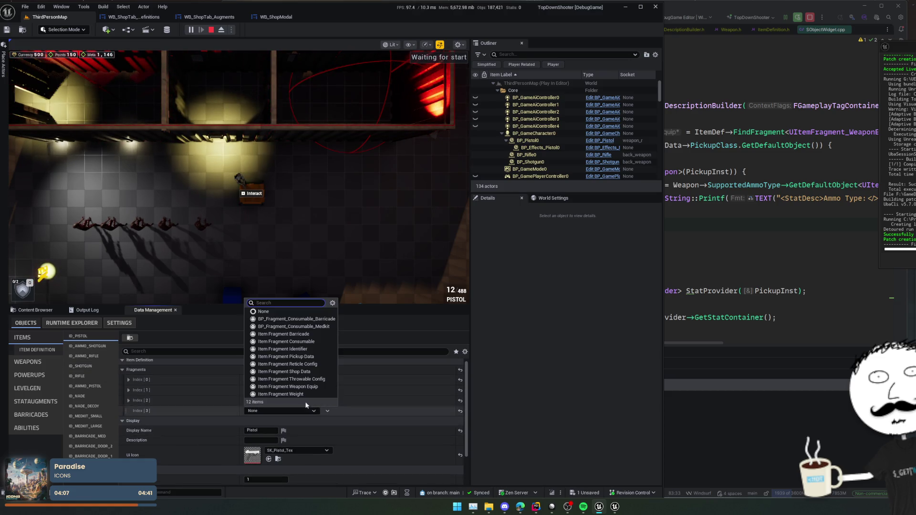
Set the Pistol's new fragment to Item Fragment Shop Data in the Armoury store tab.
click(306, 372)
click(128, 411)
scroll(167, 375, down, 1)
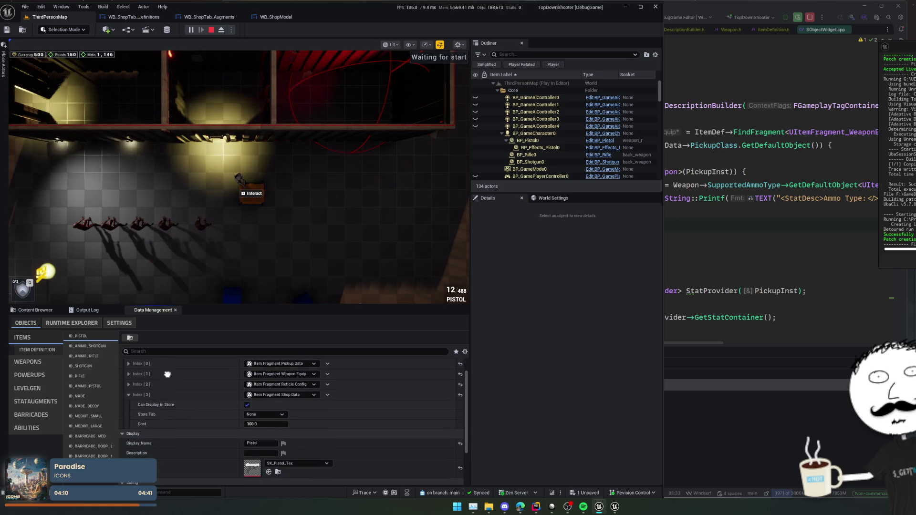
scroll(193, 420, down, 1)
click(264, 406)
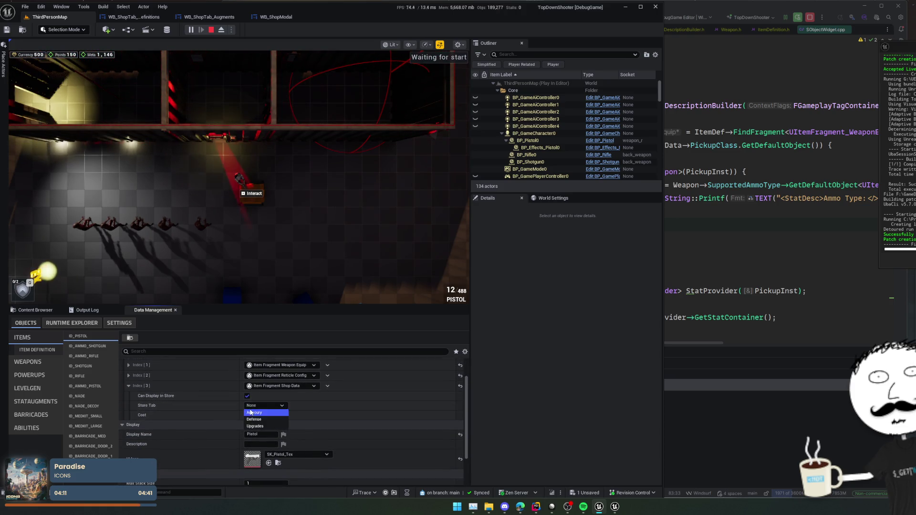
click(255, 412)
Set the Pistol's cost to 150 and save, then lower it to 20.
click(266, 416)
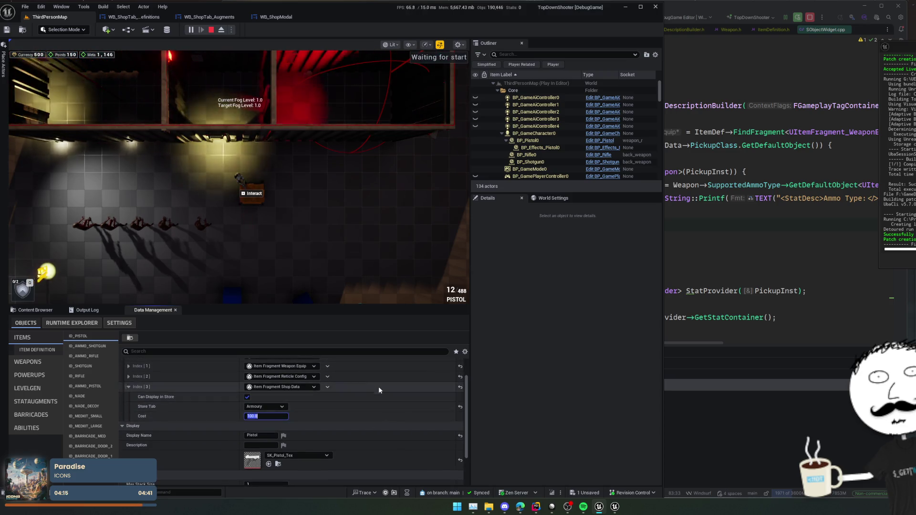
text(150)
key(Return)
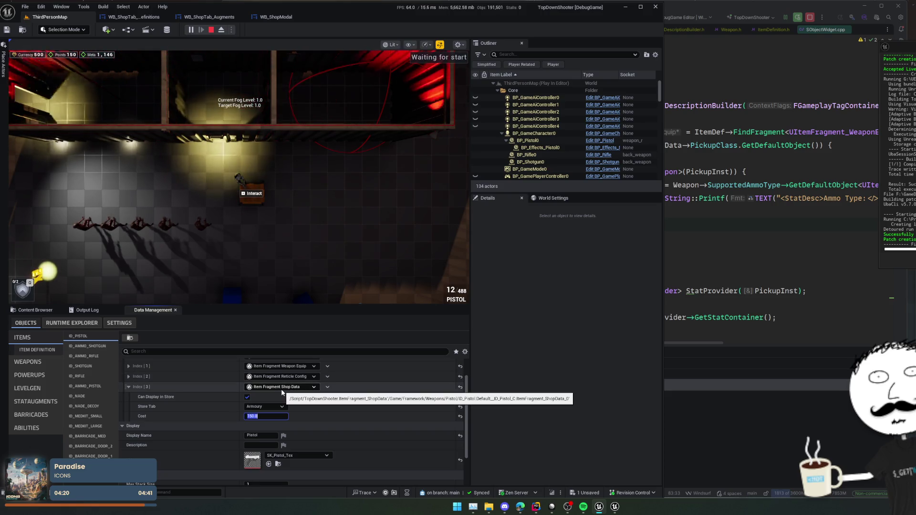
key(ctrl+s)
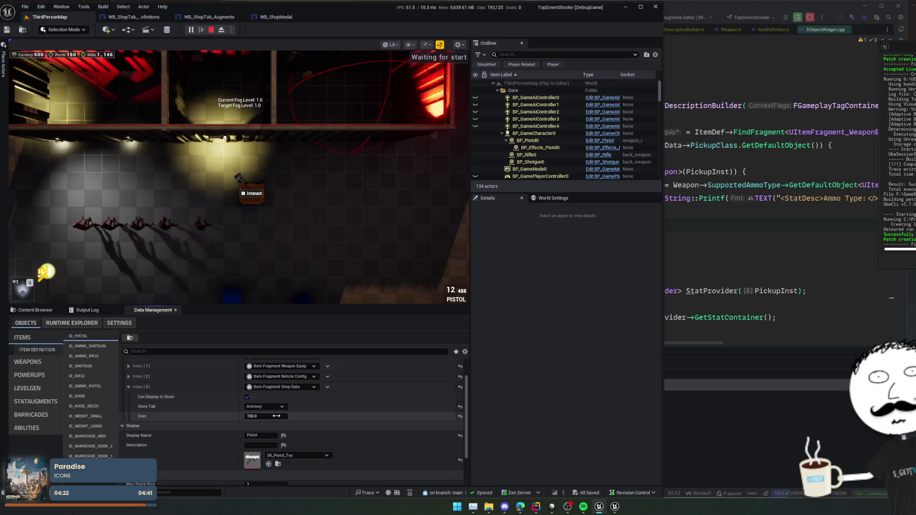
text(20)
key(Return)
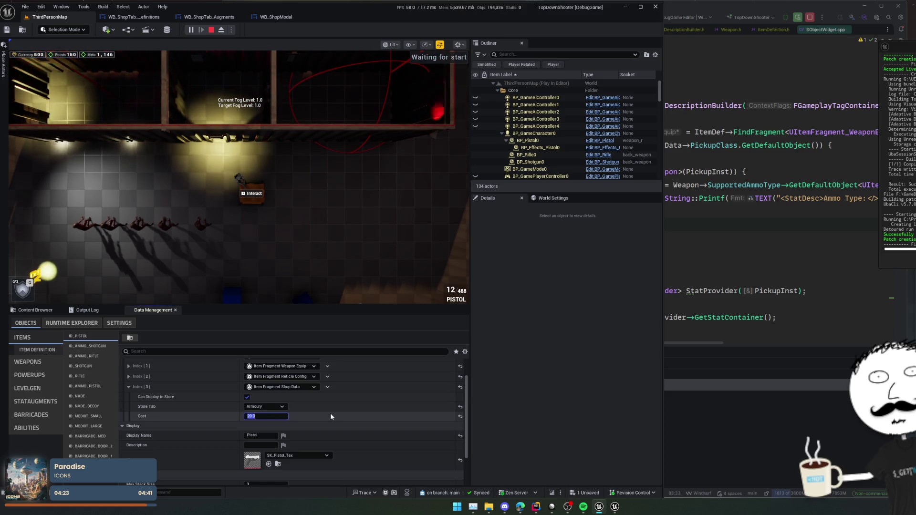
scroll(164, 386, down, 1)
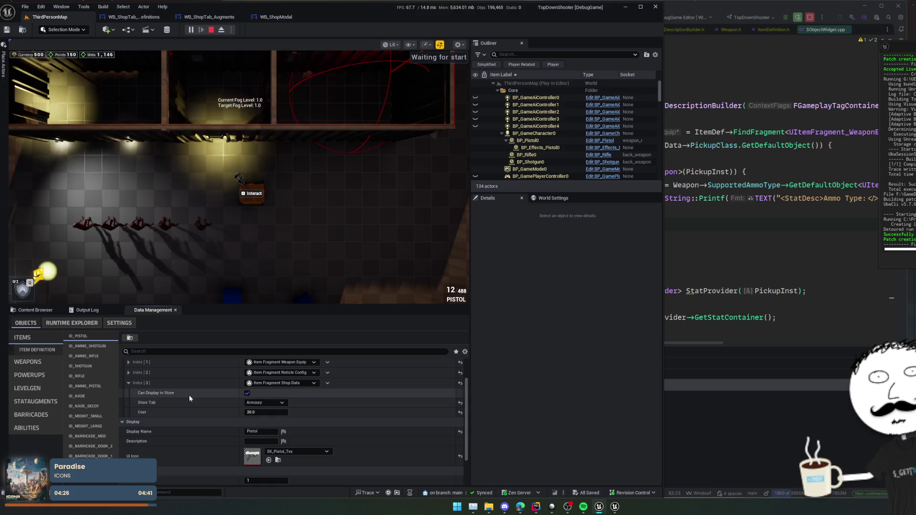
Compare the fragments of the shotgun ammo, pistol and rifle ammo definitions.
click(85, 346)
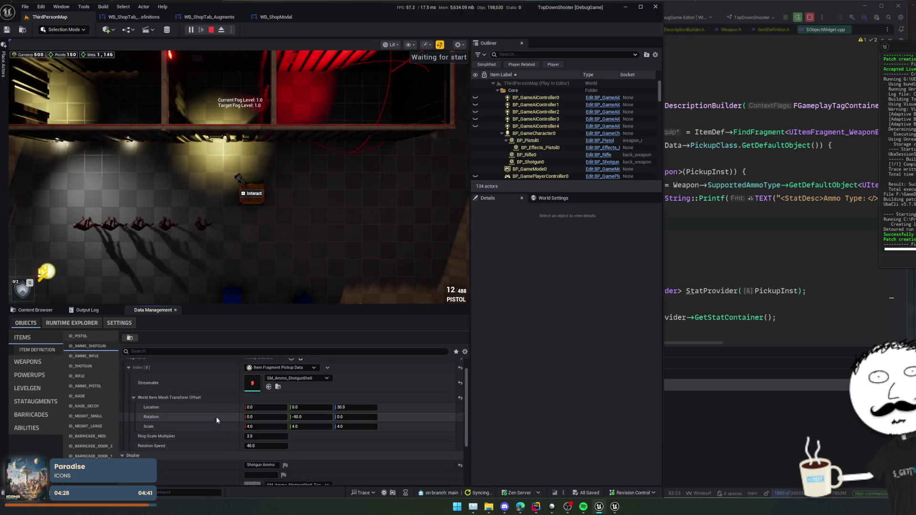
scroll(216, 416, up, 2)
scroll(201, 428, down, 1)
click(128, 377)
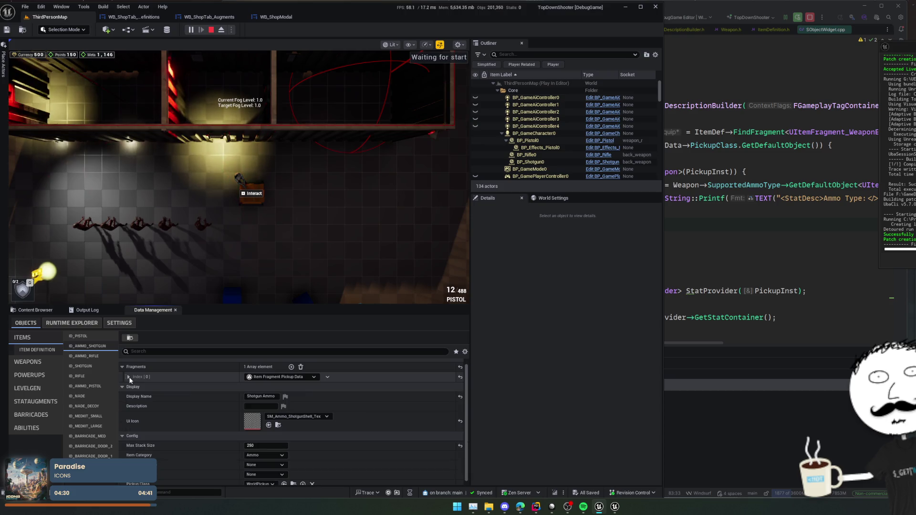
click(91, 336)
scroll(204, 392, up, 2)
scroll(191, 410, down, 1)
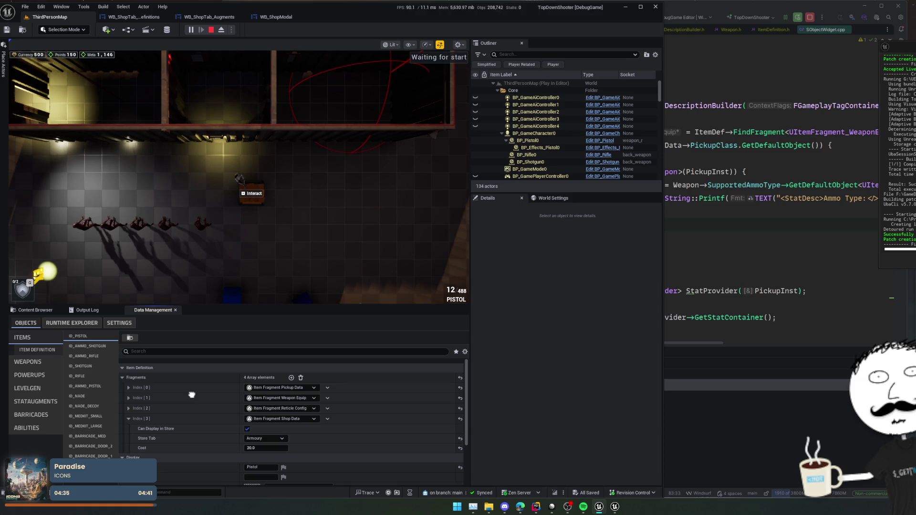
click(90, 346)
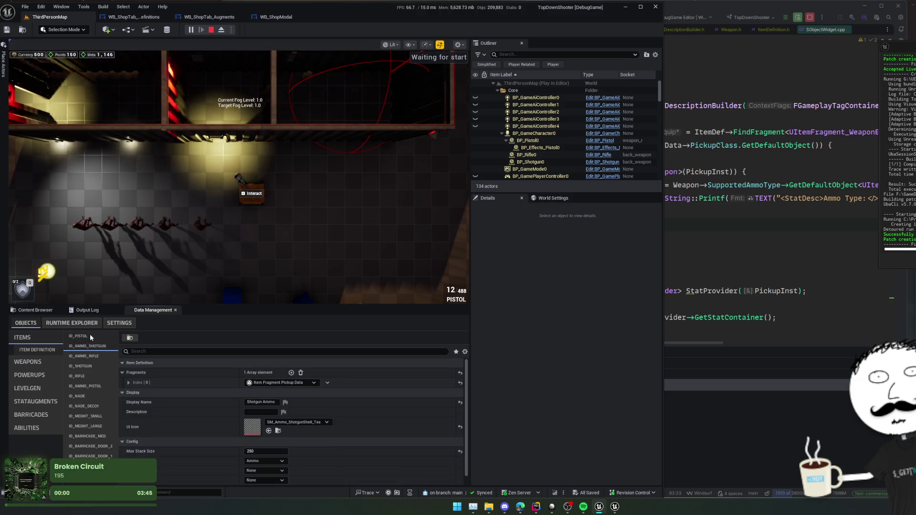
click(90, 335)
click(91, 344)
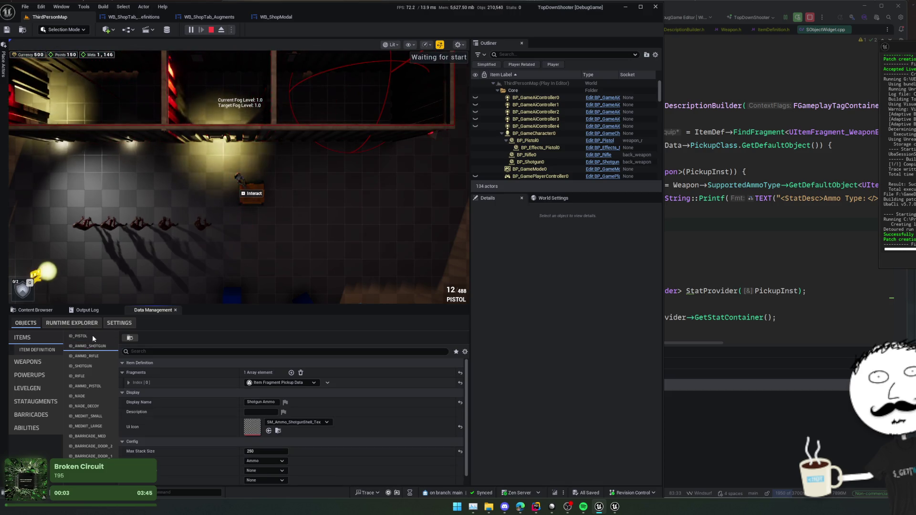
click(94, 354)
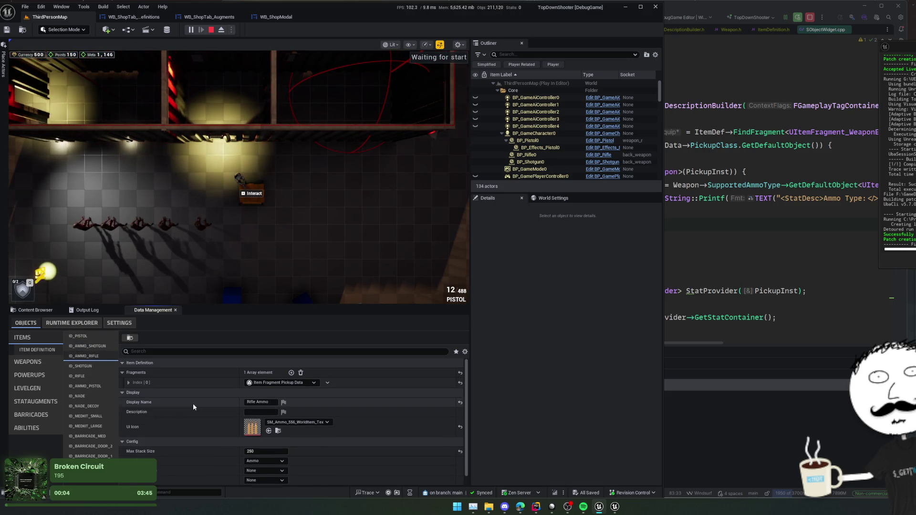
scroll(181, 386, down, 1)
scroll(138, 381, up, 2)
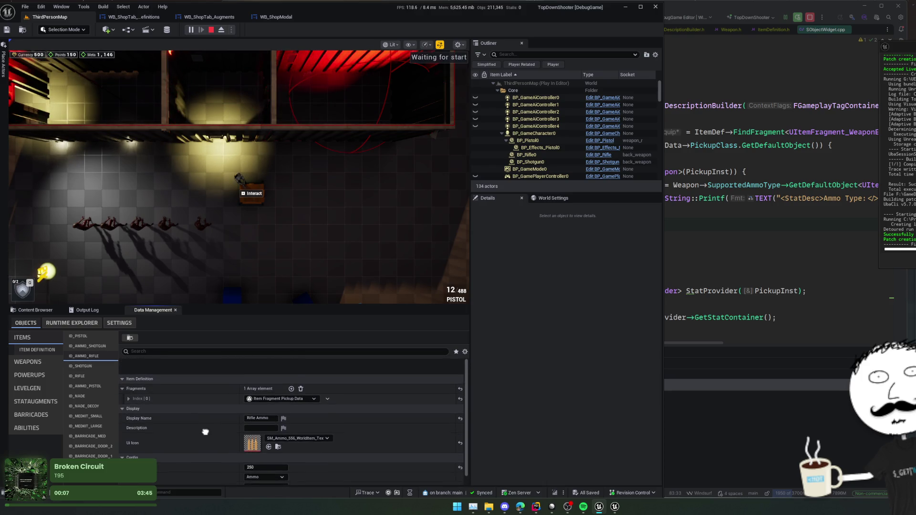
Open ID_SHOTGUN, collapse its existing fragments and add an Item Fragment Shop Data fragment.
click(86, 366)
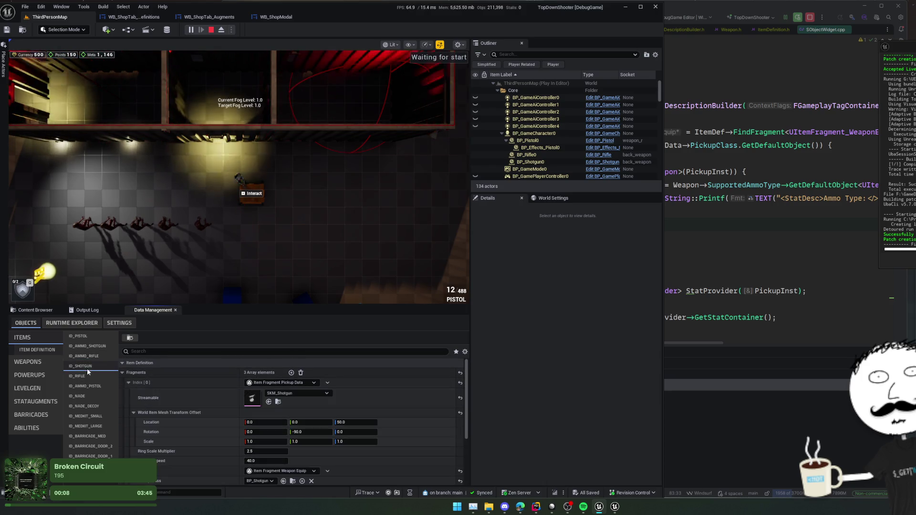
scroll(130, 386, down, 1)
click(129, 385)
click(129, 387)
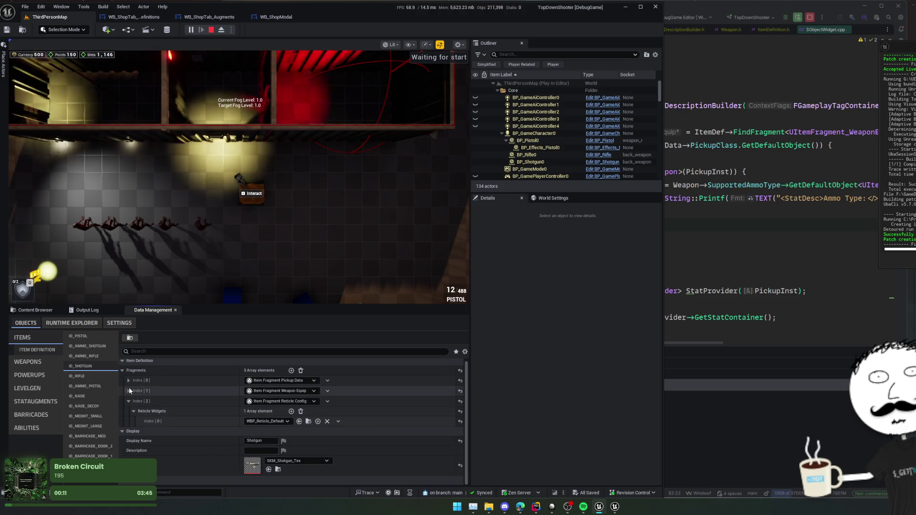
click(129, 401)
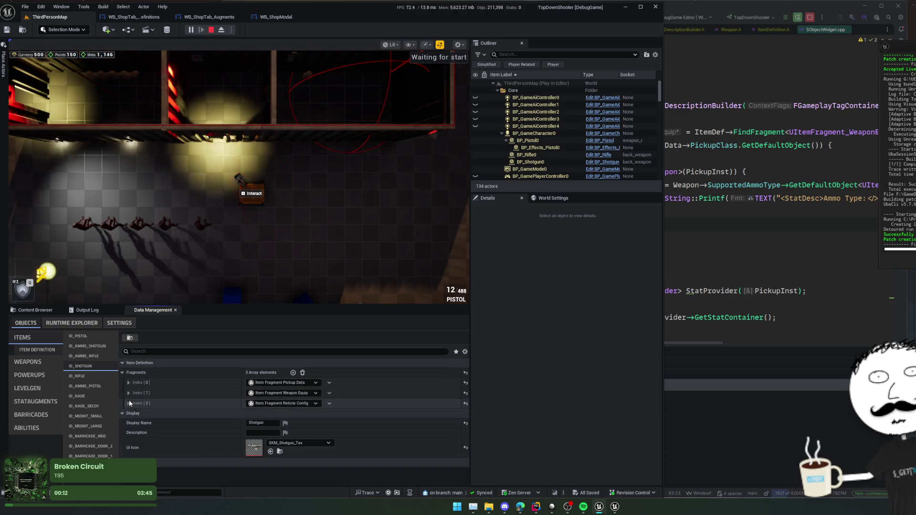
click(291, 371)
click(279, 413)
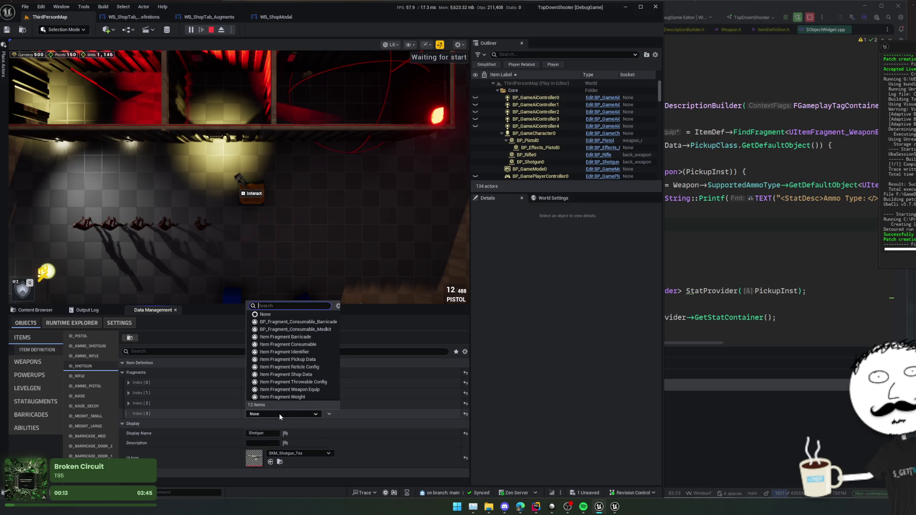
click(313, 374)
Stop play, then list the Shotgun in the Armoury tab at cost 350 and save.
click(211, 30)
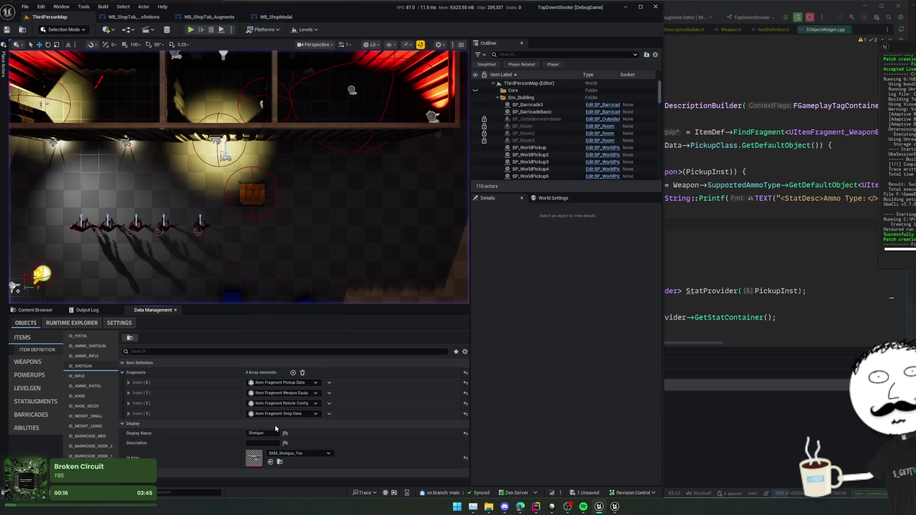
click(211, 409)
scroll(199, 388, down, 1)
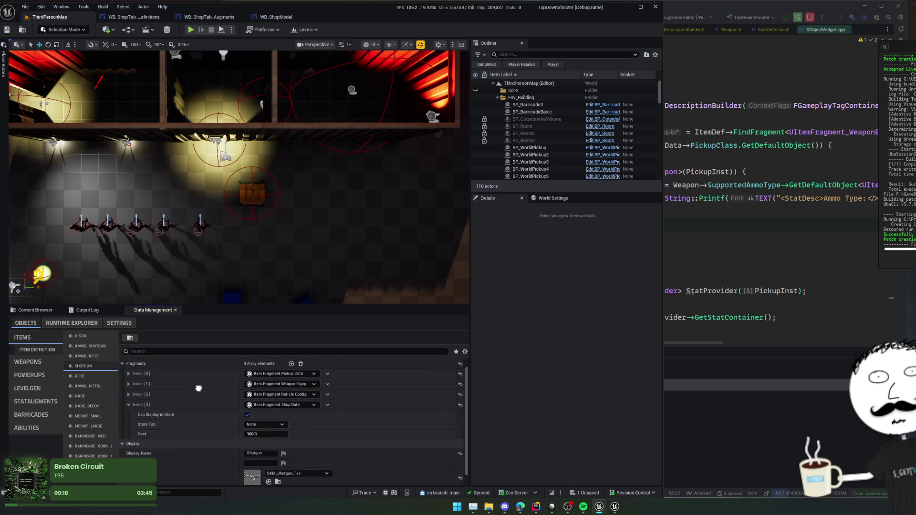
click(284, 432)
click(273, 433)
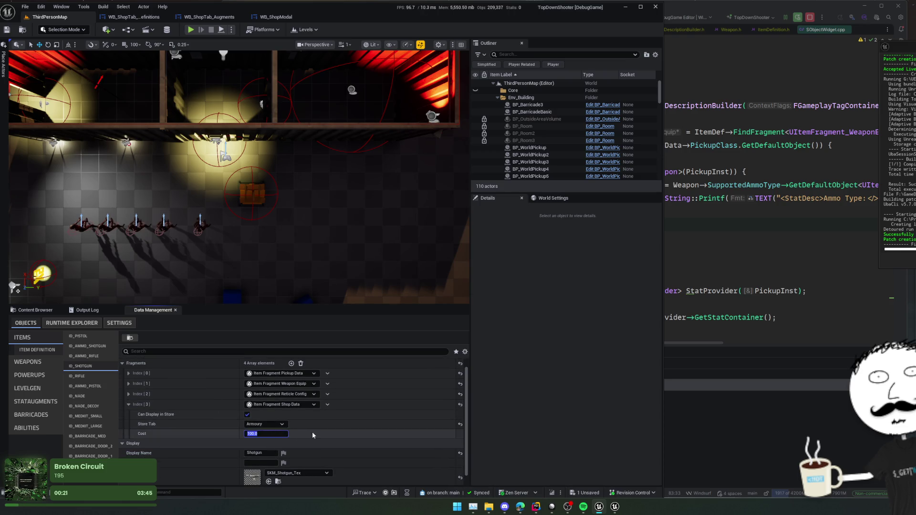
text(350)
key(Return)
key(ctrl+s)
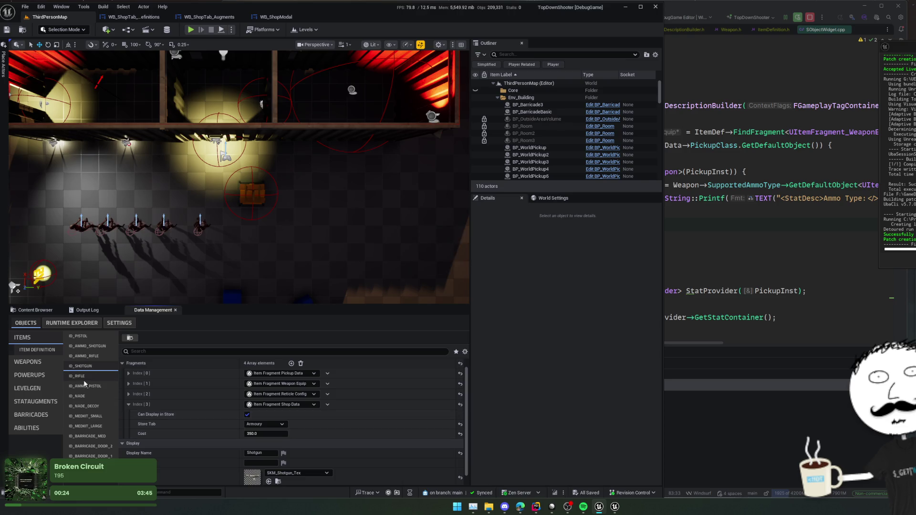
scroll(180, 398, down, 1)
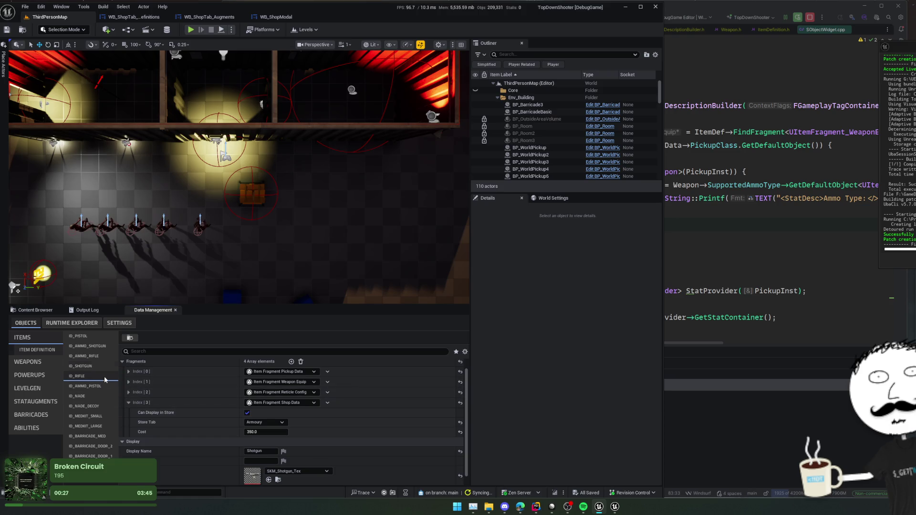
Give the Rifle a cost of 200, removing an extra empty fragment, and save.
click(105, 379)
scroll(196, 395, up, 1)
click(291, 372)
scroll(213, 422, down, 1)
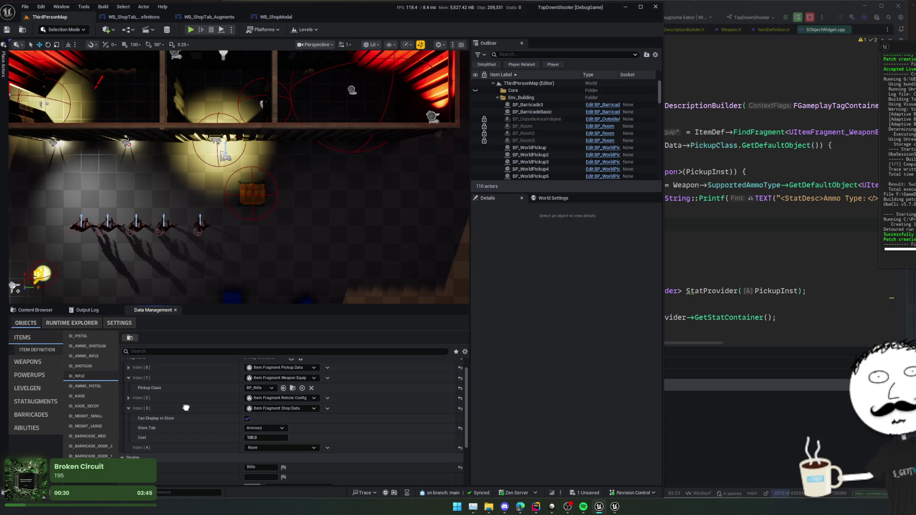
click(328, 448)
click(334, 461)
scroll(327, 449, up, 1)
click(277, 441)
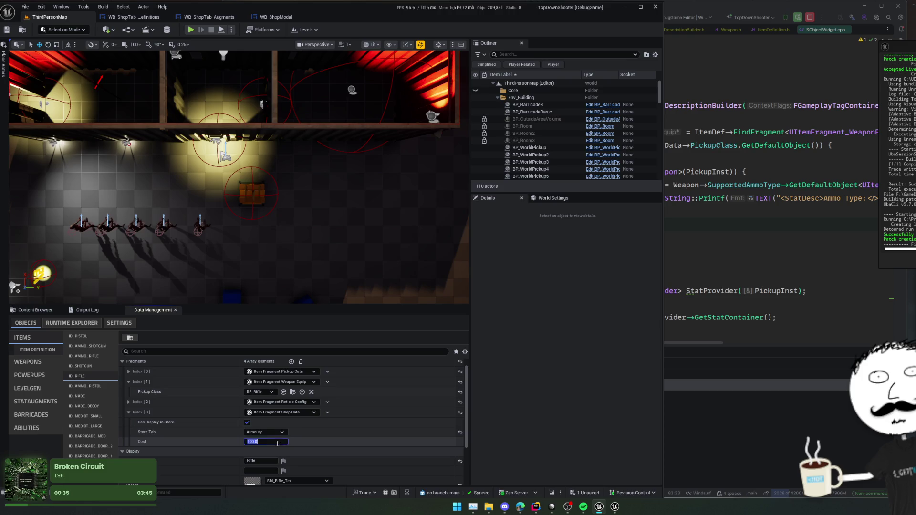
text(200)
key(Return)
key(ctrl+s)
scroll(162, 405, down, 1)
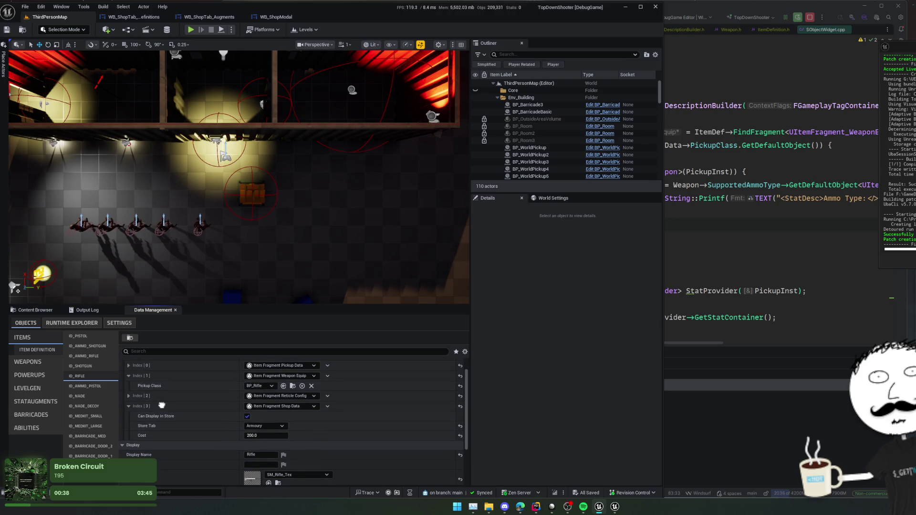
Add a third Item Fragment Shop Data fragment to ID_NADE, expand it and enter 20.
click(93, 386)
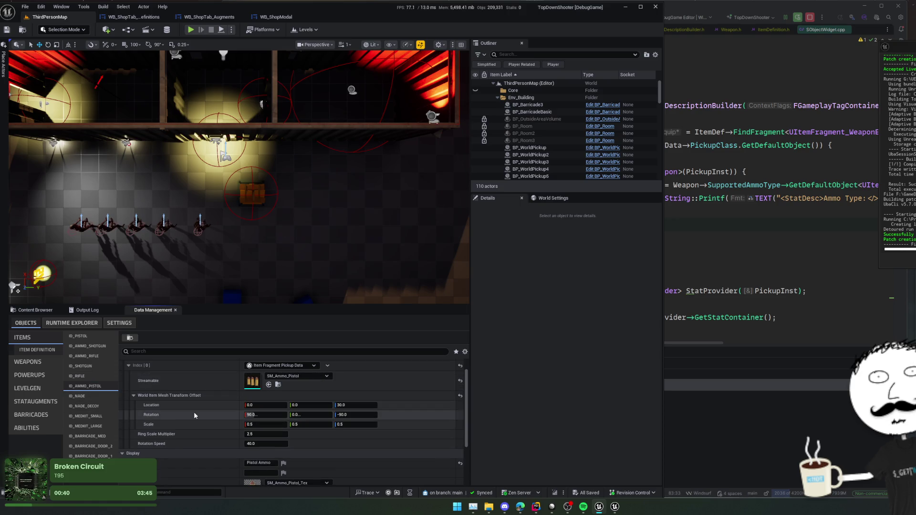
click(104, 399)
scroll(190, 410, down, 3)
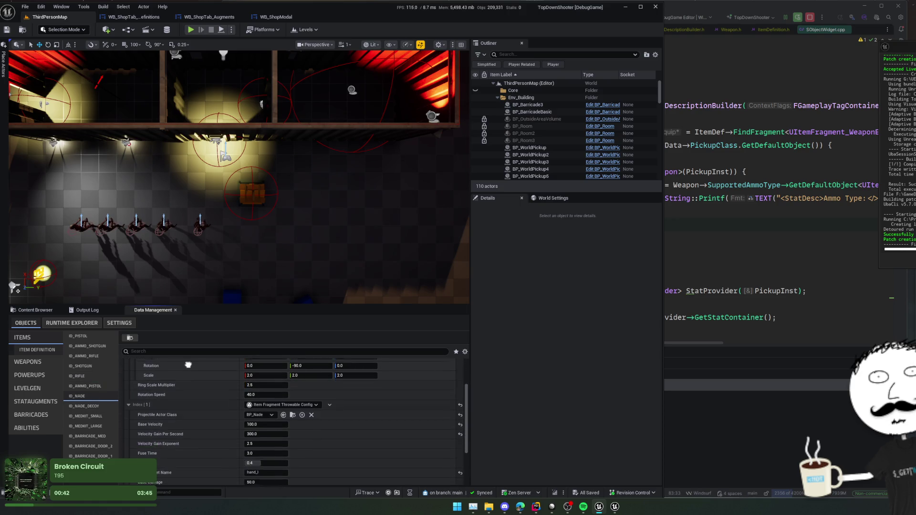
scroll(189, 414, up, 3)
click(129, 382)
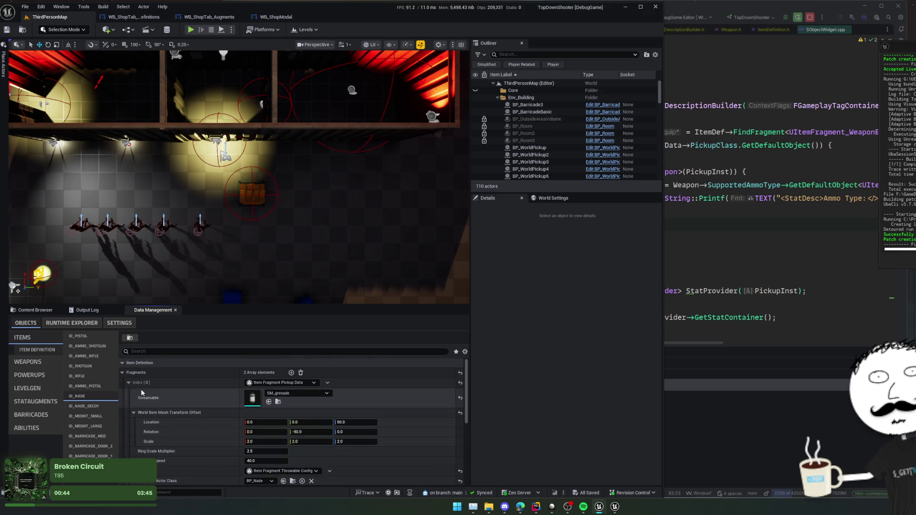
click(128, 393)
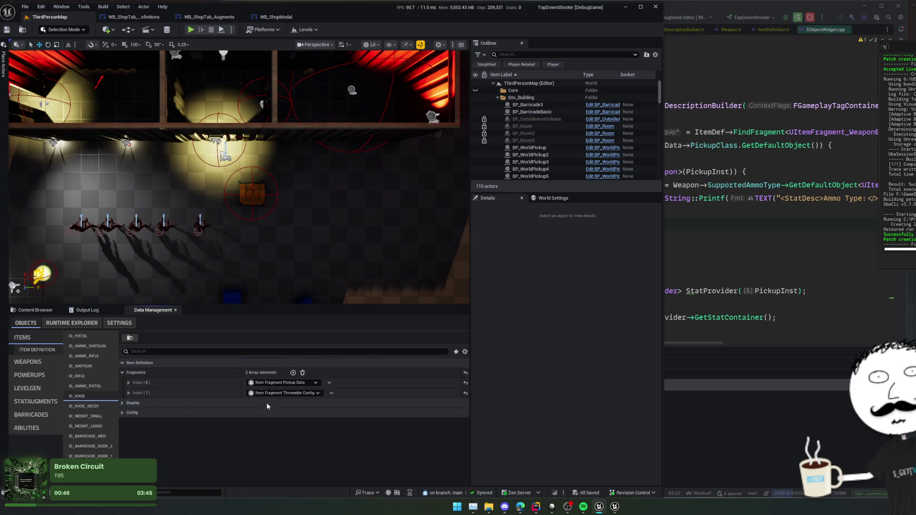
click(293, 373)
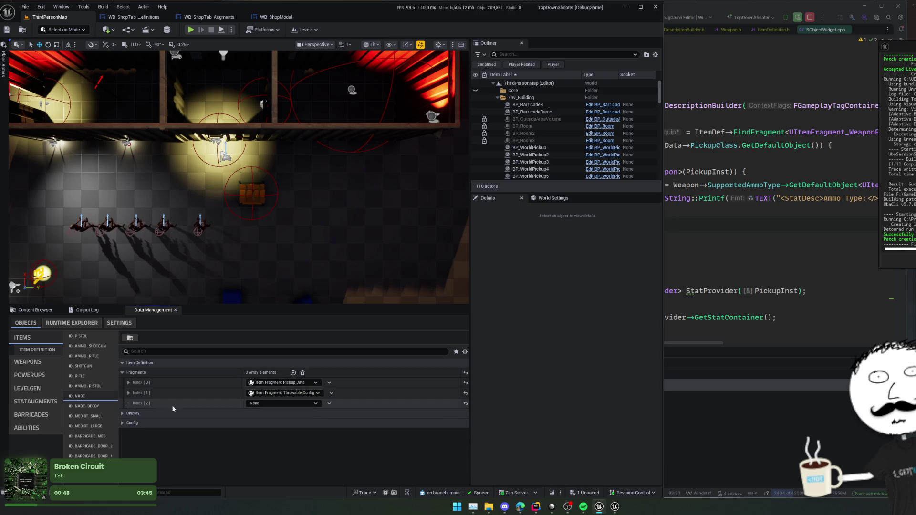
click(300, 403)
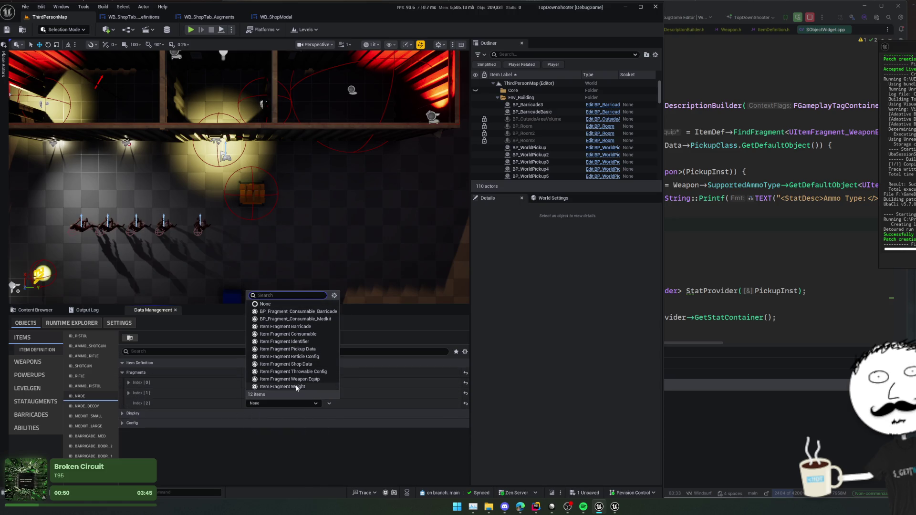
click(308, 365)
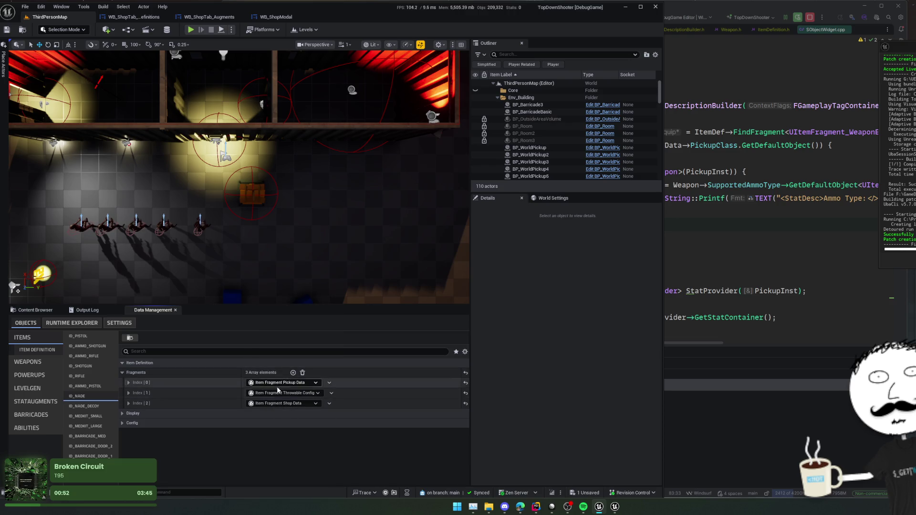
click(131, 403)
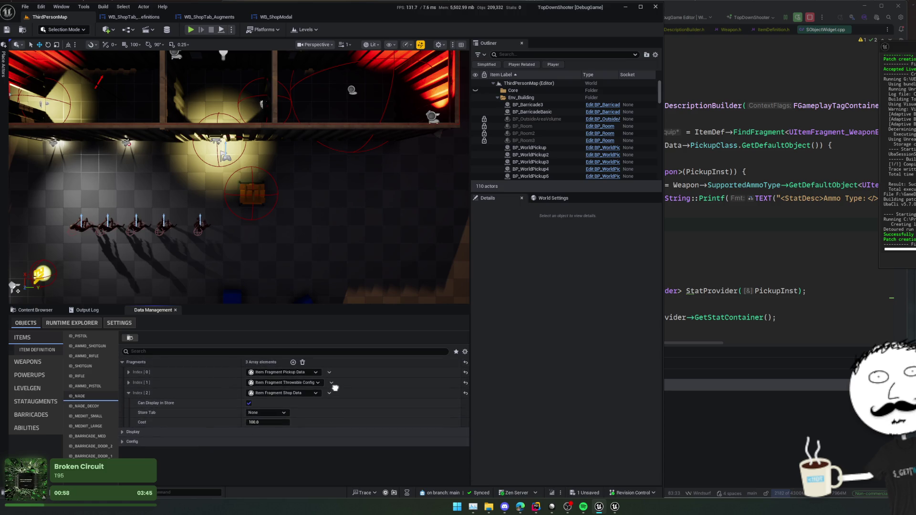
text(20)
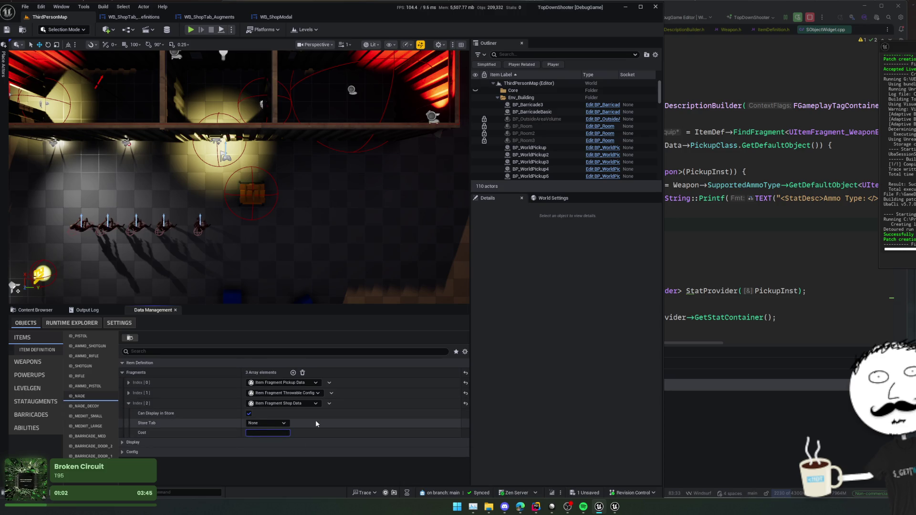
click(265, 424)
Put the Nade in the Armoury tab and save, then add a shop data fragment to ID_NADE_DECOY.
click(285, 431)
key(ctrl+s)
click(89, 407)
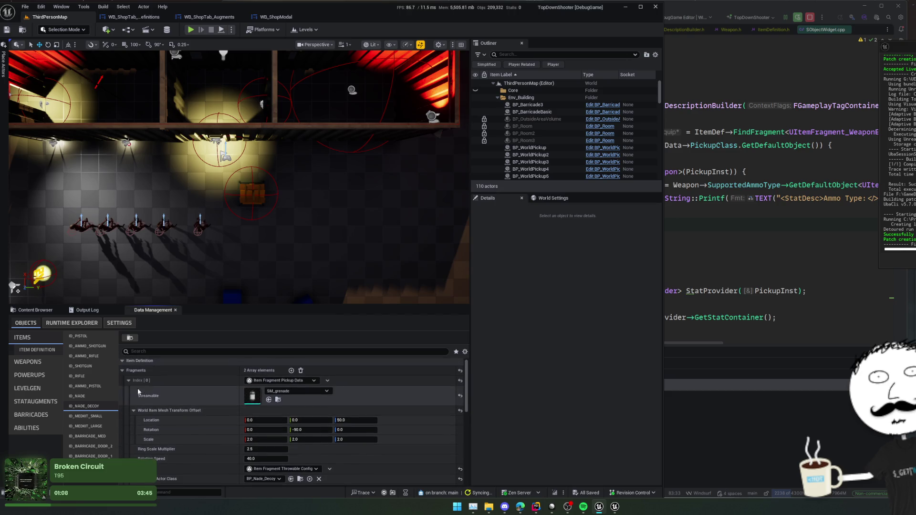
click(291, 371)
click(290, 403)
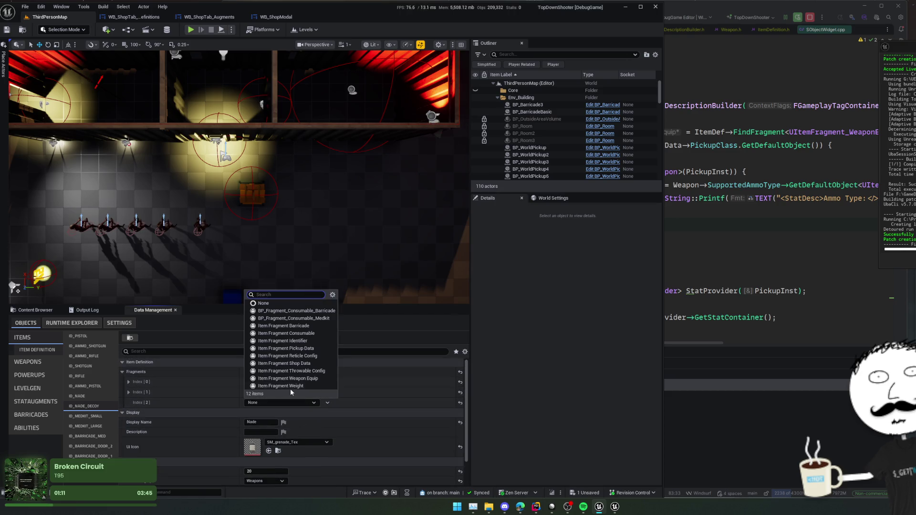
click(310, 364)
click(221, 403)
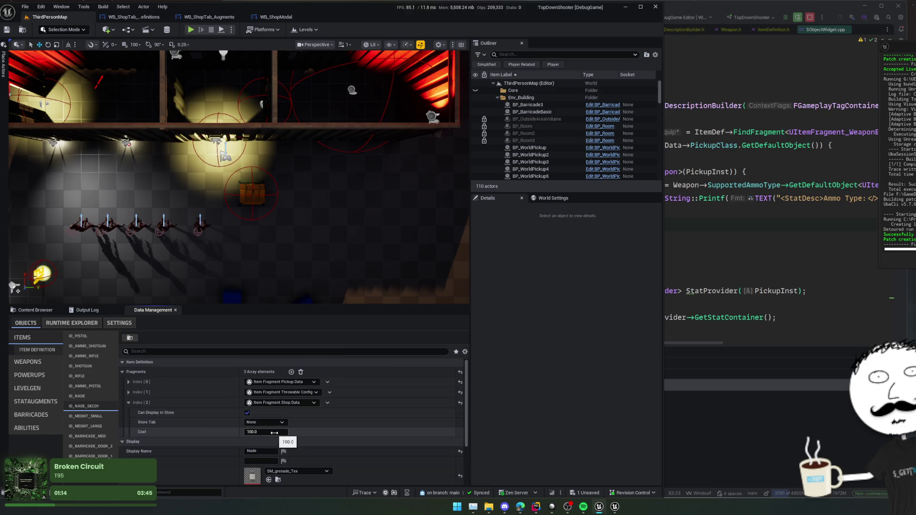
Give the decoy grenade a cost of 30 in the Armoury store tab.
click(277, 432)
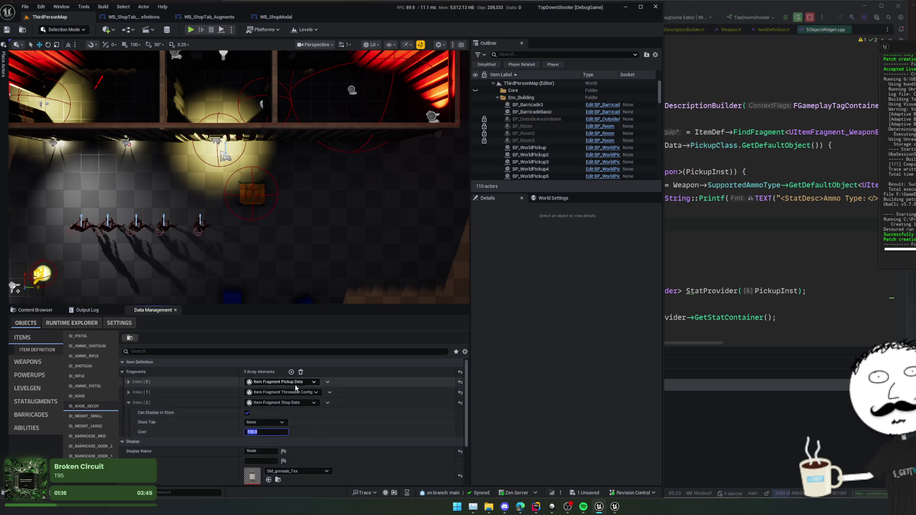
text(30)
key(Return)
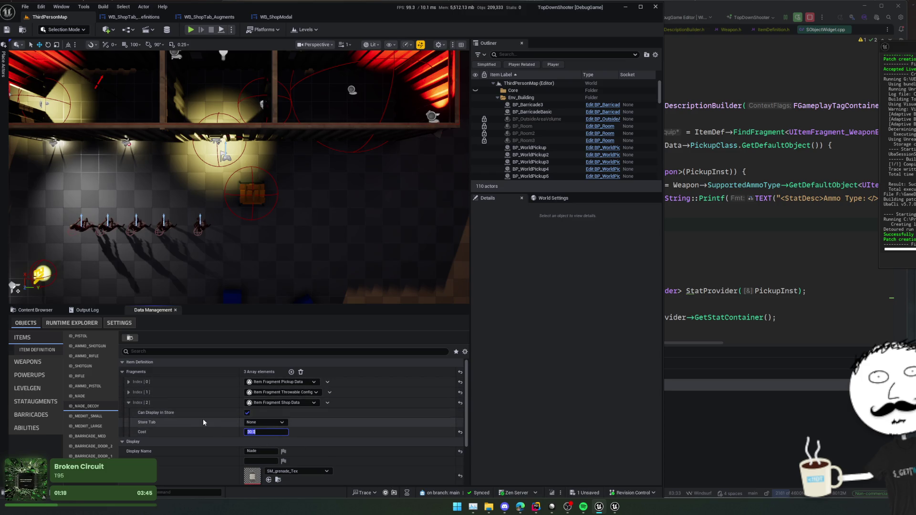
click(265, 422)
click(257, 432)
scroll(190, 419, down, 1)
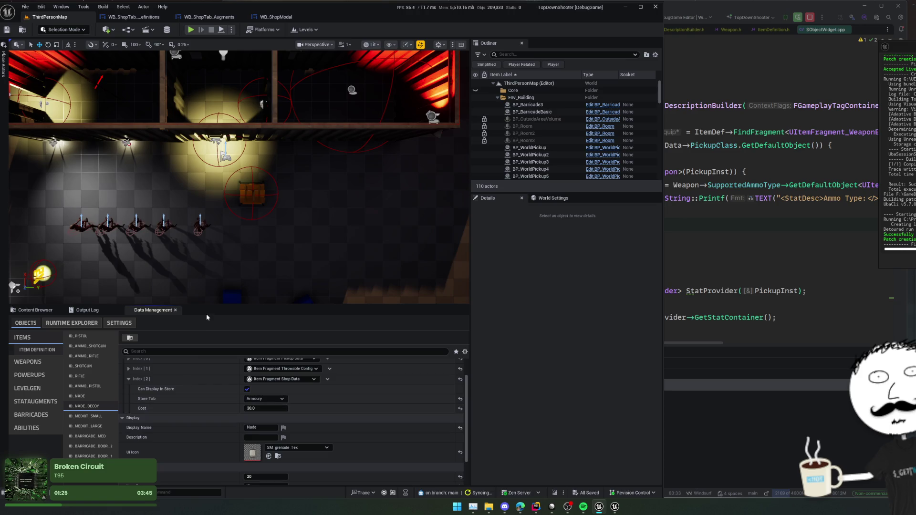
drag(218, 306, 219, 317)
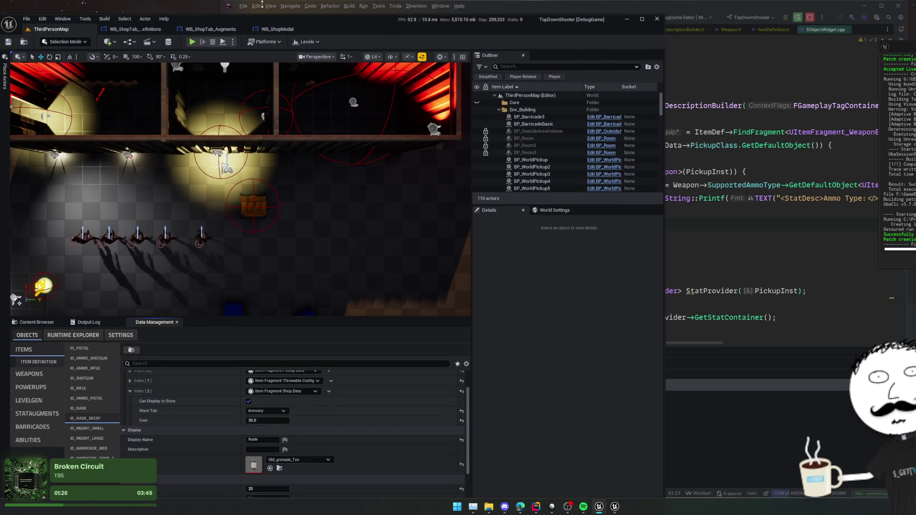
drag(263, 24, 260, 5)
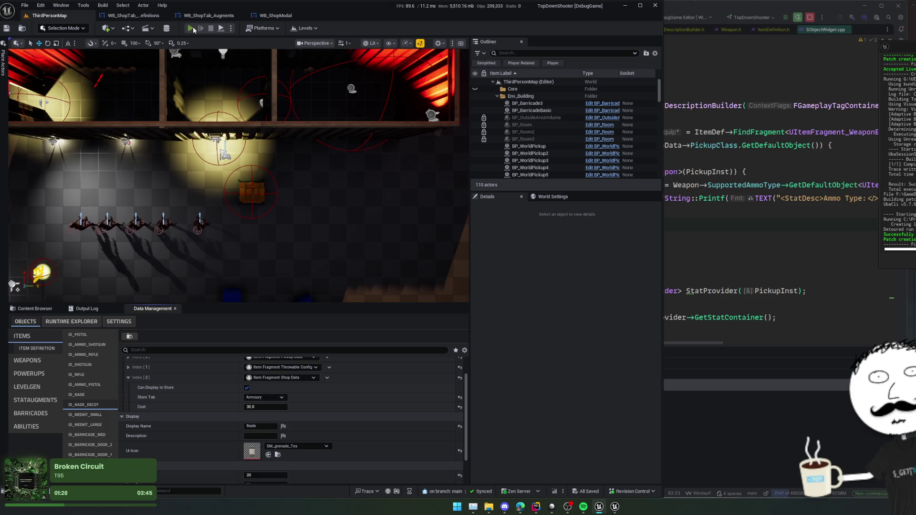
Start play in the editor, select the Shotgun and Nade, and enlarge the game view.
click(193, 28)
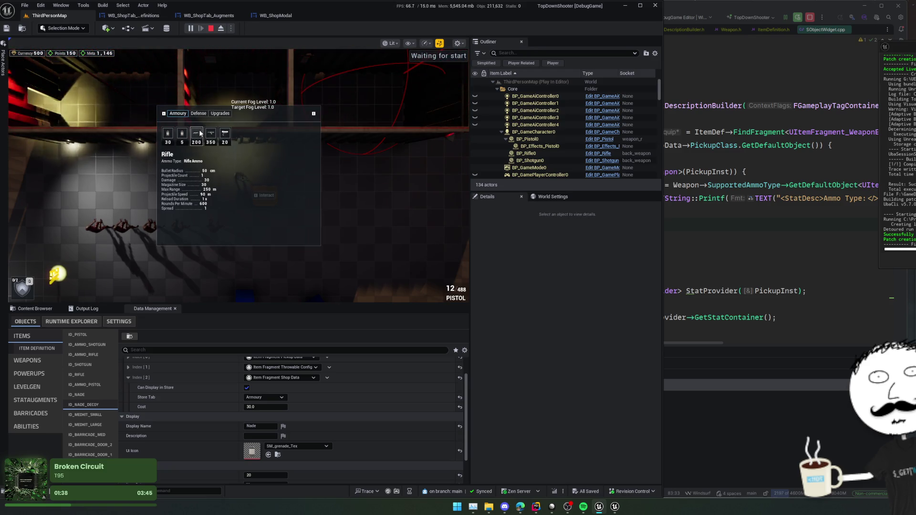
click(211, 138)
click(182, 136)
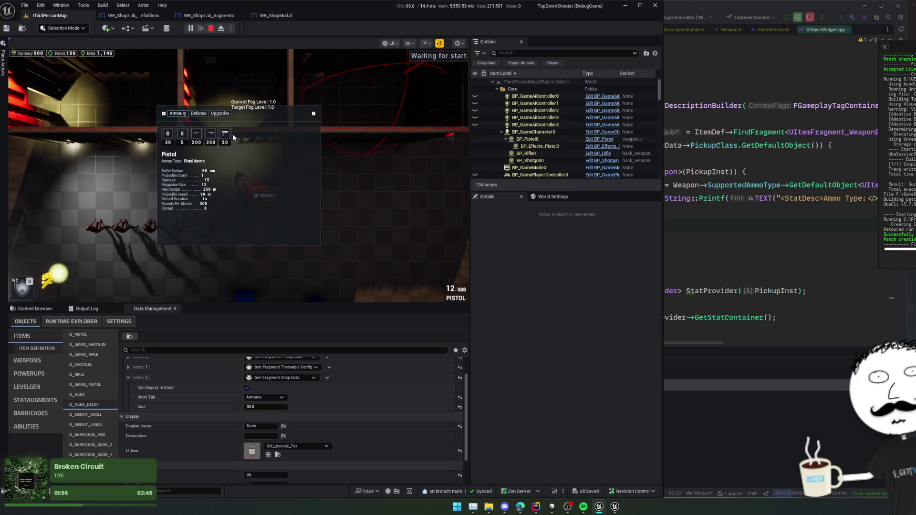
mouse_move(291, 304)
mouse_down()
mouse_move(305, 434)
mouse_move(296, 365)
mouse_move(295, 373)
mouse_up()
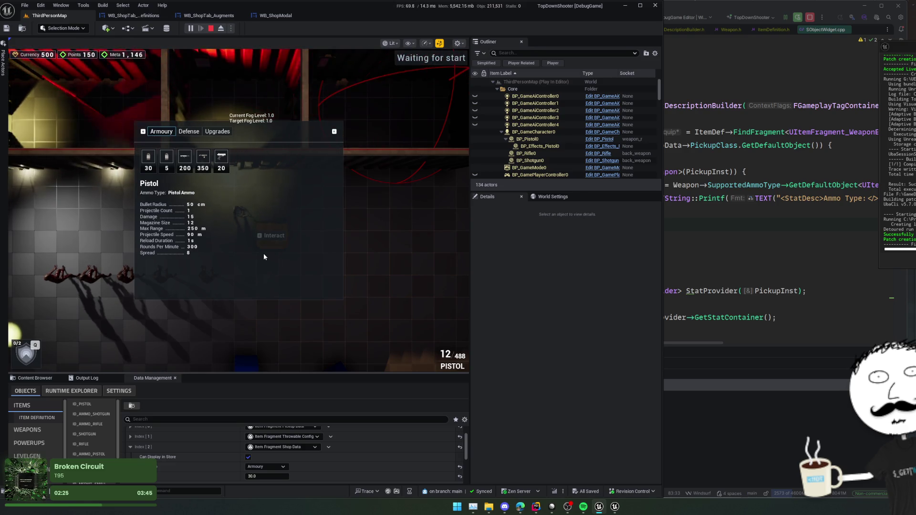
drag(286, 373, 289, 290)
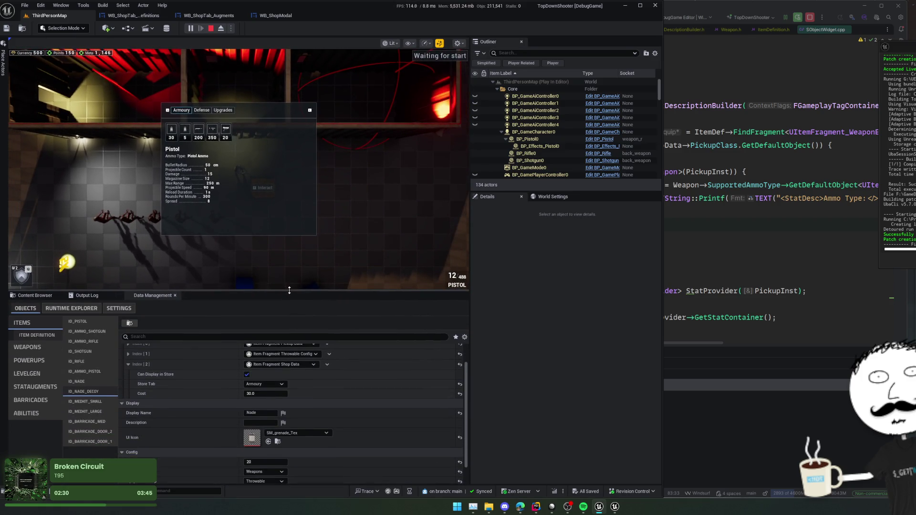
mouse_move(289, 290)
mouse_down()
mouse_move(294, 384)
mouse_move(285, 364)
mouse_move(283, 370)
mouse_up()
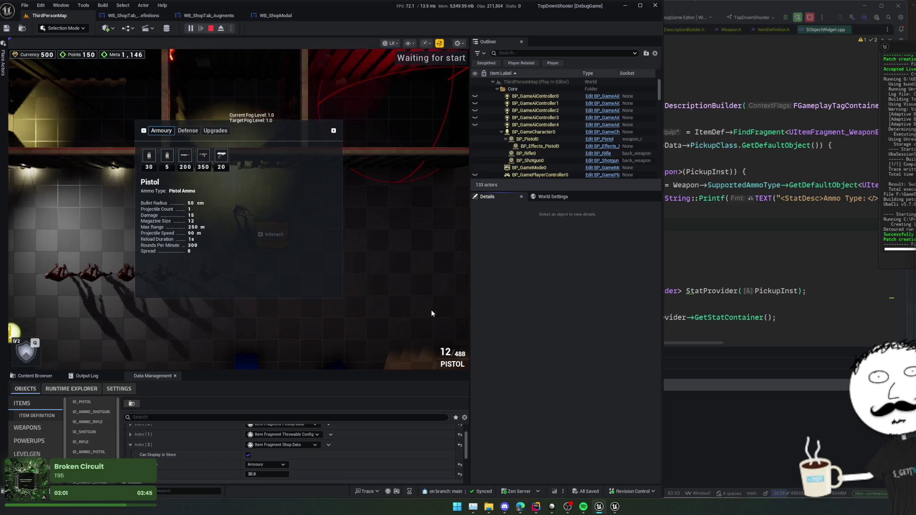
Compare Shotgun, Pistol and Rifle stats, then see the Nade show 'Failed to get stats :('.
click(203, 161)
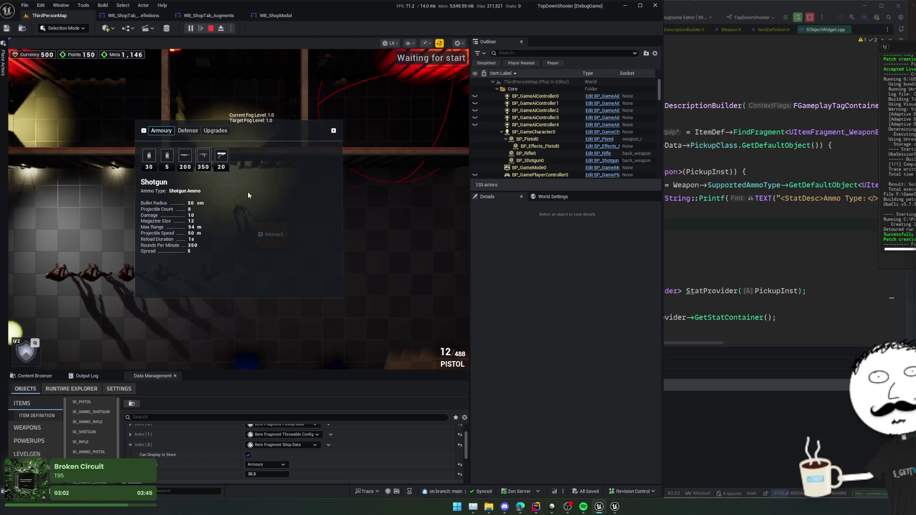
click(203, 162)
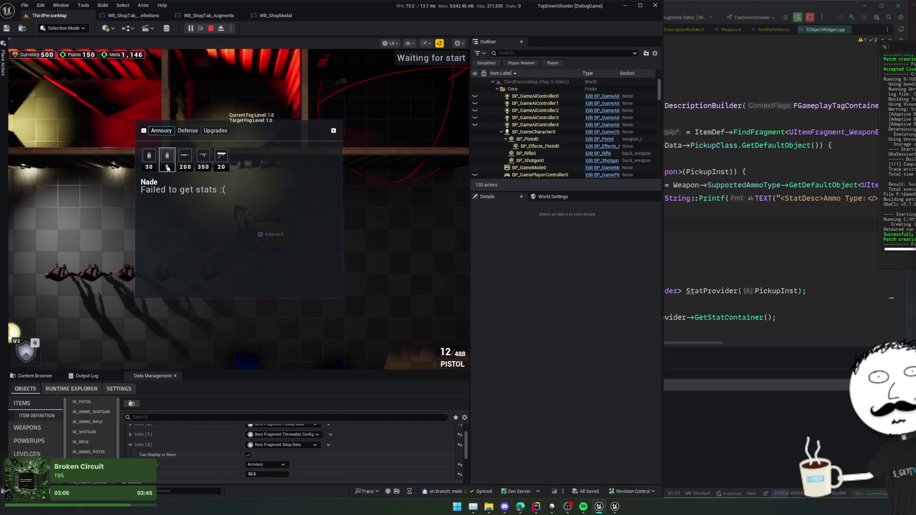
click(224, 167)
click(203, 162)
click(167, 163)
click(188, 164)
click(204, 162)
click(224, 167)
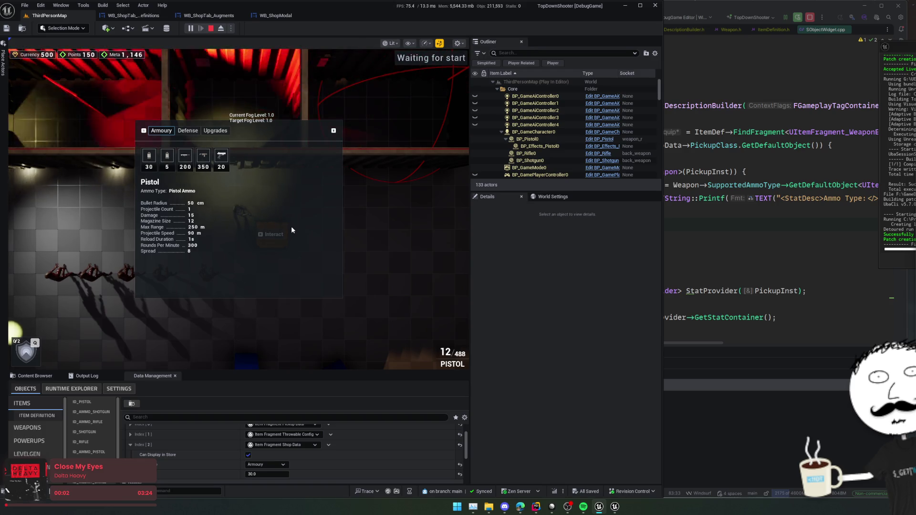
click(167, 160)
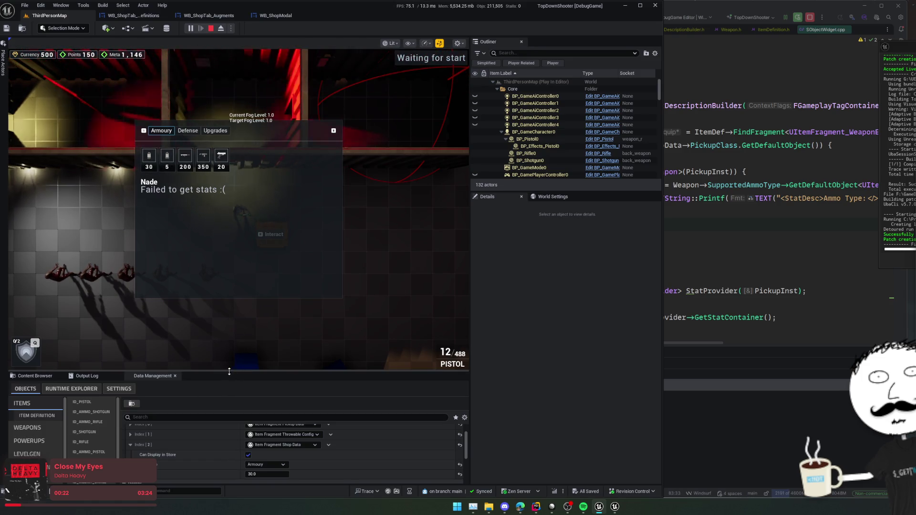
Enlarge the item data panel and set the ID_NADE description to 'Big boom'.
drag(229, 372, 224, 312)
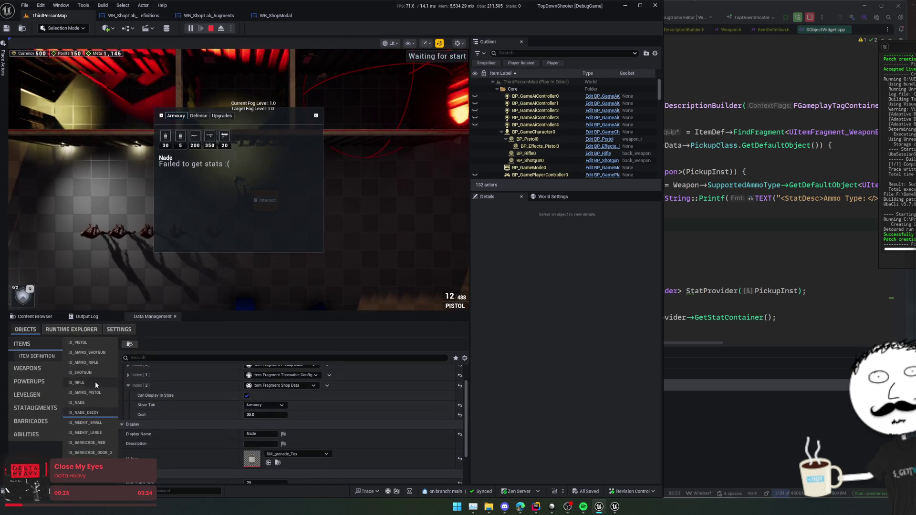
click(79, 411)
click(76, 403)
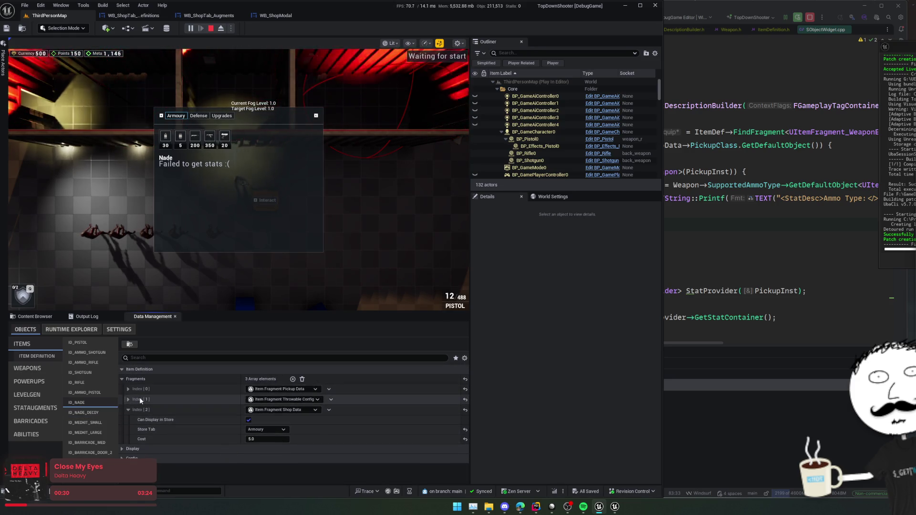
click(158, 449)
scroll(159, 448, down, 1)
click(260, 449)
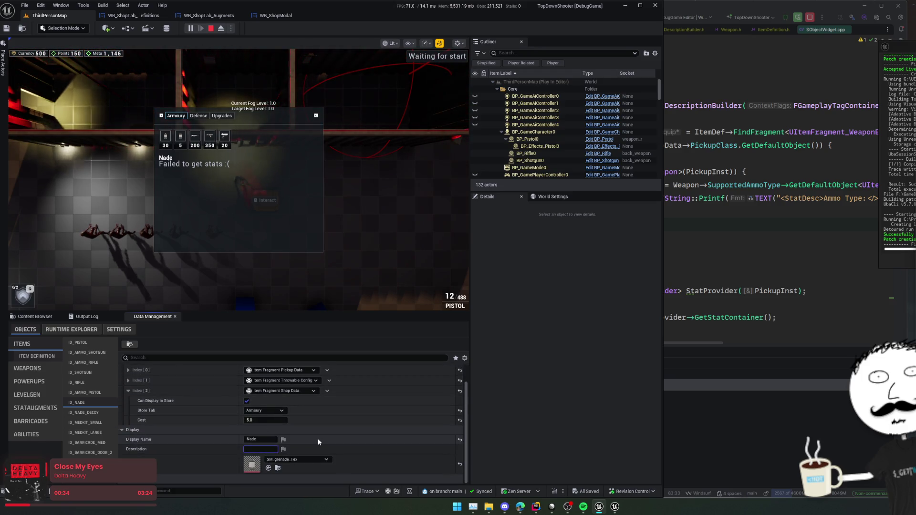
text(Big boom)
key(Return)
Rename the ID_NADE_DECOY display name to 'Decoy Grenade'.
click(79, 414)
click(267, 439)
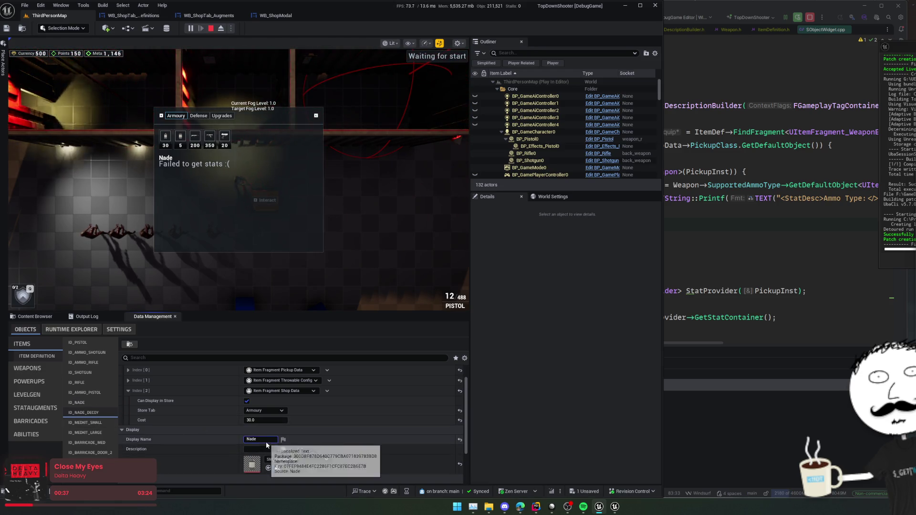
text(Decoy Nade)
key(Return)
double_click(271, 440)
text(Grena)
text(de)
key(Return)
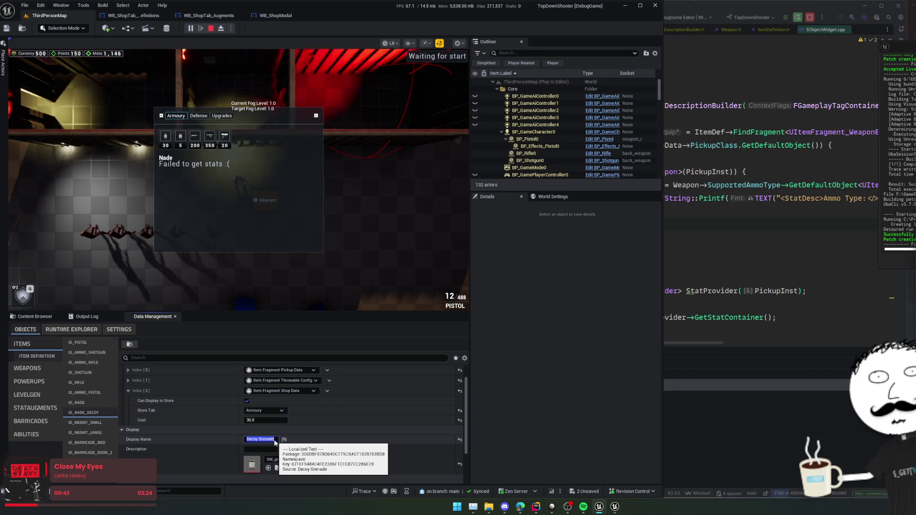
Set the ID_NADE_DECOY description to 'Distracts ai for a short amount of time'.
click(91, 403)
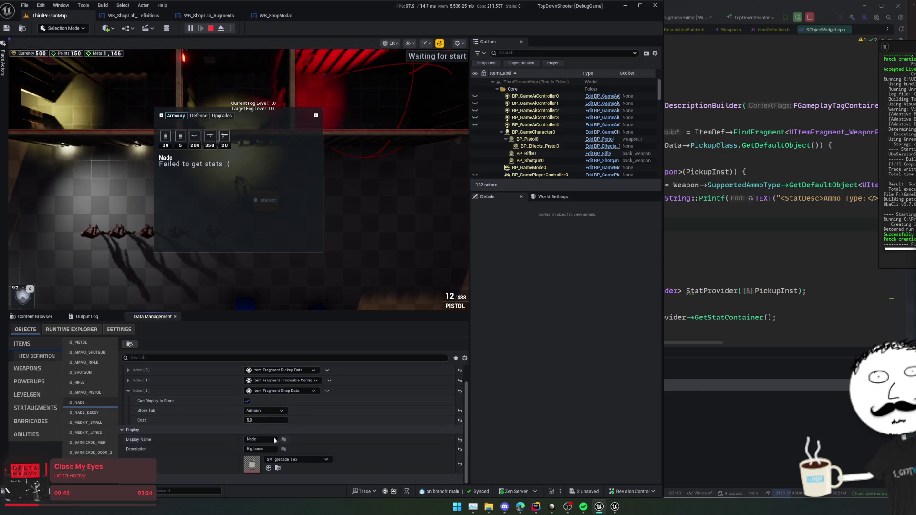
click(262, 439)
text(Grenade)
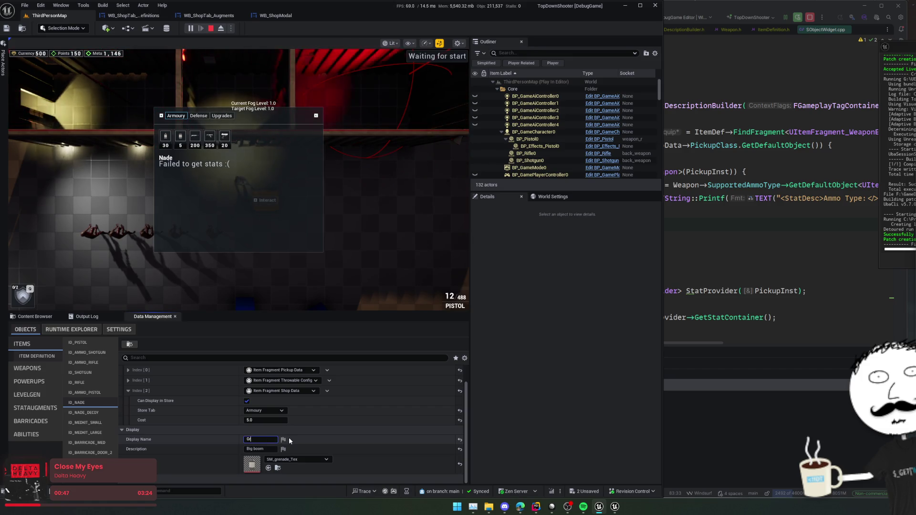
click(83, 412)
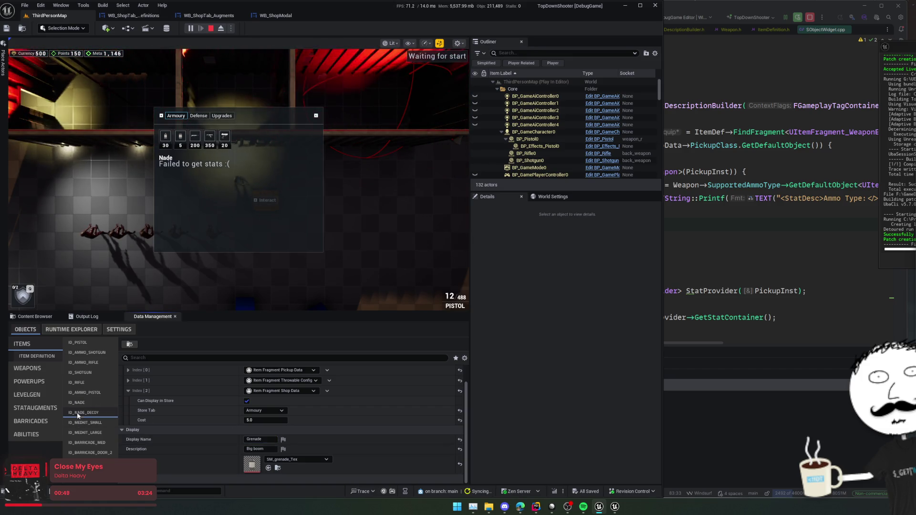
scroll(224, 443, down, 2)
click(260, 419)
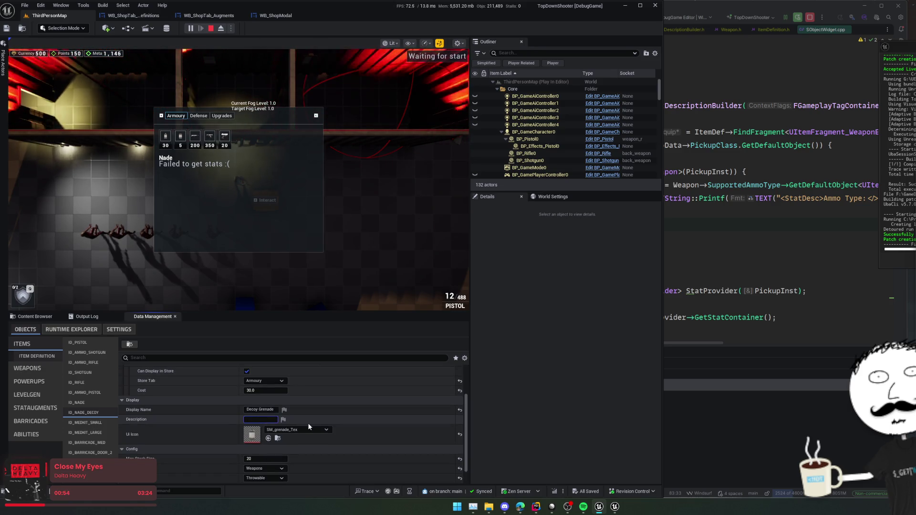
text(Distrac)
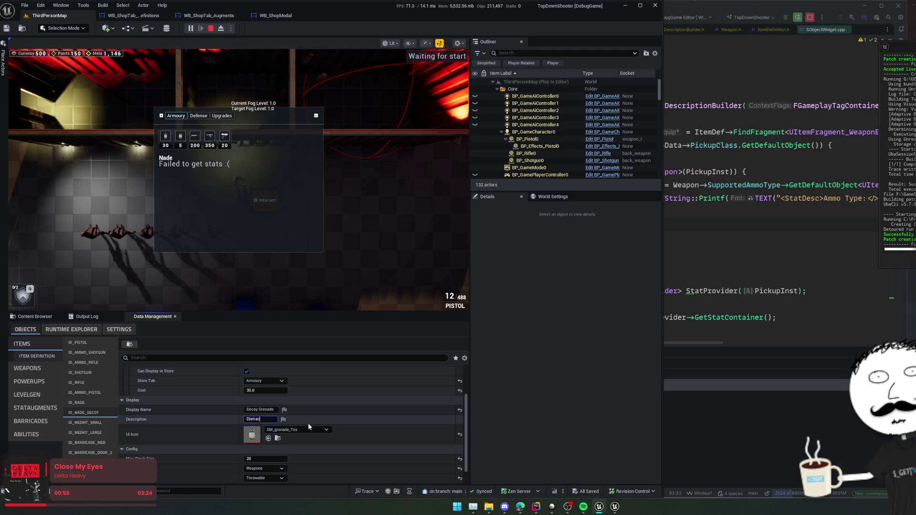
text(ts z)
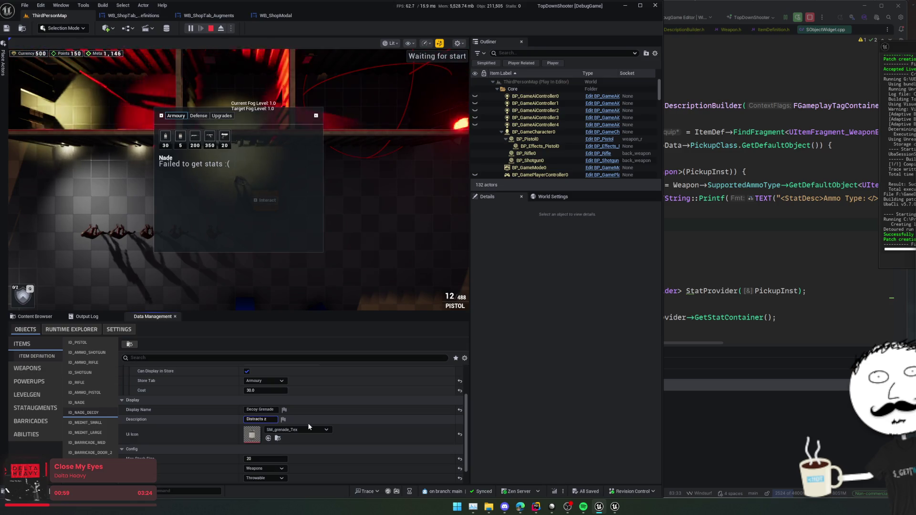
key(BackSpace)
text(ai for a sho)
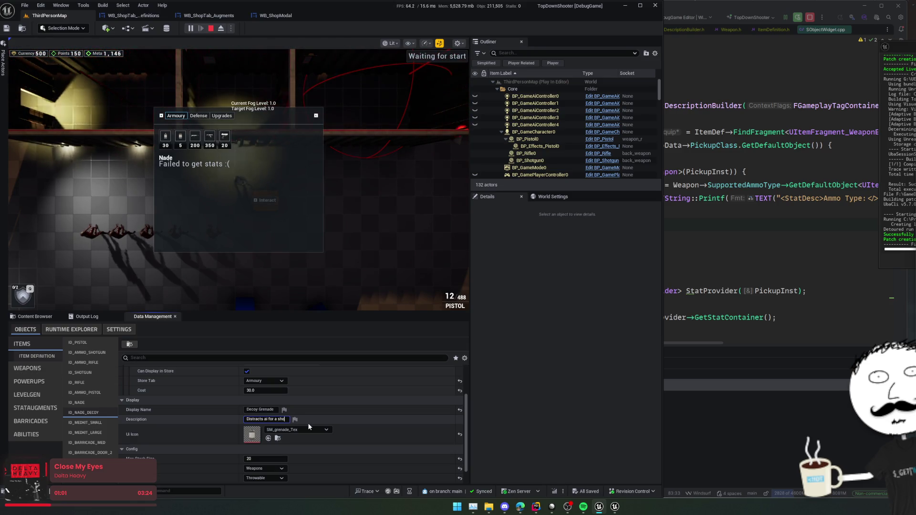
text(rt amount of time)
key(Return)
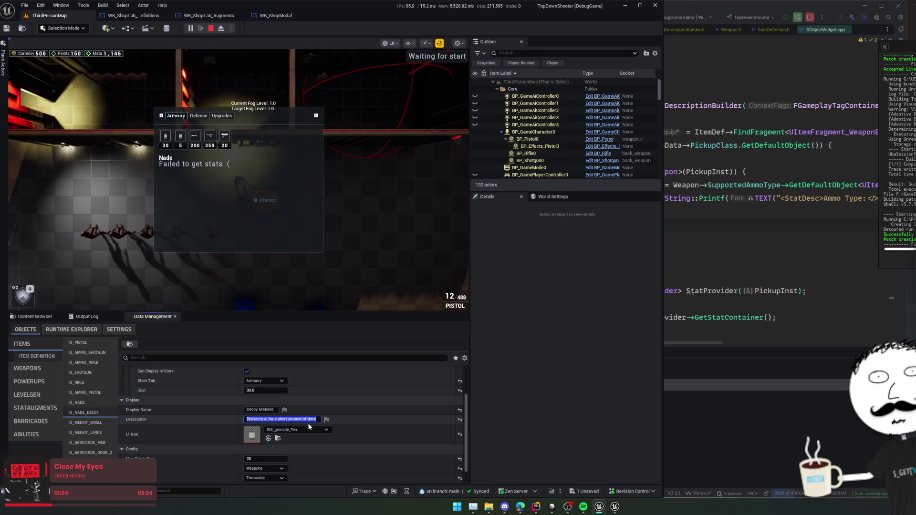
Save the item definitions, restart Play In Editor, and check the grenade in the shop.
key(ctrl+s)
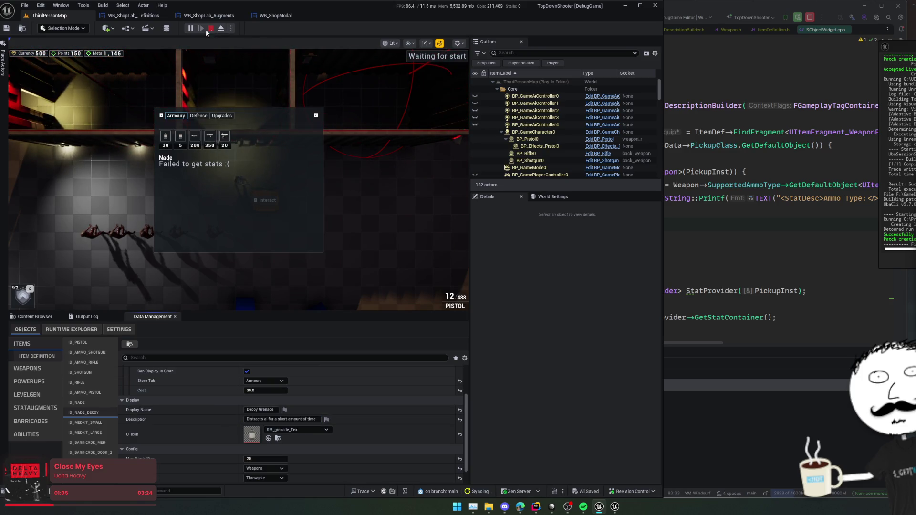
click(211, 28)
click(191, 29)
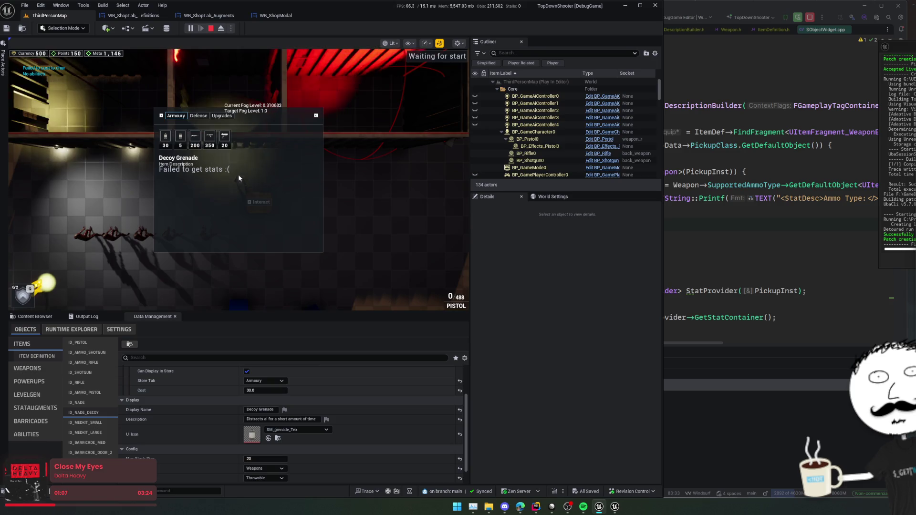
click(181, 138)
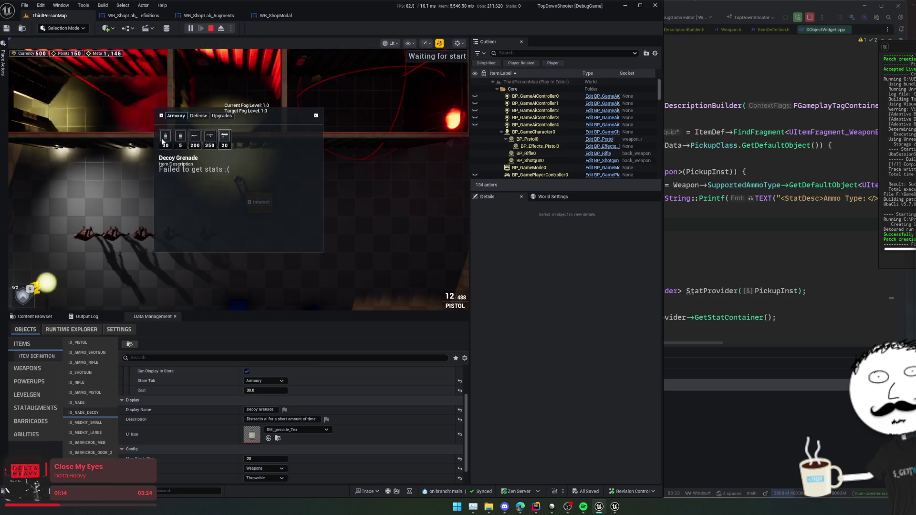
click(747, 217)
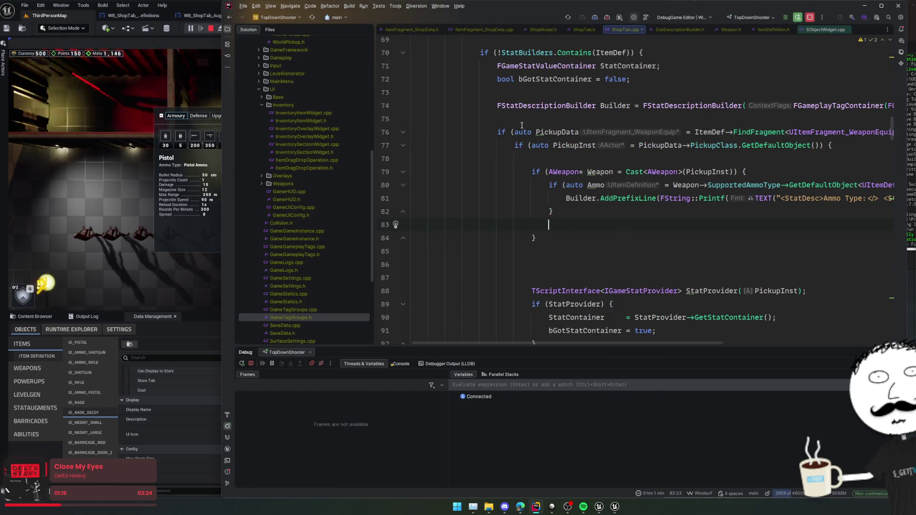
Go to the ShopTab.cpp item-selection code and fold away the stats-building block.
key(alt+o)
scroll(509, 208, down, 10)
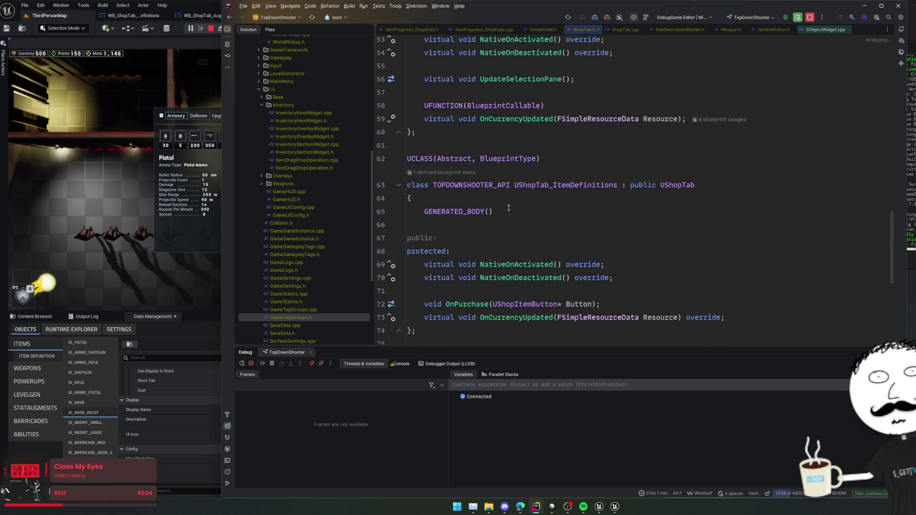
scroll(508, 208, down, 3)
ctrl+click(539, 172)
scroll(601, 210, up, 12)
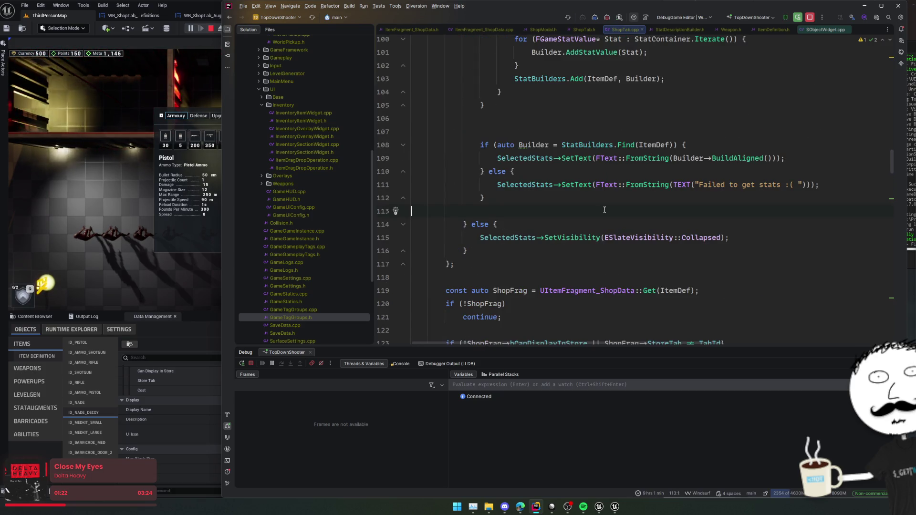
scroll(605, 209, down, 3)
scroll(604, 210, down, 5)
scroll(605, 210, up, 10)
scroll(604, 210, up, 12)
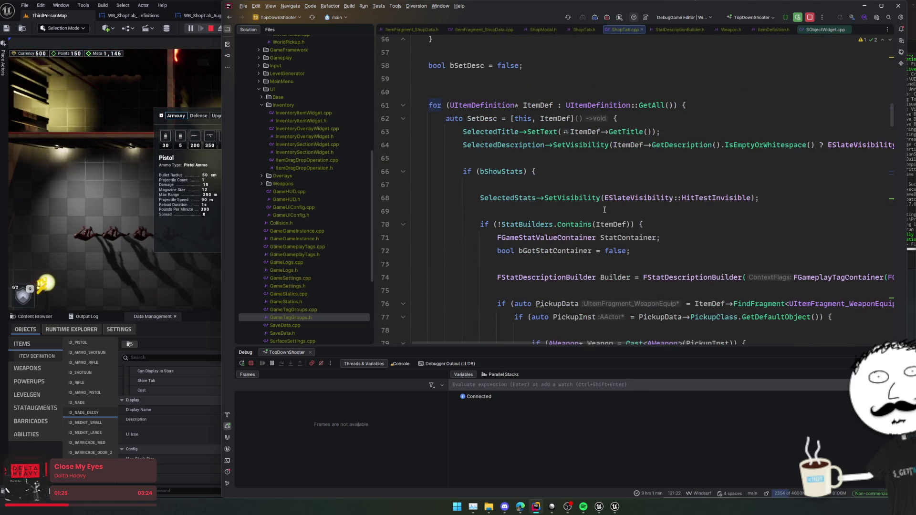
click(404, 172)
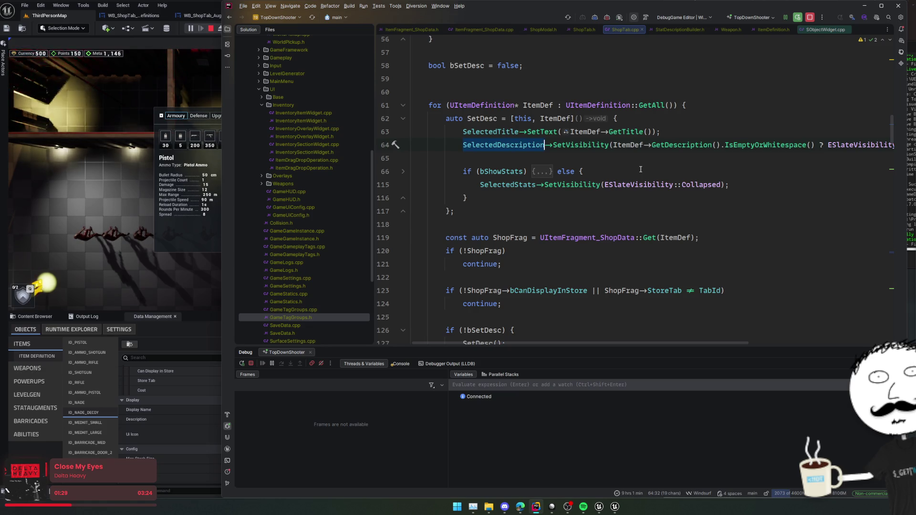
Add SelectedDescription->SetText(ItemDef->GetDescription()); below the visibility line and Live Coding recompile.
key(End)
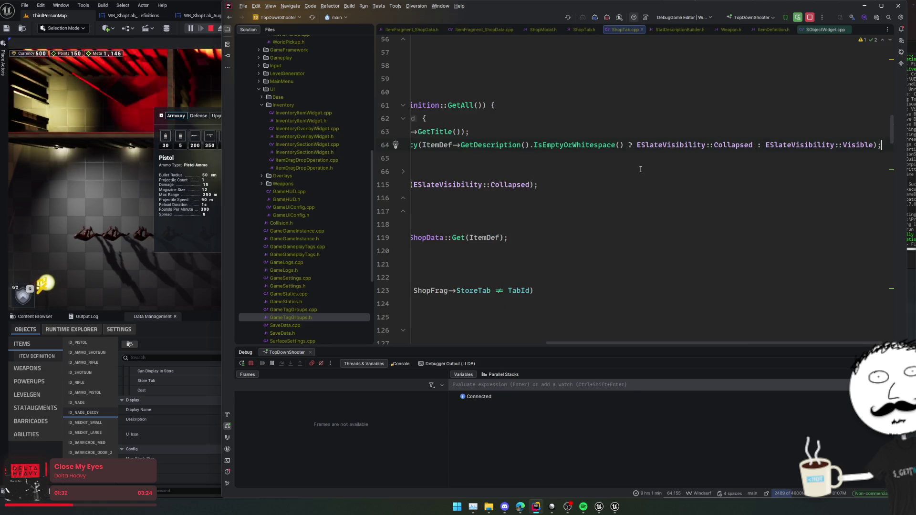
key(Return)
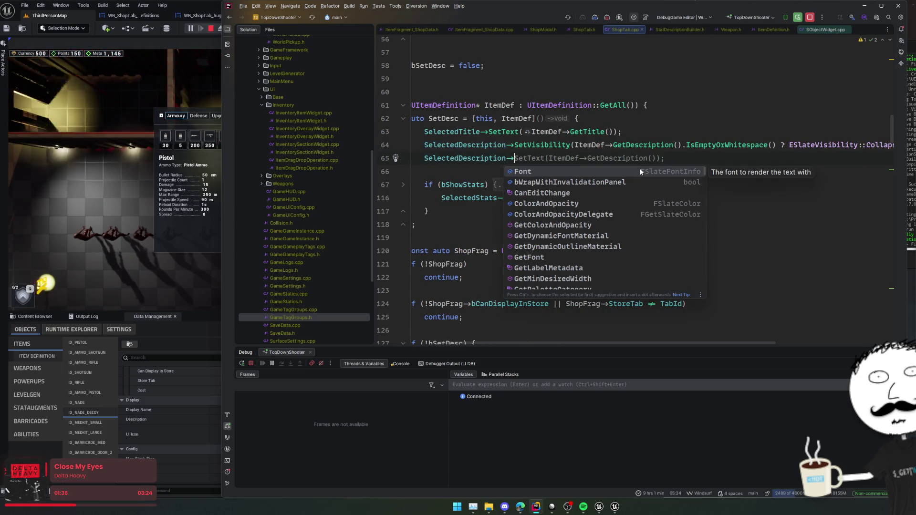
key(Tab)
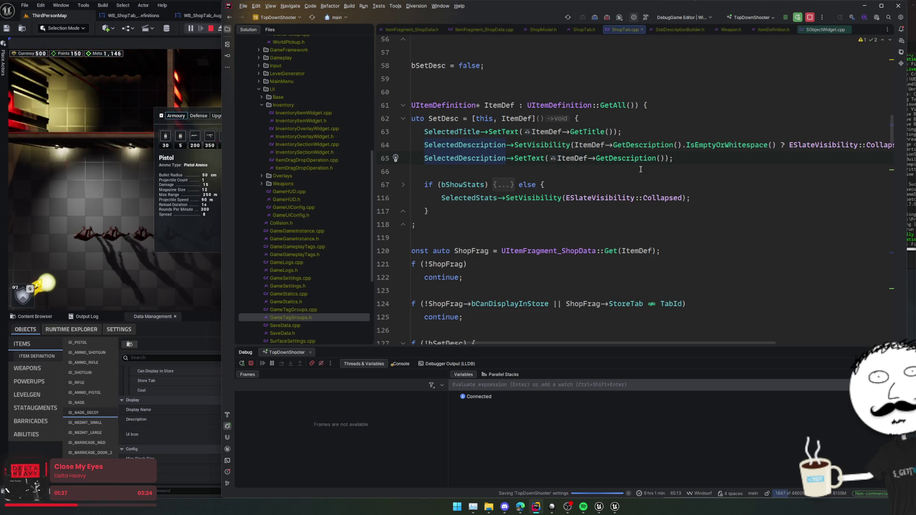
key(Home)
key(ctrl+alt+F11)
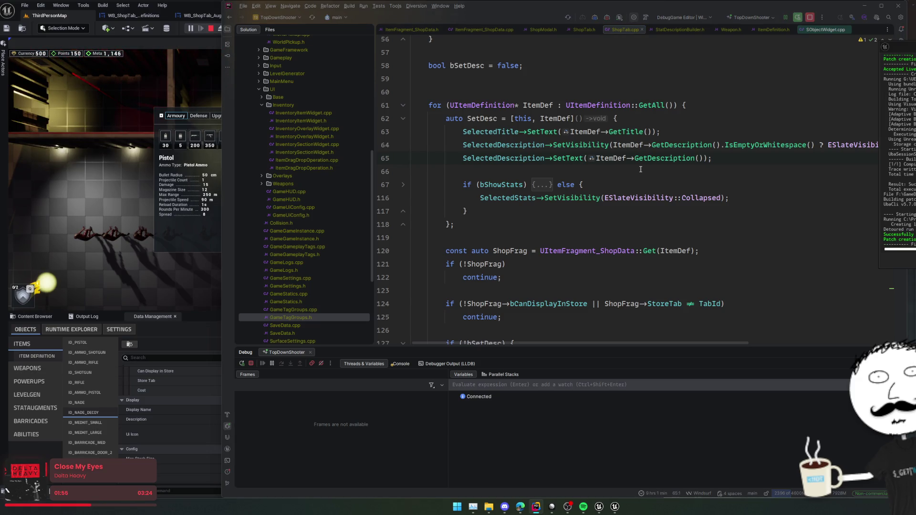
key(alt+Tab)
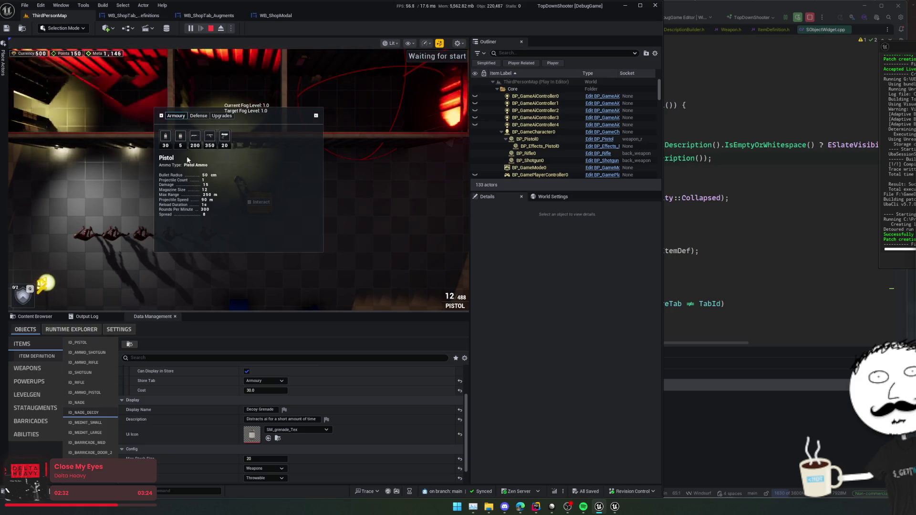
Select the grenade in the Armoury and inspect its throwable config fragment and BP_Nade_Decoy asset.
click(178, 143)
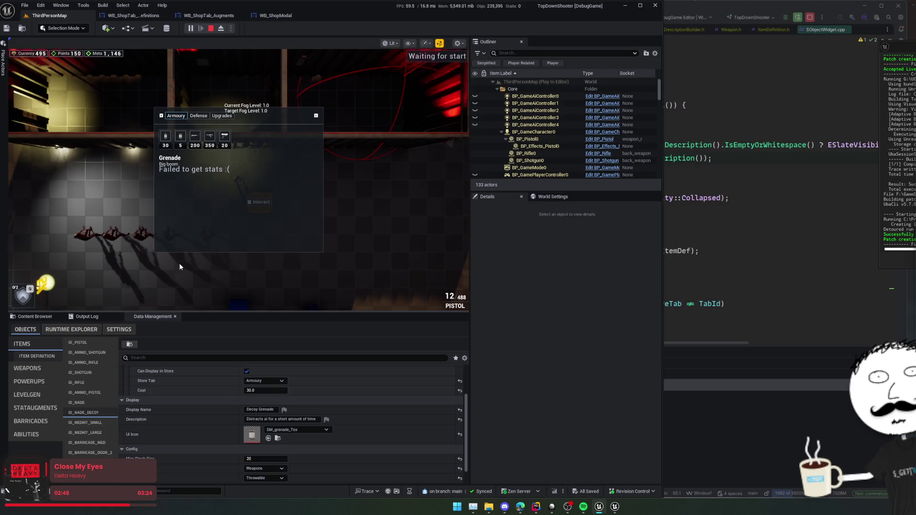
scroll(222, 401, up, 1)
scroll(195, 384, up, 3)
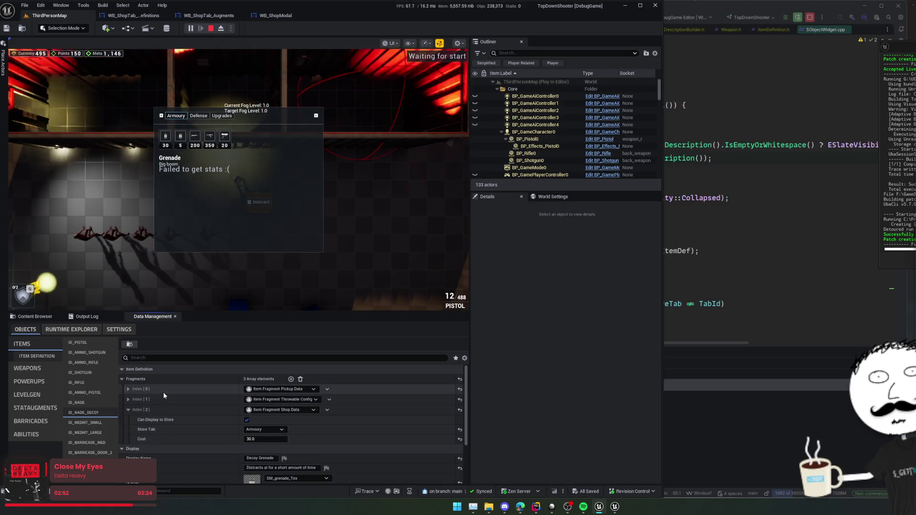
click(164, 390)
click(163, 392)
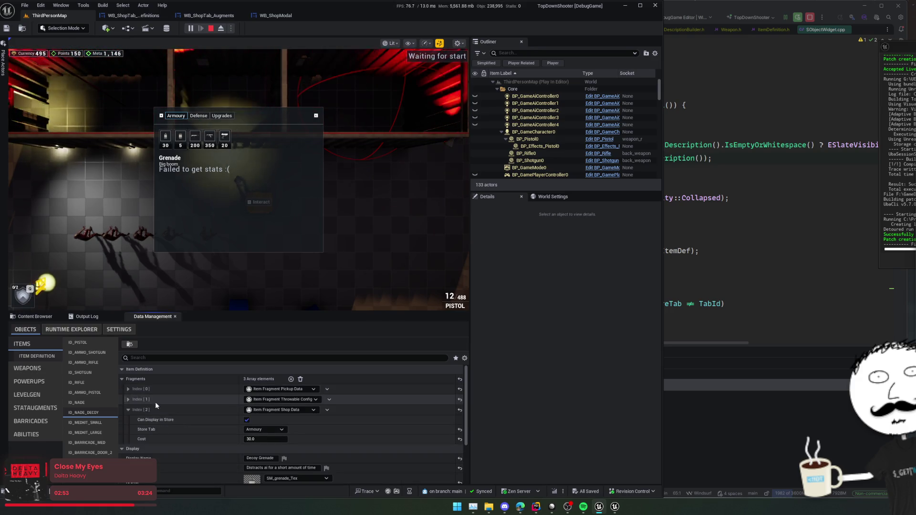
click(155, 401)
click(300, 409)
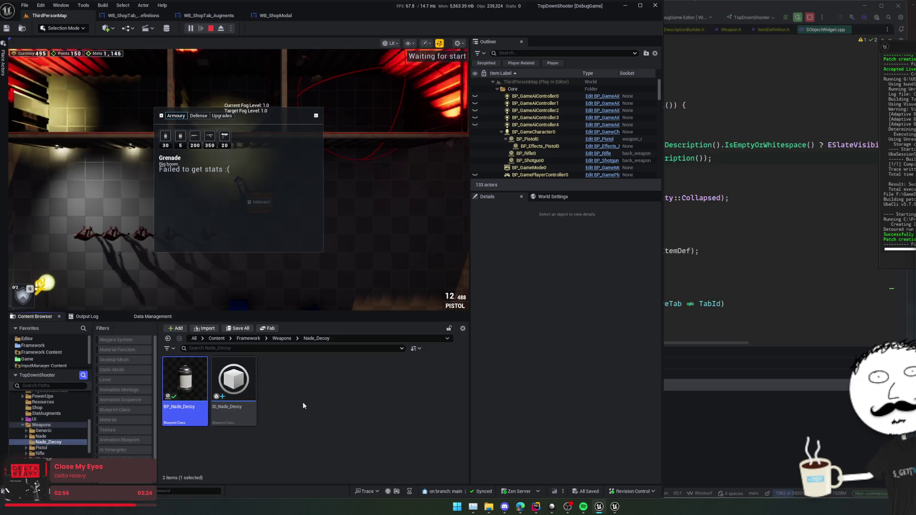
Resize the item data panel to review more settings, then close the shop.
click(152, 317)
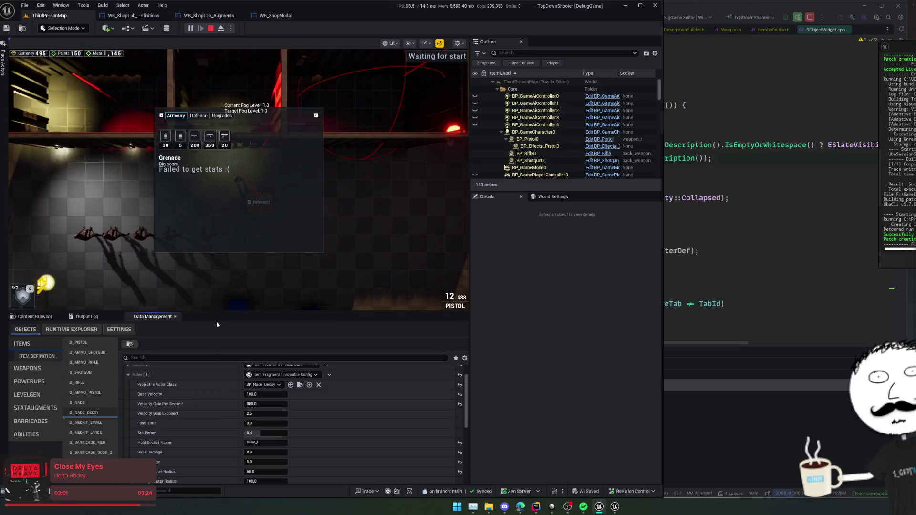
drag(220, 312, 238, 225)
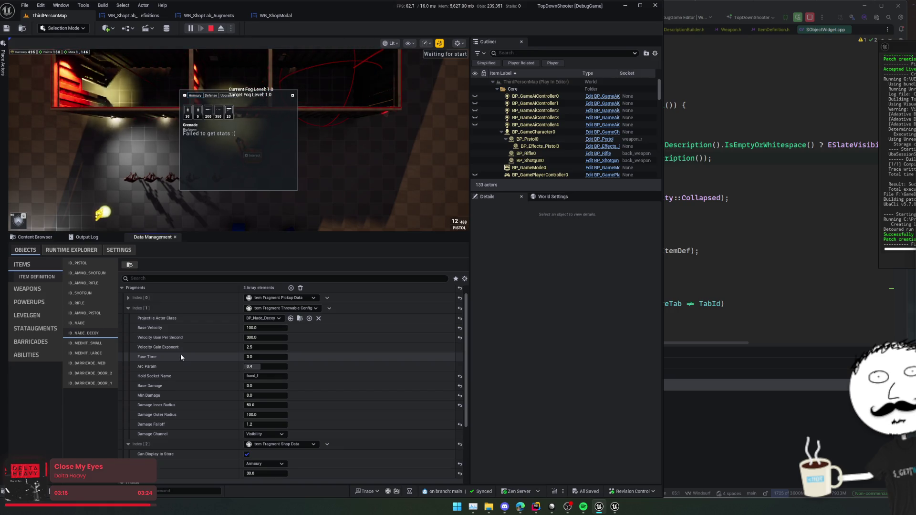
drag(292, 231, 292, 389)
click(251, 331)
Walk away from the chest, shoot the nearest enemy, and trigger the Q ability.
key(a)
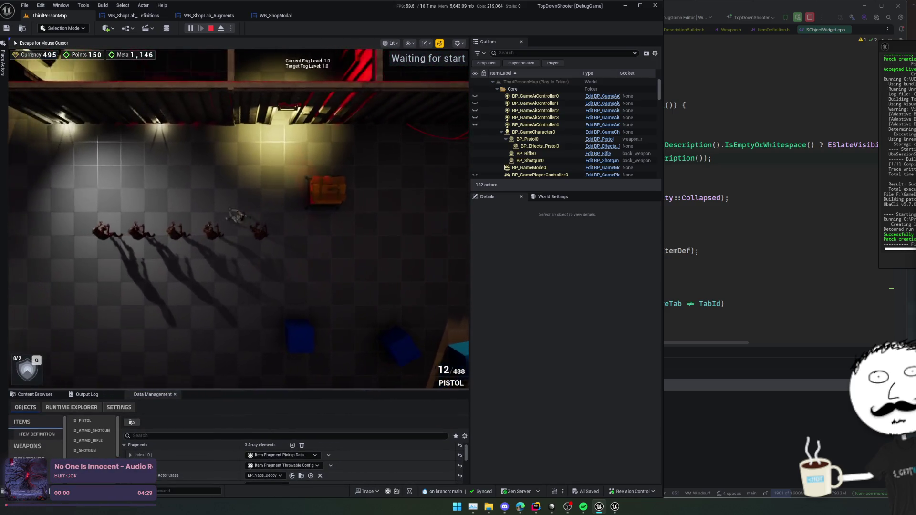
scroll(239, 215, up, 3)
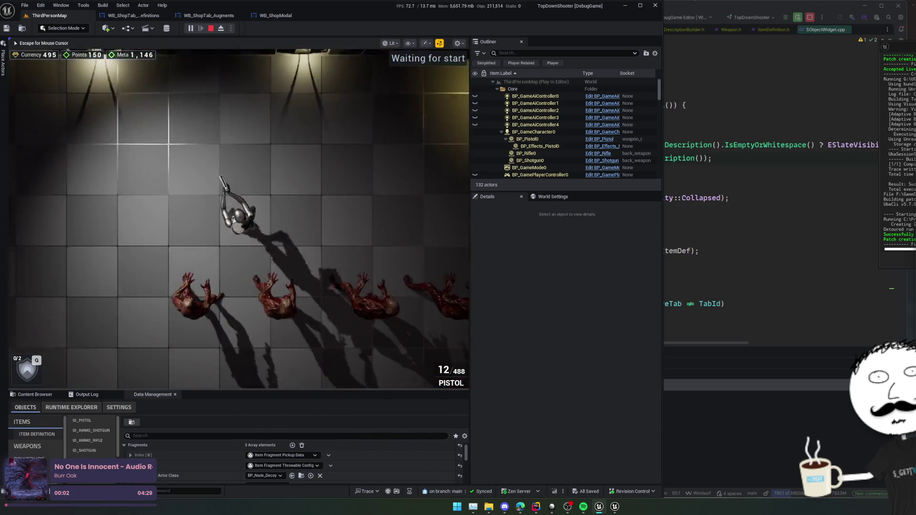
scroll(238, 214, down, 3)
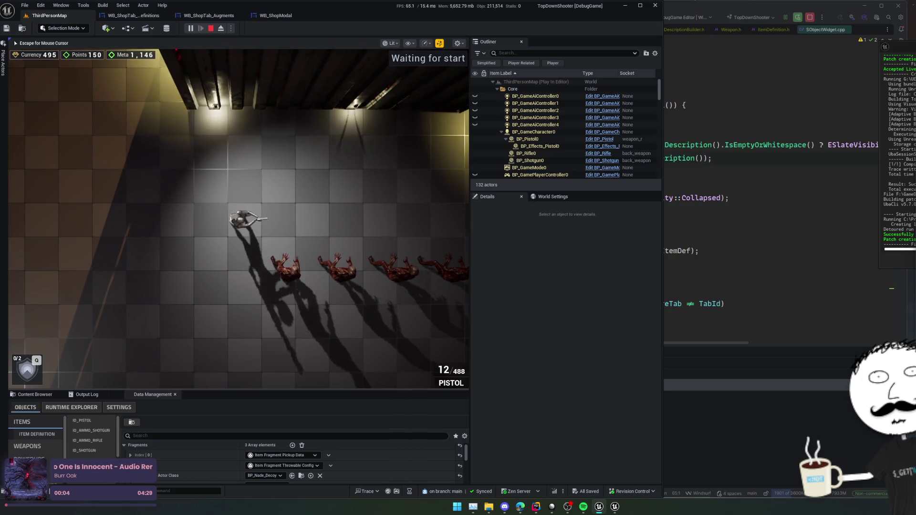
click(287, 262)
click(286, 262)
click(315, 260)
click(315, 260)
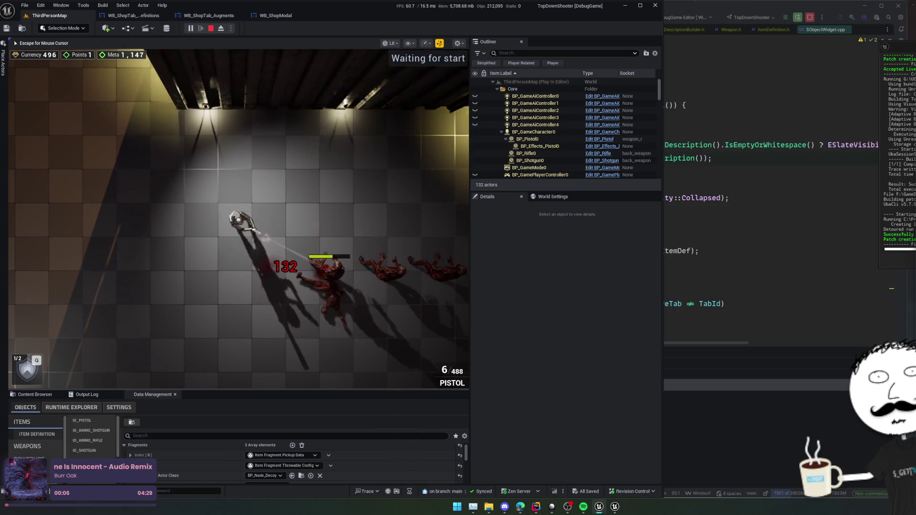
key(q)
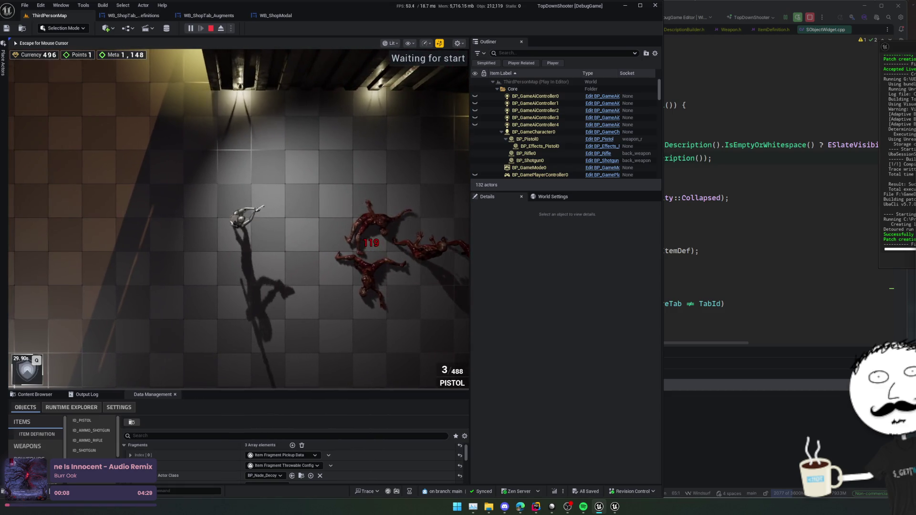
Move around the room, use the ability again, and release the mouse with Escape.
key(w)
key(a)
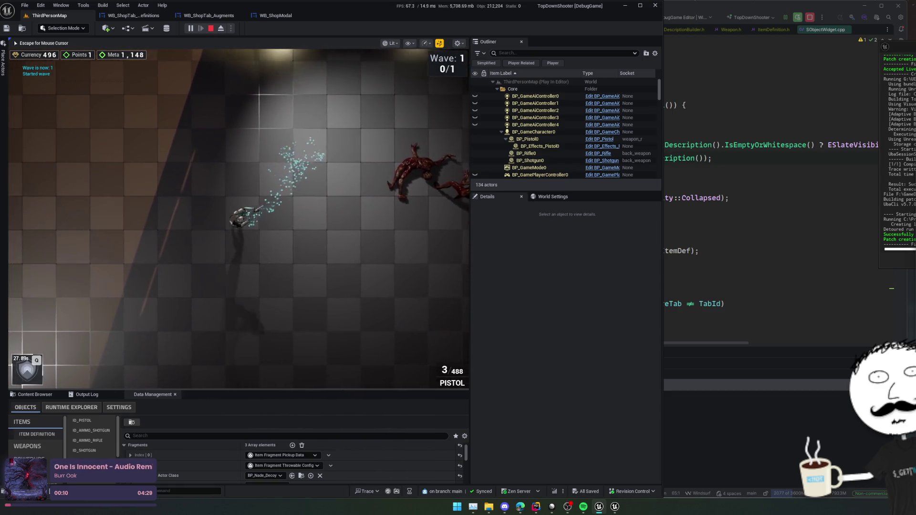
key(s)
key(a)
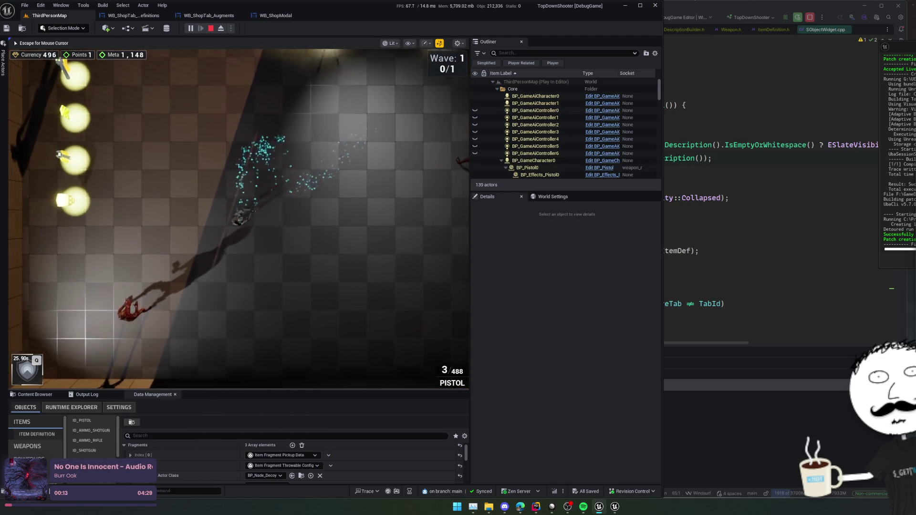
key(w)
key(d)
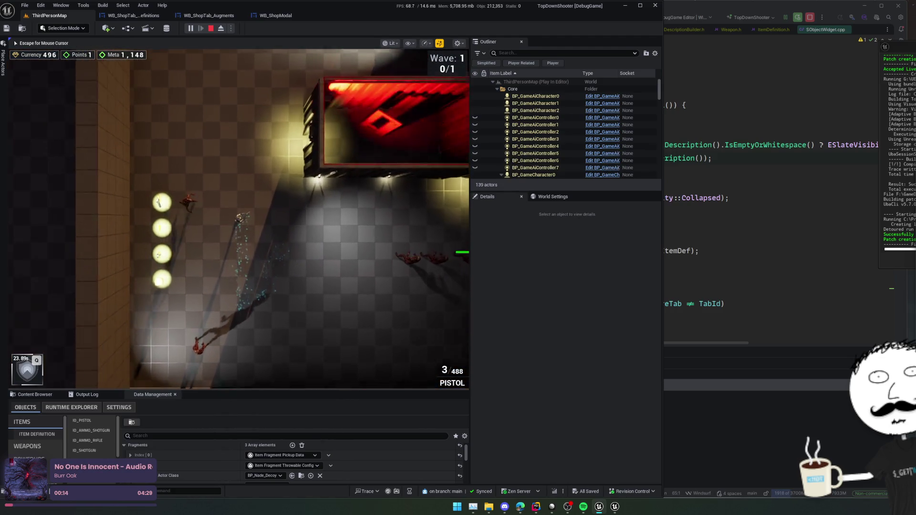
key(s)
key(d)
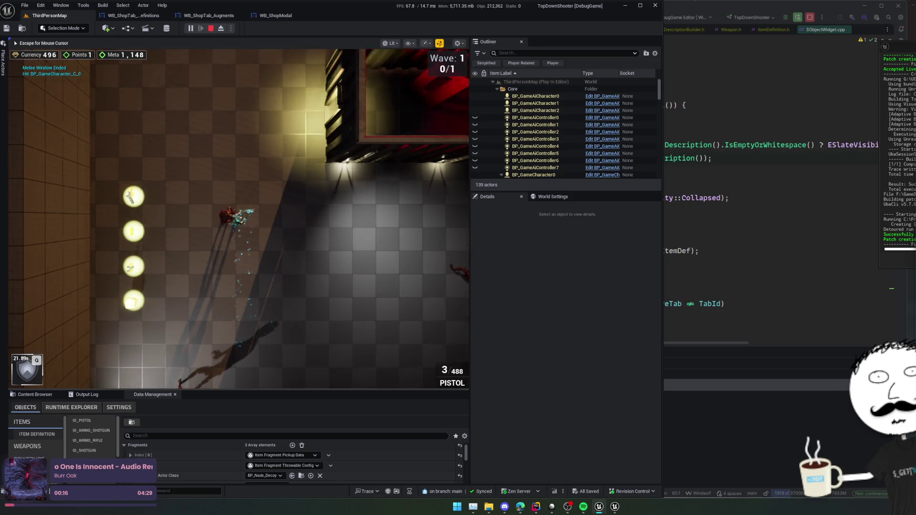
key(s)
key(d)
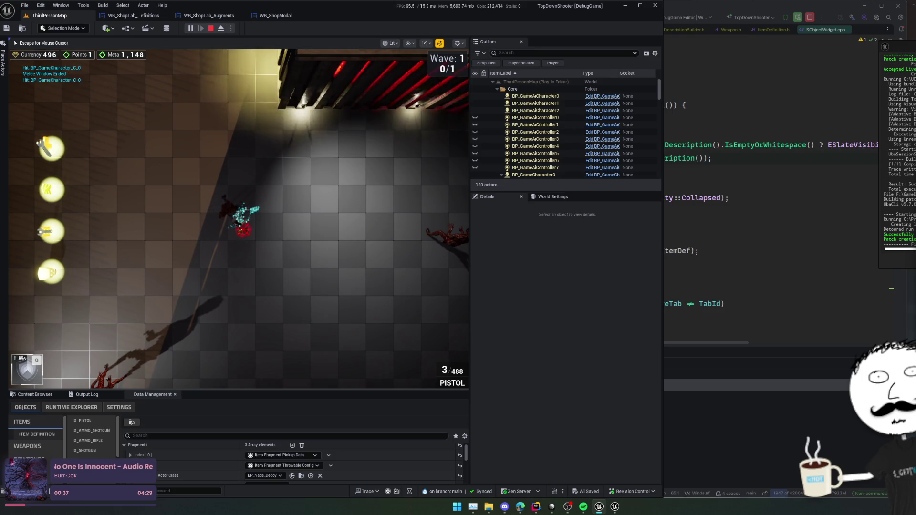
key(q)
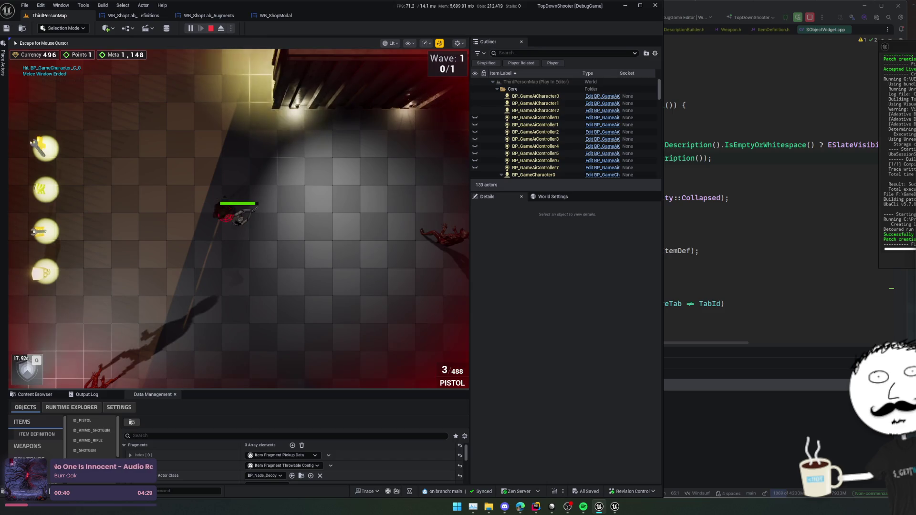
key(d)
key(Escape)
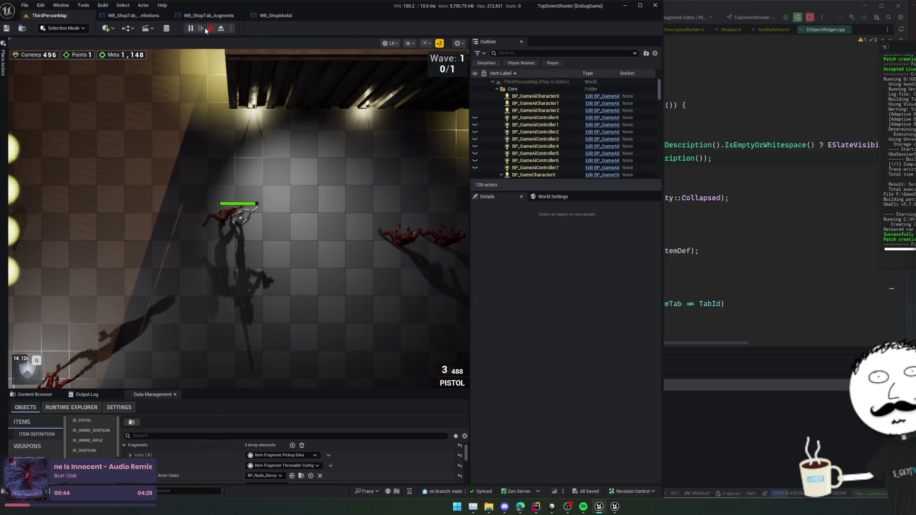
Restart the level, open the Armoury shop at the chest with E, and enlarge the data panel.
click(337, 212)
key(s)
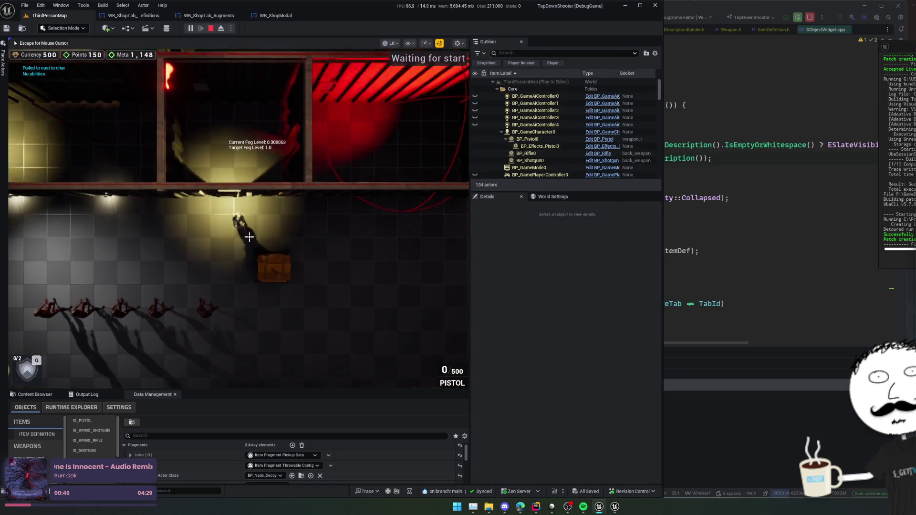
key(e)
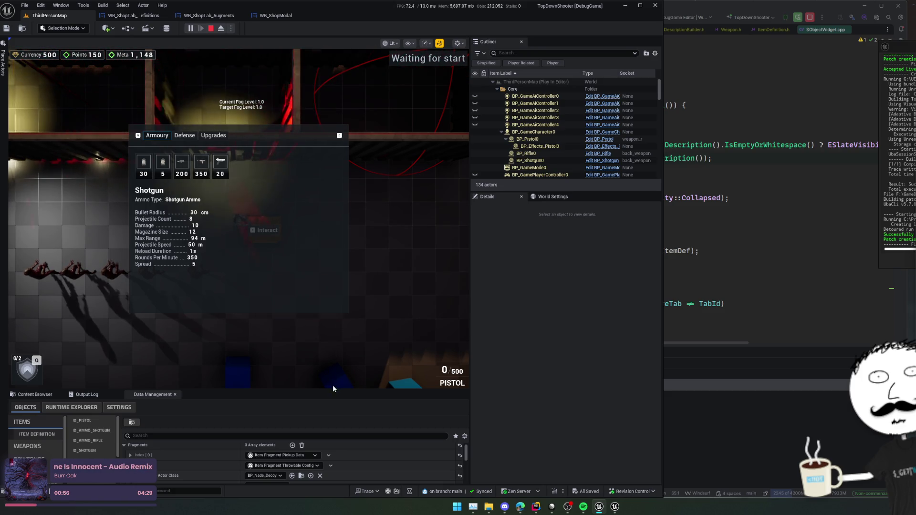
mouse_move(330, 389)
mouse_down()
mouse_move(334, 204)
mouse_move(350, 420)
mouse_move(354, 317)
mouse_move(343, 360)
mouse_up()
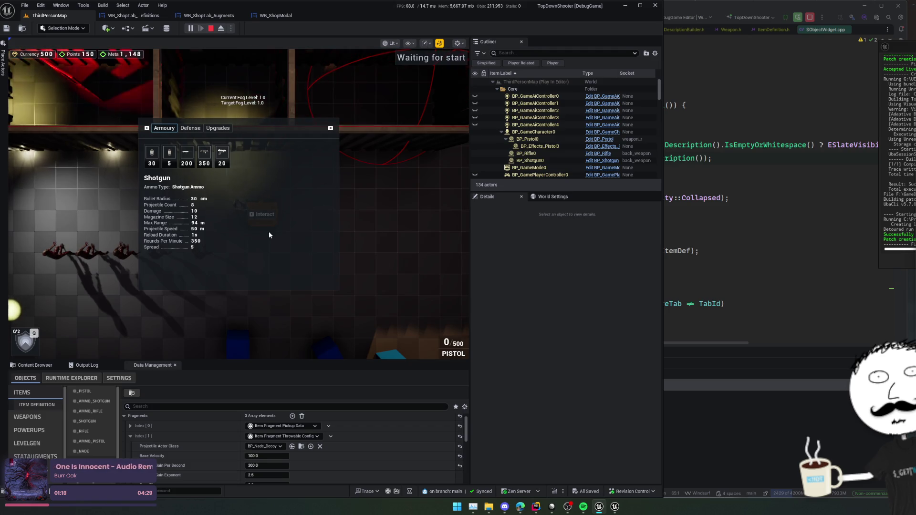
drag(342, 362, 336, 295)
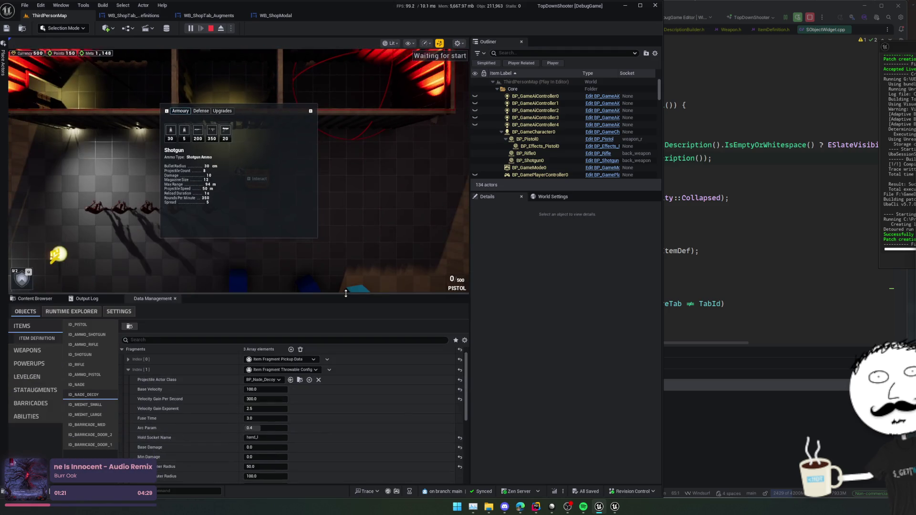
Review BP_Nade_Decoy's Throwable Config values, then open Rider's Search Everywhere with Ctrl+T.
scroll(327, 402, down, 3)
scroll(313, 352, up, 2)
scroll(319, 372, down, 1)
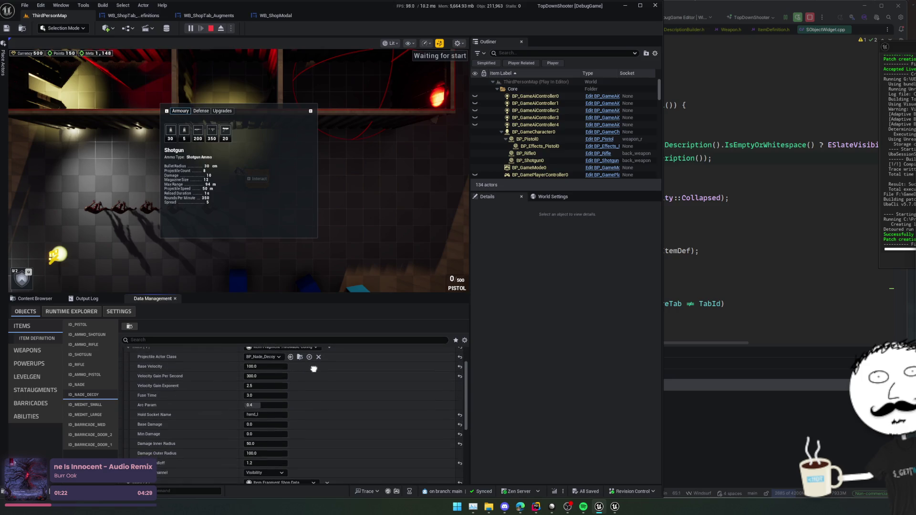
scroll(326, 389, down, 1)
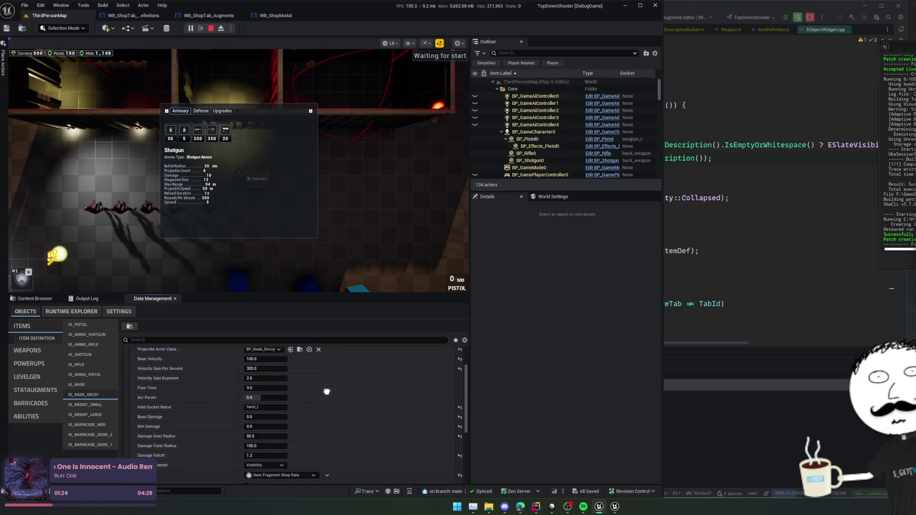
scroll(329, 396, up, 2)
scroll(333, 403, down, 2)
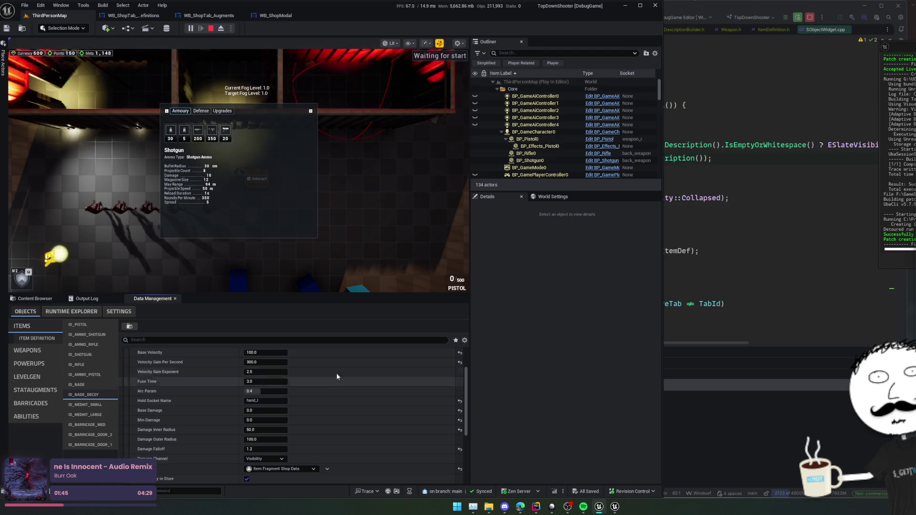
scroll(340, 396, up, 3)
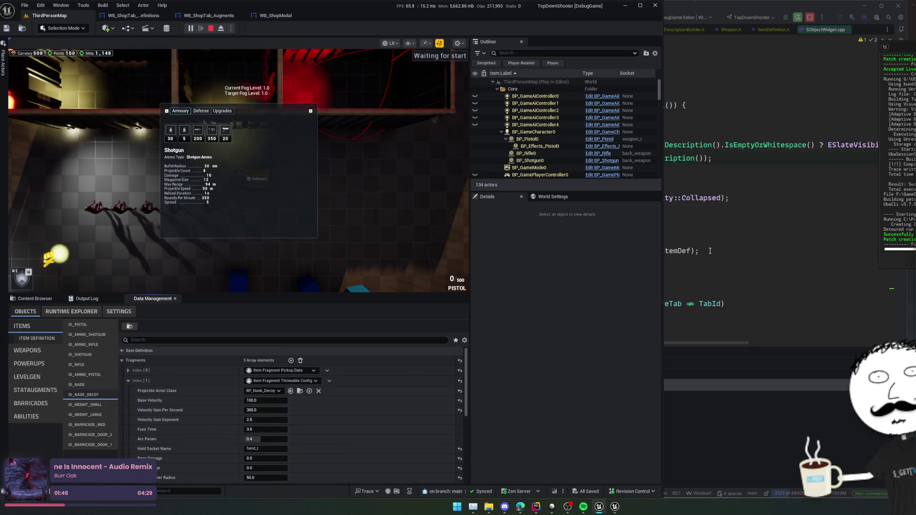
click(710, 251)
key(ctrl+t)
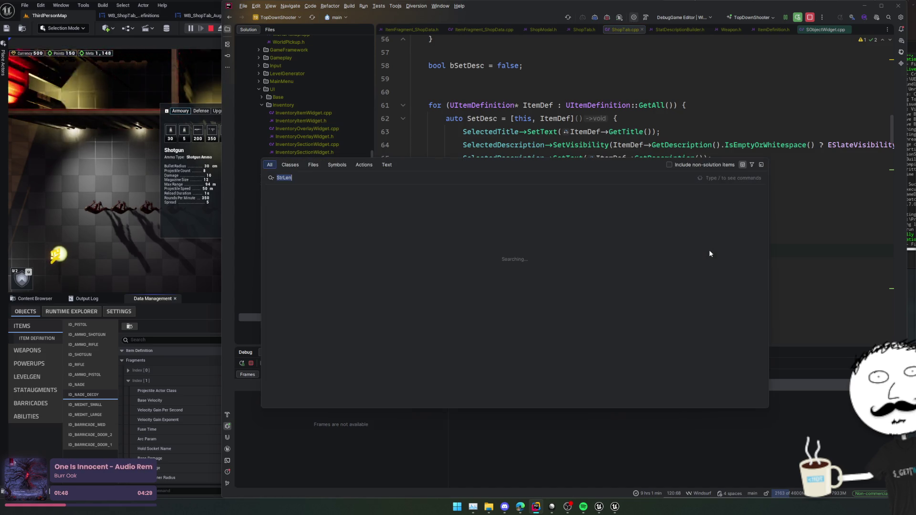
Open ItemFragment_ThrowableConfig via search, read its header's property defaults, and return to Unreal.
text(ItemFragment_Throwa)
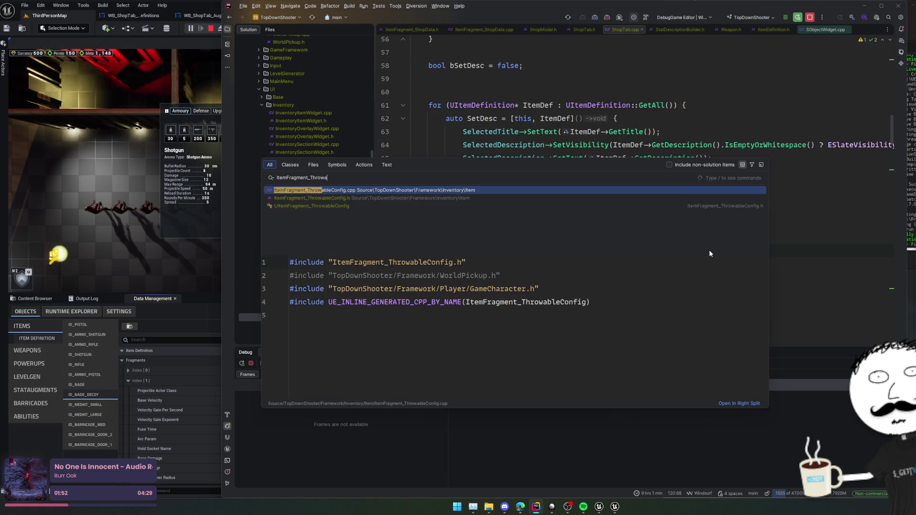
key(Return)
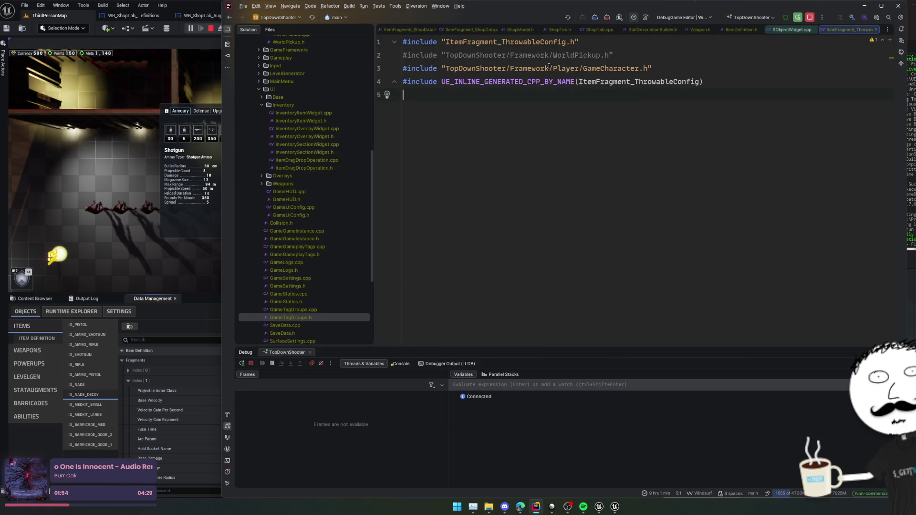
key(alt+o)
scroll(591, 89, down, 3)
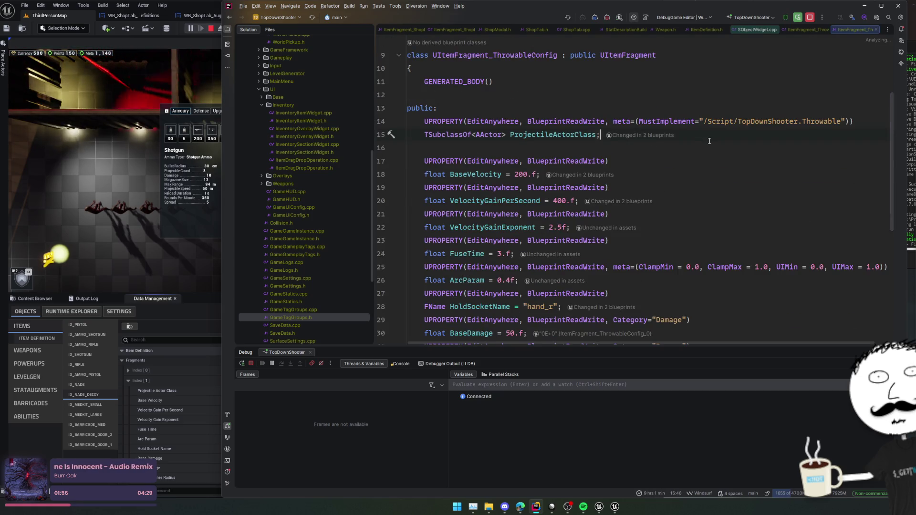
scroll(715, 142, down, 6)
scroll(731, 143, up, 3)
scroll(746, 144, down, 3)
scroll(776, 154, up, 4)
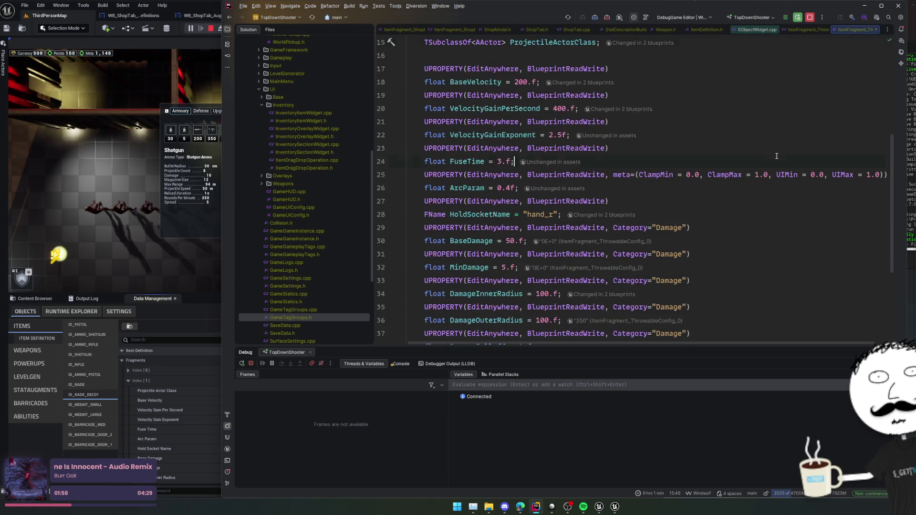
scroll(790, 228, down, 2)
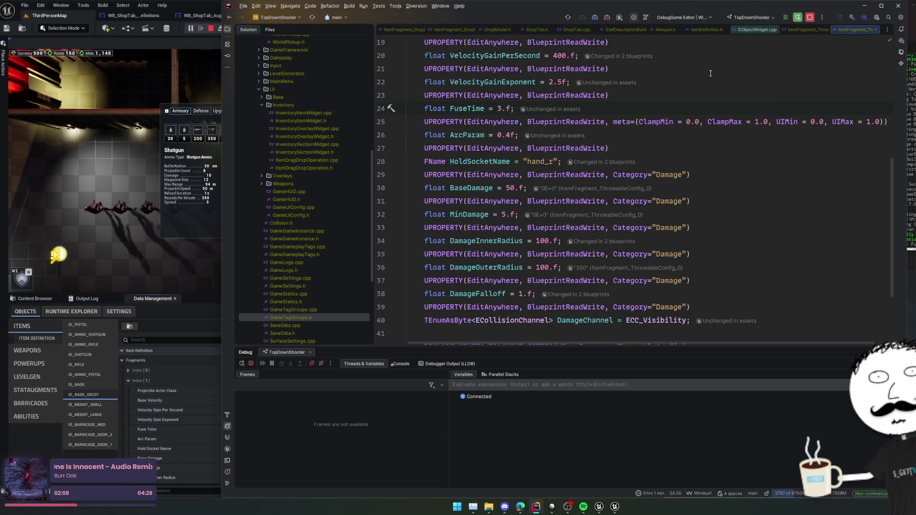
scroll(811, 102, up, 3)
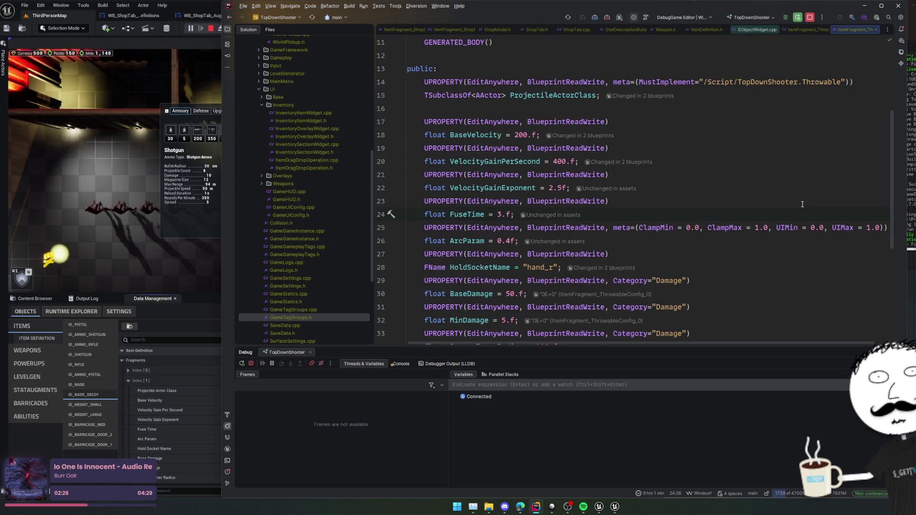
click(173, 169)
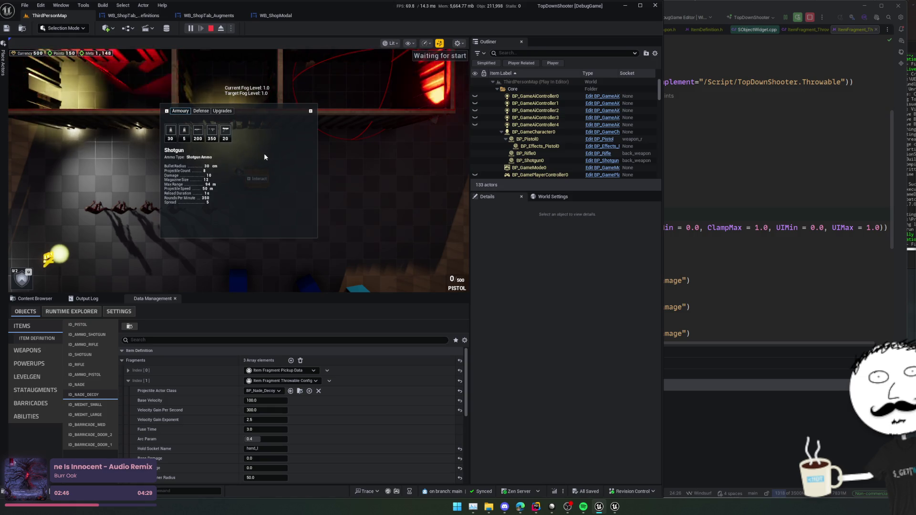
Select the Pistol slot in the Armoury tab to display its stats.
click(211, 136)
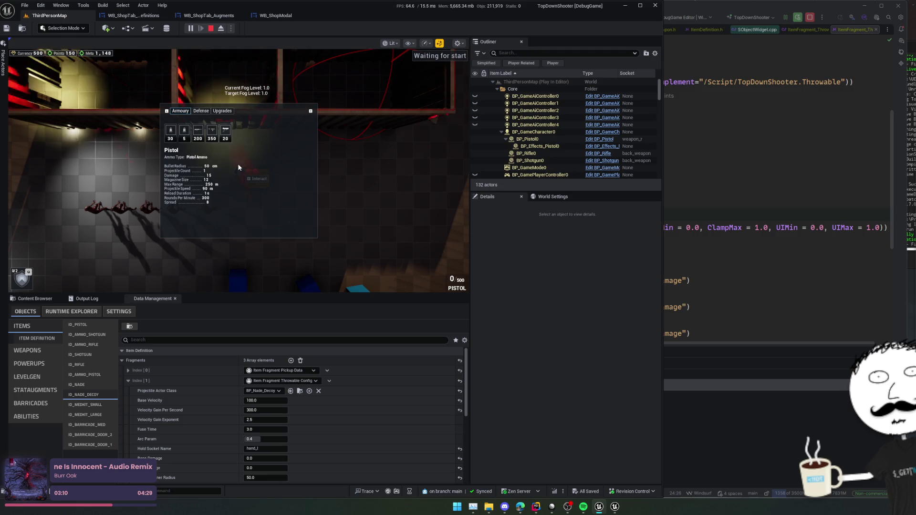
scroll(182, 384, down, 1)
scroll(182, 384, down, 5)
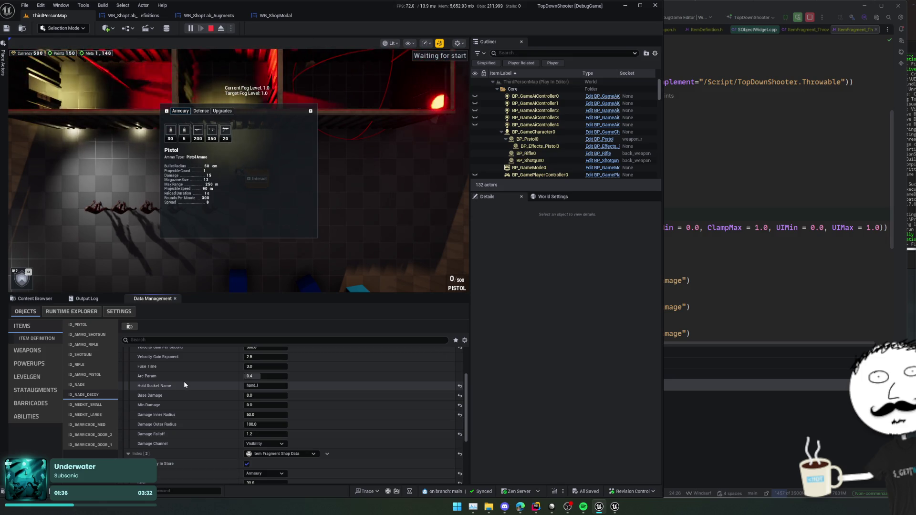
Bring up Rider's recent projects list from its taskbar icon.
right_click(536, 507)
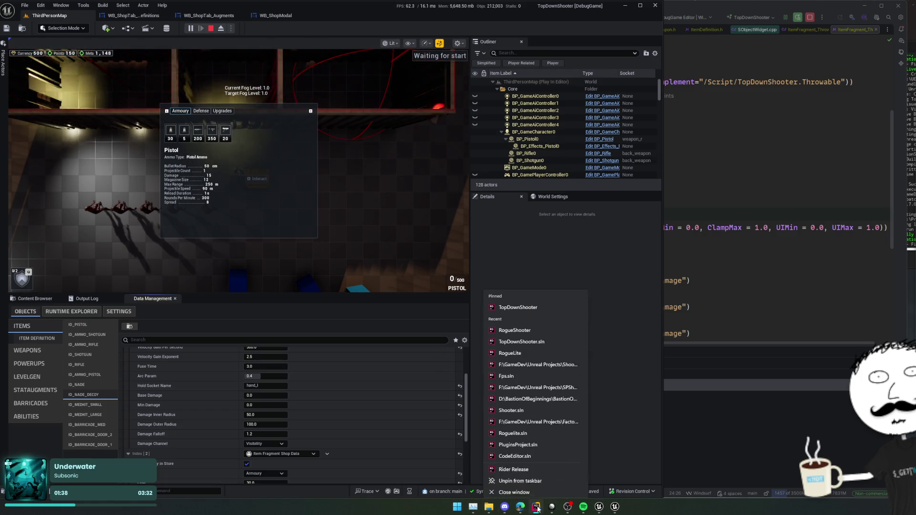
Open BastionOfBeginnings.sln from Rider's recent solutions in a new window and move it aside.
click(535, 507)
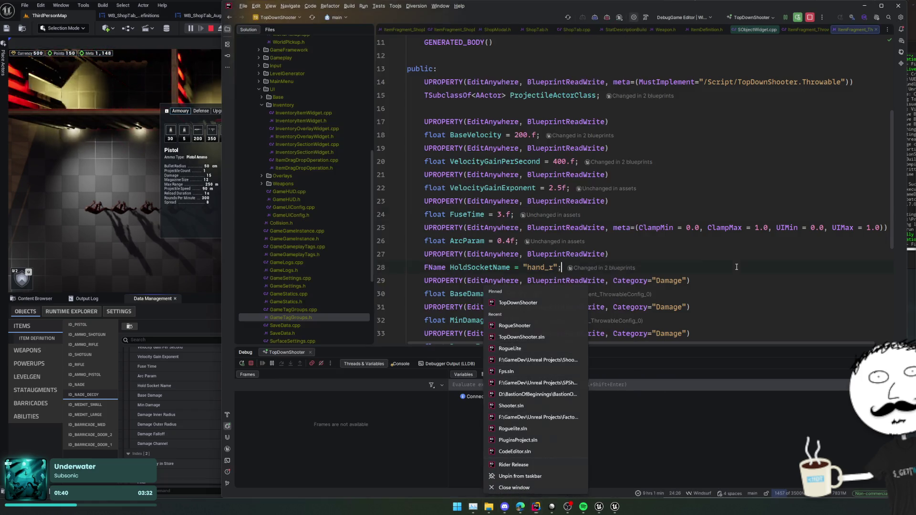
click(278, 21)
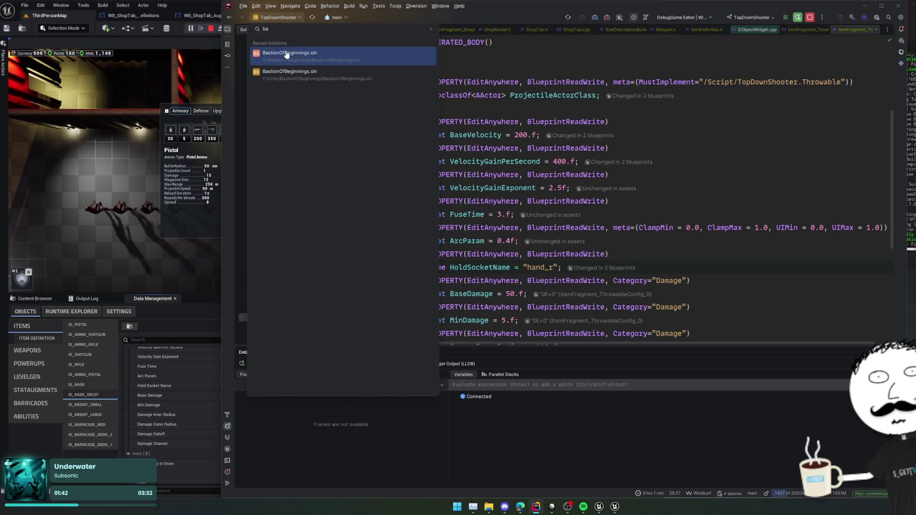
click(287, 56)
click(572, 272)
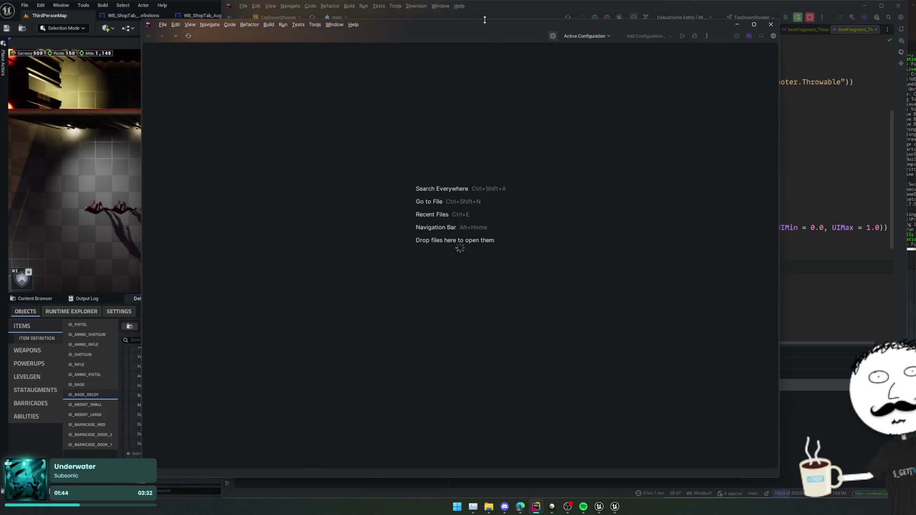
drag(484, 18, 512, 26)
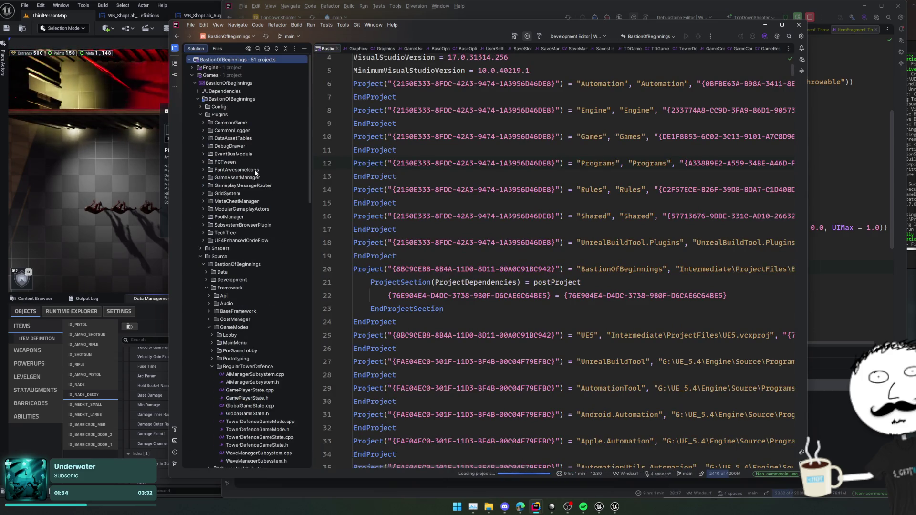
Collapse the Plugins and Framework folders, then expand UI and BaseComponents in the solution tree.
double_click(256, 113)
click(274, 138)
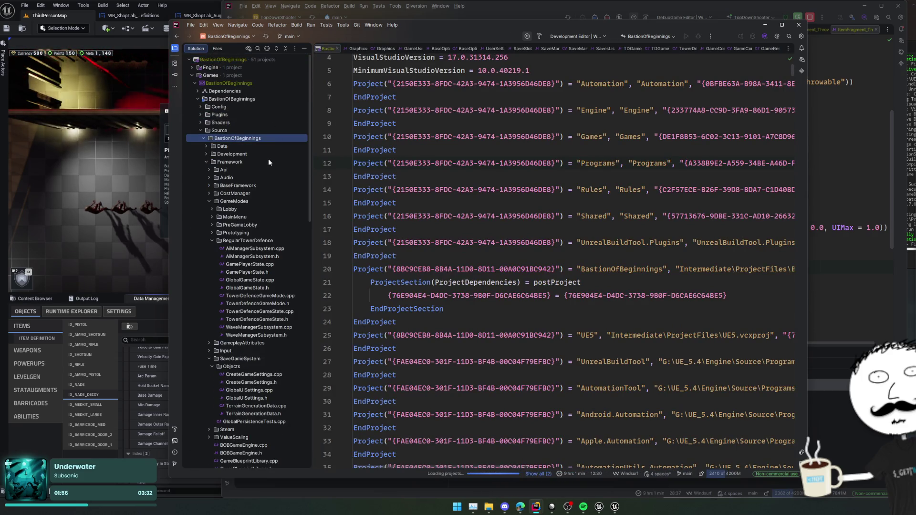
double_click(269, 159)
double_click(246, 199)
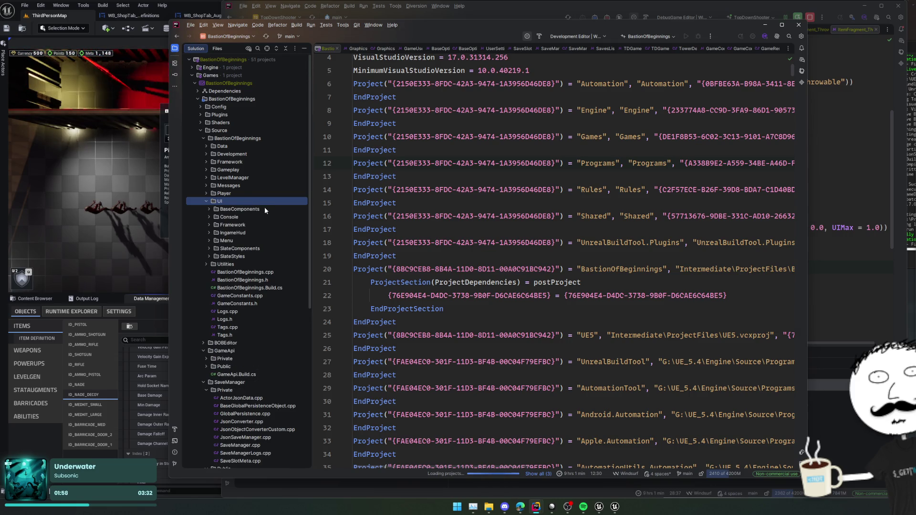
double_click(264, 207)
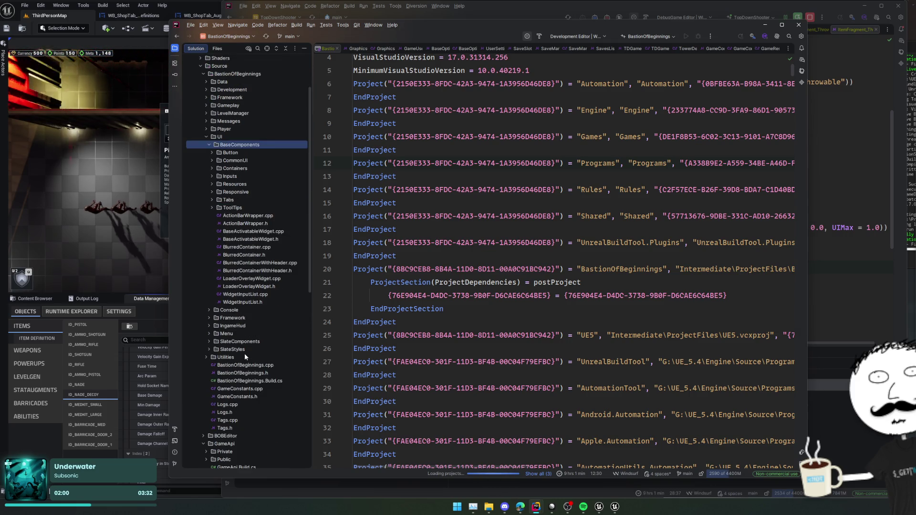
Expand the SlateStyles, SlateComponents, Menu, IngameHud and TowerDefence Overlays folders.
double_click(246, 351)
double_click(253, 279)
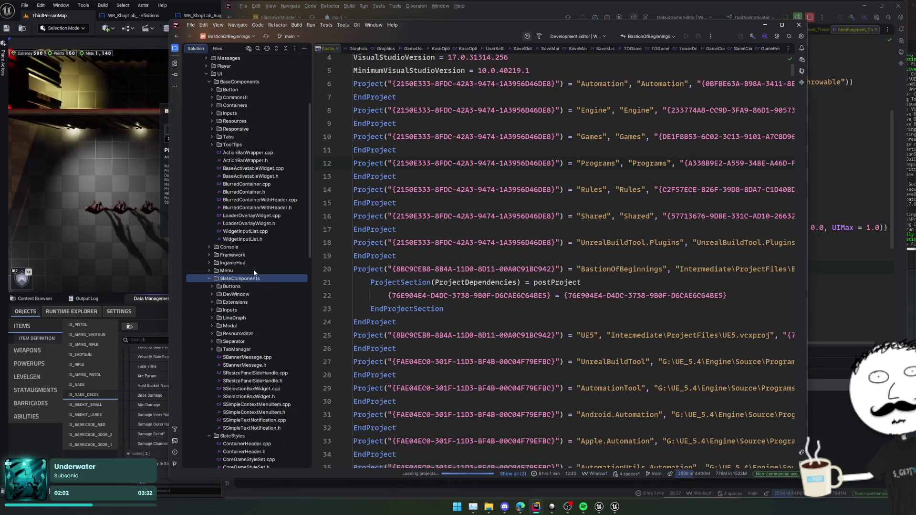
double_click(255, 271)
double_click(261, 262)
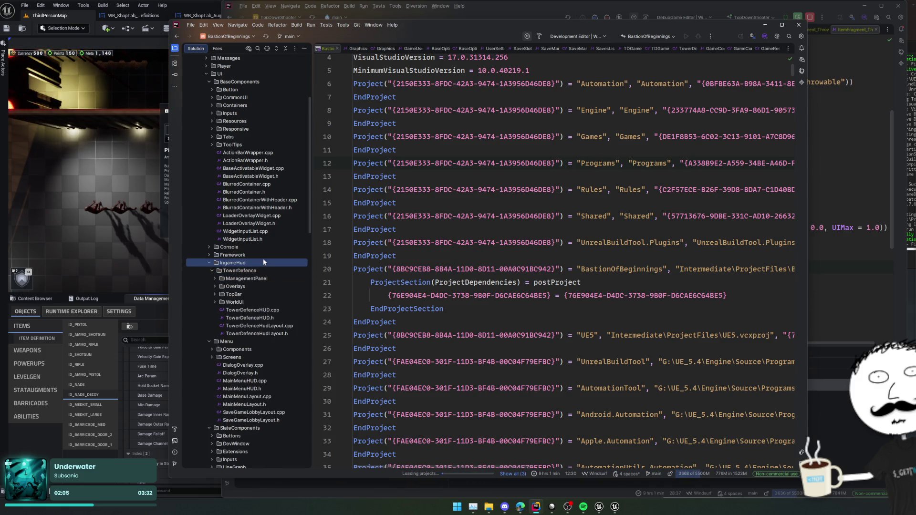
double_click(254, 287)
scroll(267, 290, down, 2)
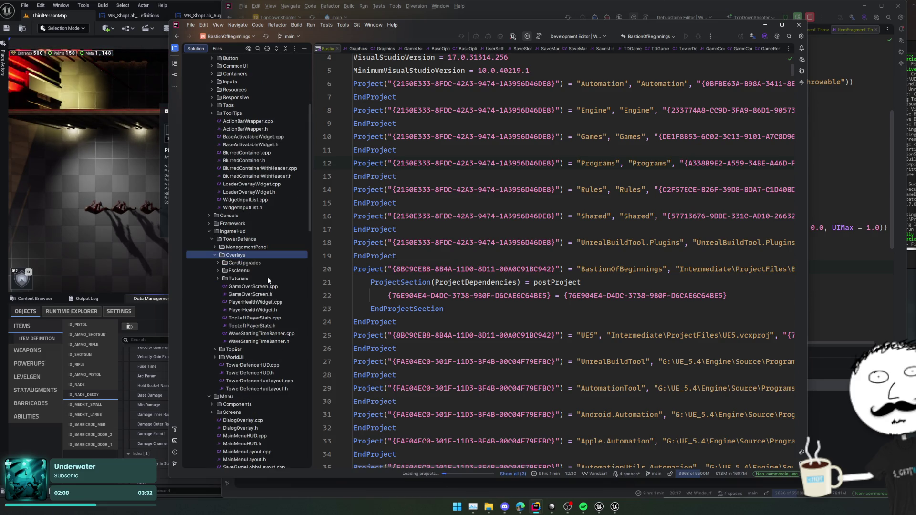
Expand ManagementPanel > ViewModel > BuildingStats and open AggregatedBuildingStat.h.
double_click(265, 246)
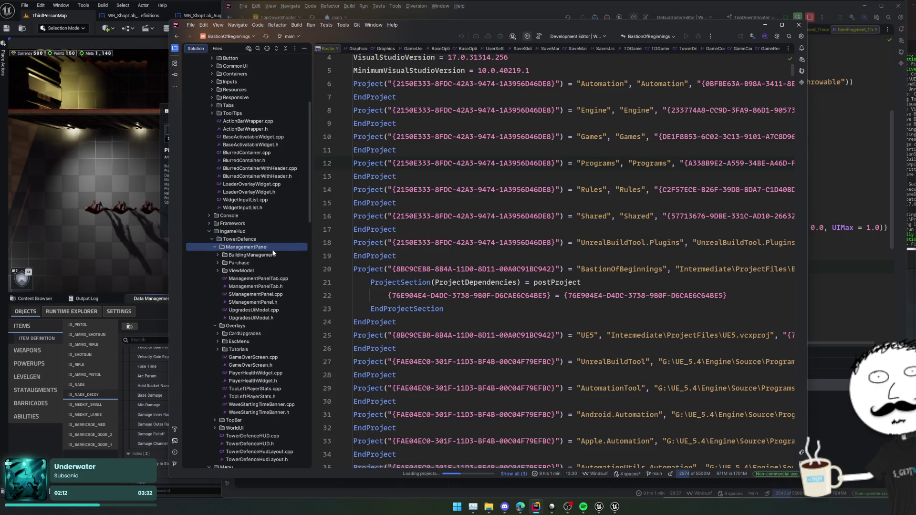
scroll(275, 257, down, 2)
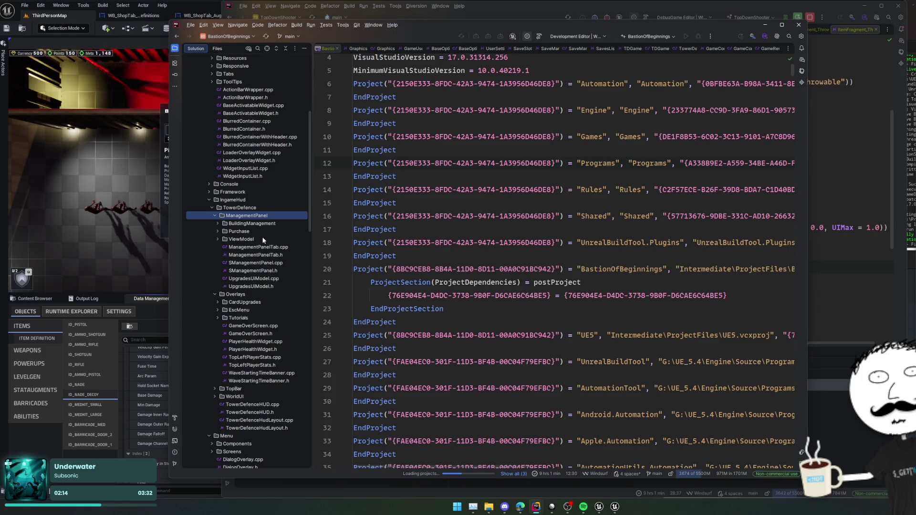
double_click(263, 239)
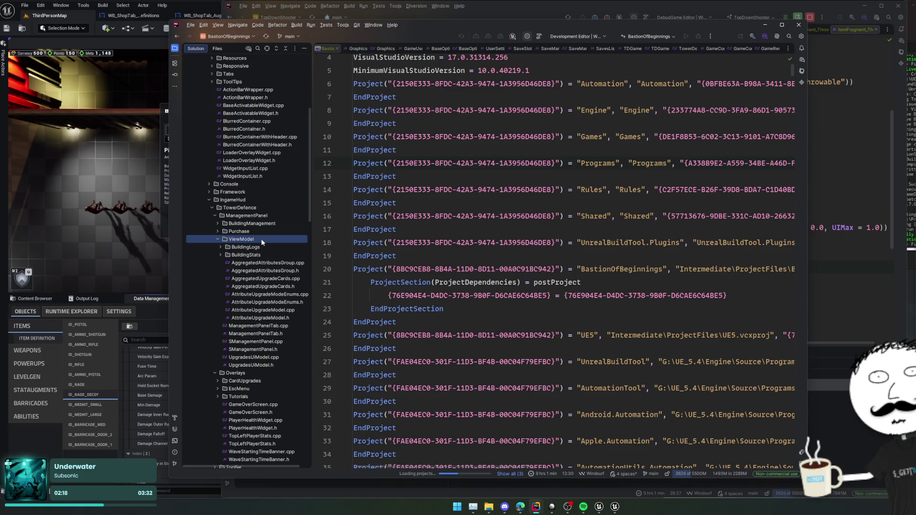
double_click(266, 254)
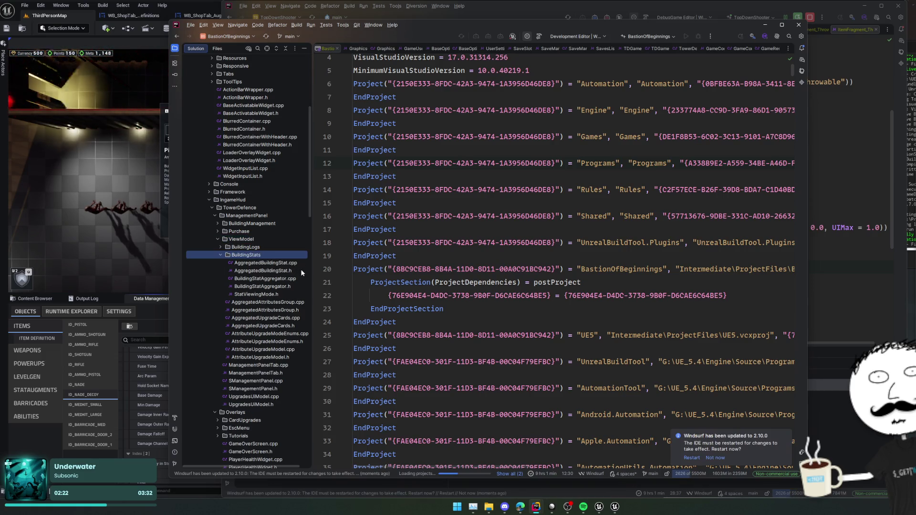
double_click(301, 270)
Open the StatViewingMode.h and BuildingStatAggregator.h headers from BuildingStats.
scroll(429, 270, down, 6)
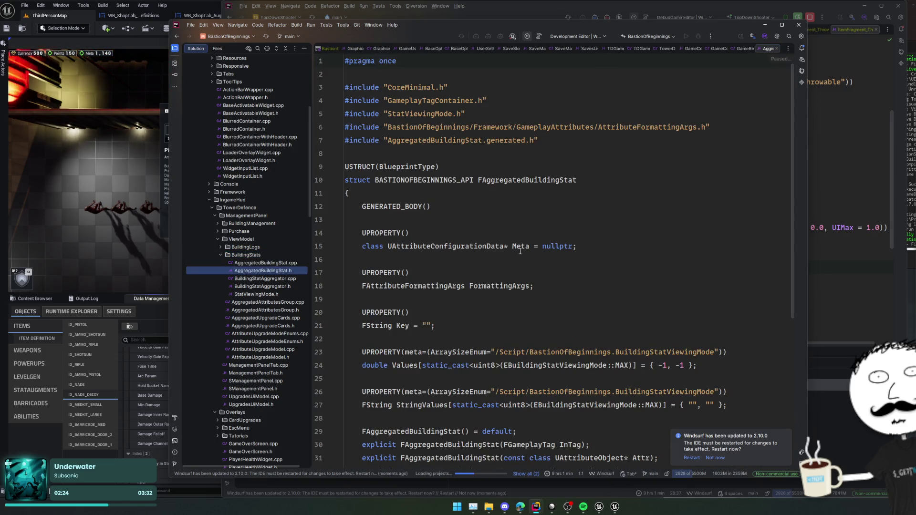
double_click(287, 295)
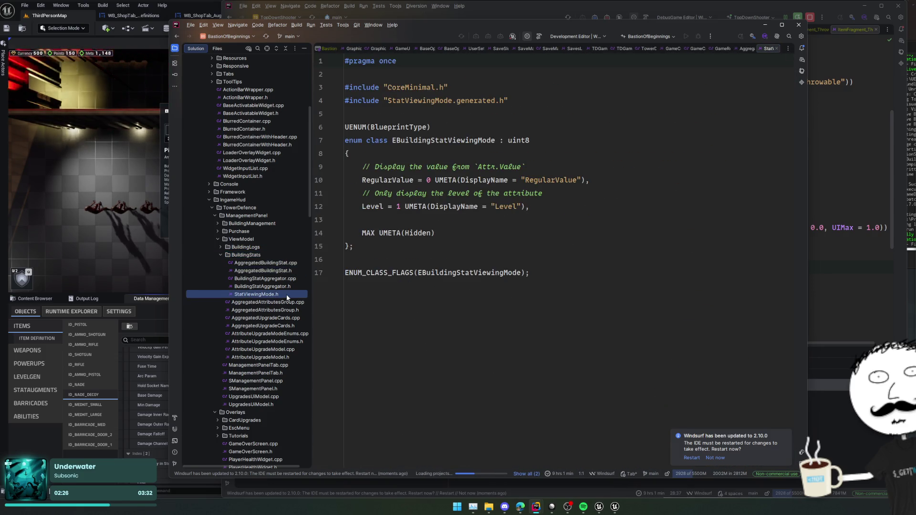
double_click(285, 287)
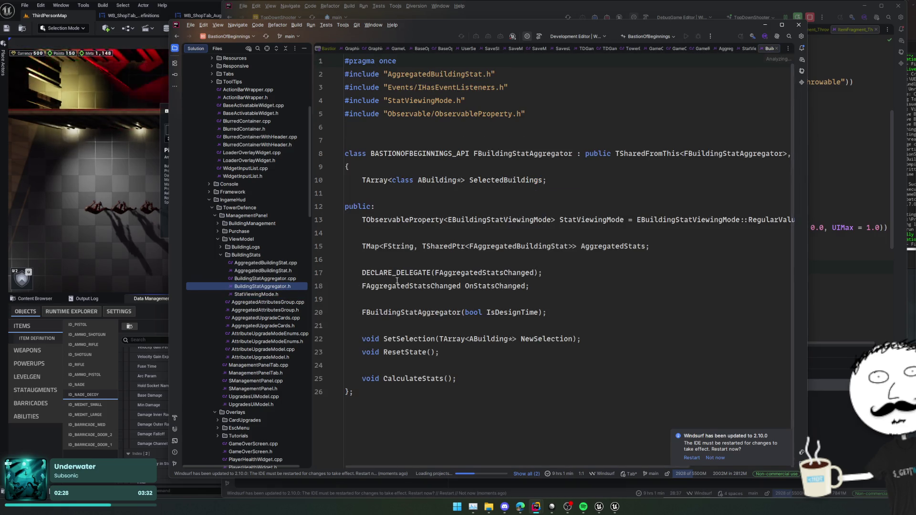
Add a breakpoint at line 15 of BuildingStatAggregator.h, then open ManagementPanelTab.h.
click(319, 247)
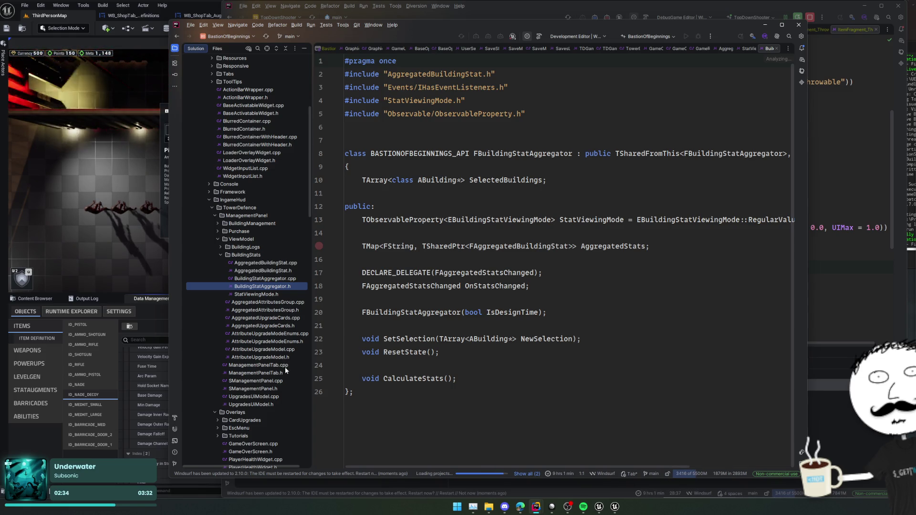
scroll(267, 286, down, 2)
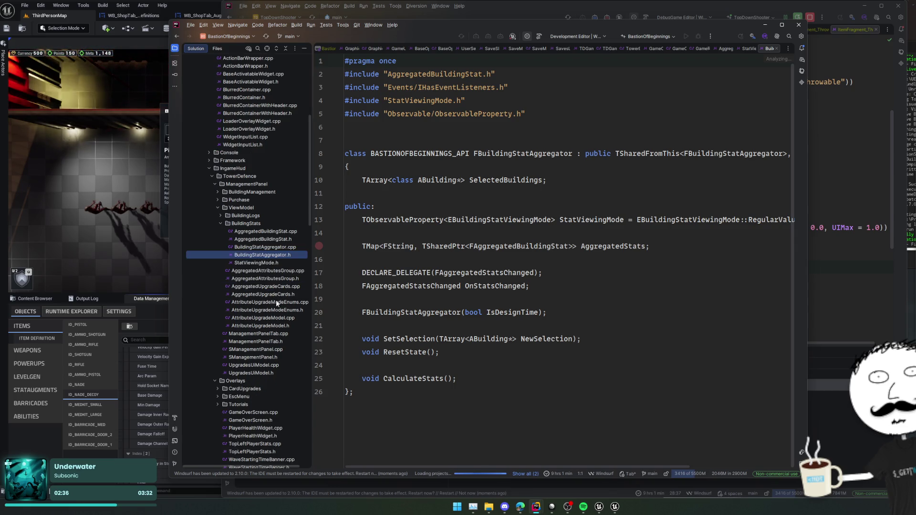
click(281, 341)
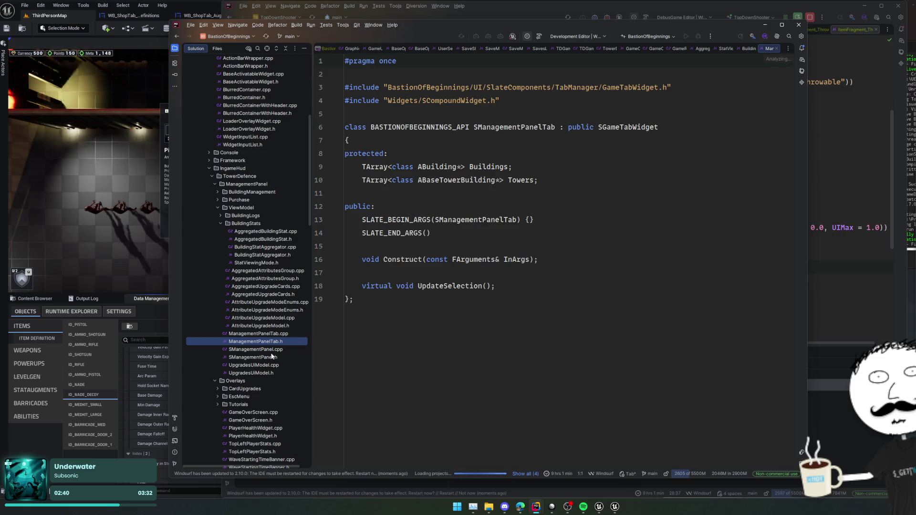
Open SManagementPanel.cpp and read through it to the SBuildingManagementTab usage.
click(274, 357)
scroll(388, 334, down, 7)
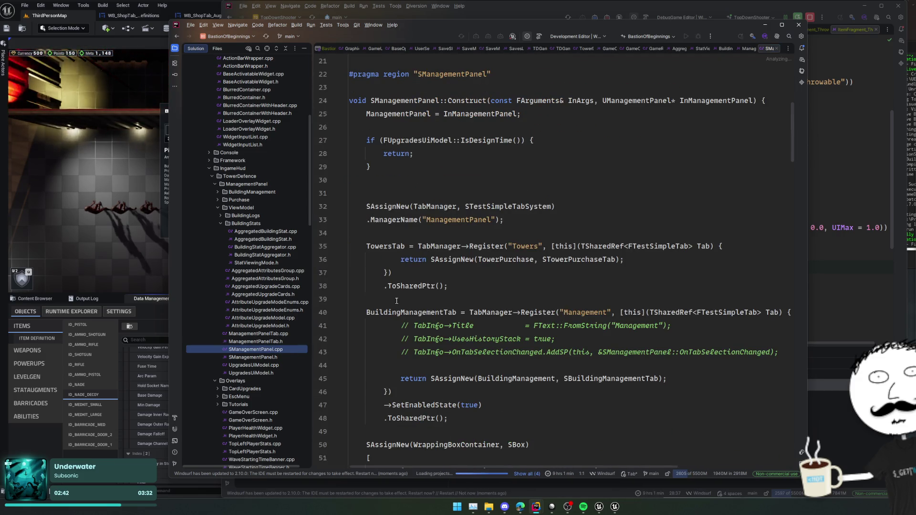
scroll(396, 309, down, 4)
click(470, 273)
scroll(514, 295, up, 1)
scroll(523, 288, down, 3)
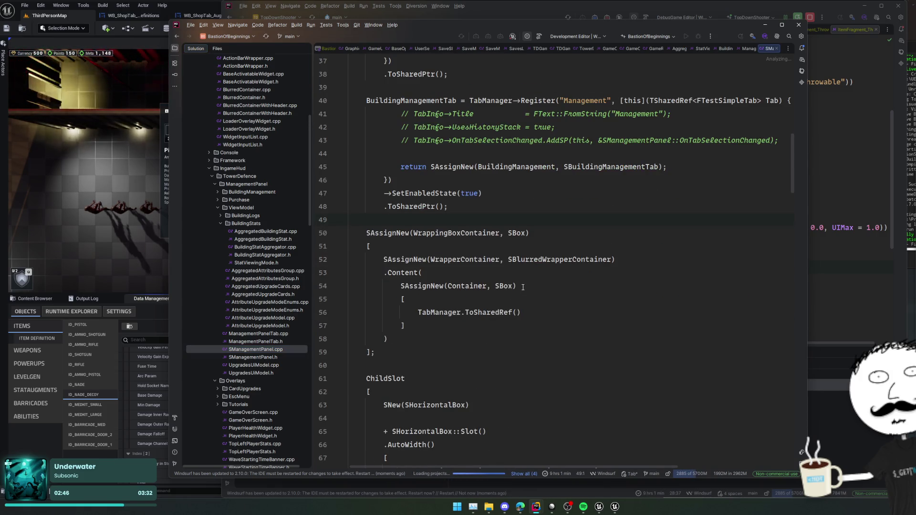
Find SBuildingManagementTab with Ctrl+T and open BuildingManagementTab.h to view WidgetsSplitter.
double_click(640, 168)
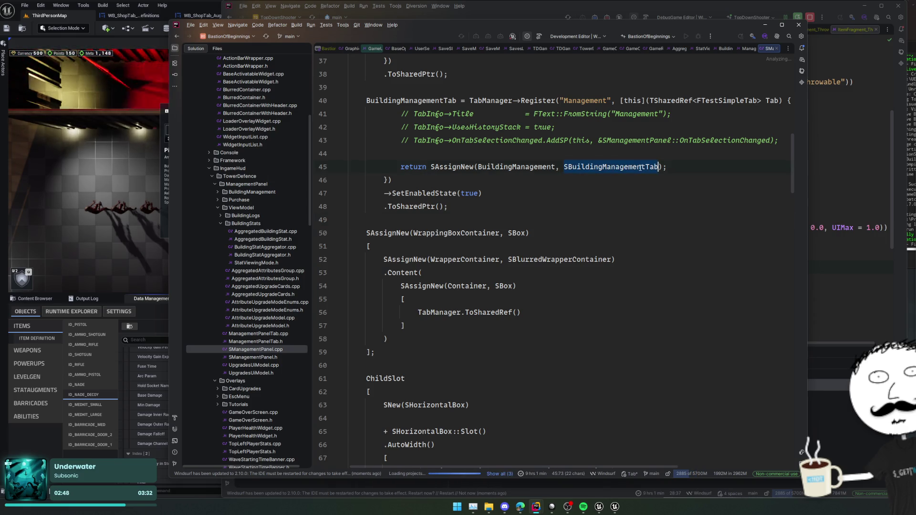
key(ctrl+t)
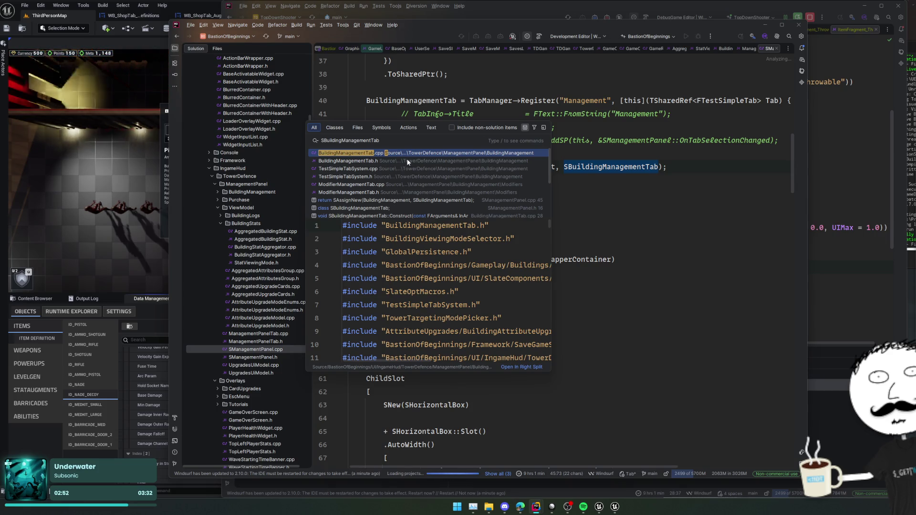
click(406, 162)
key(Return)
click(587, 211)
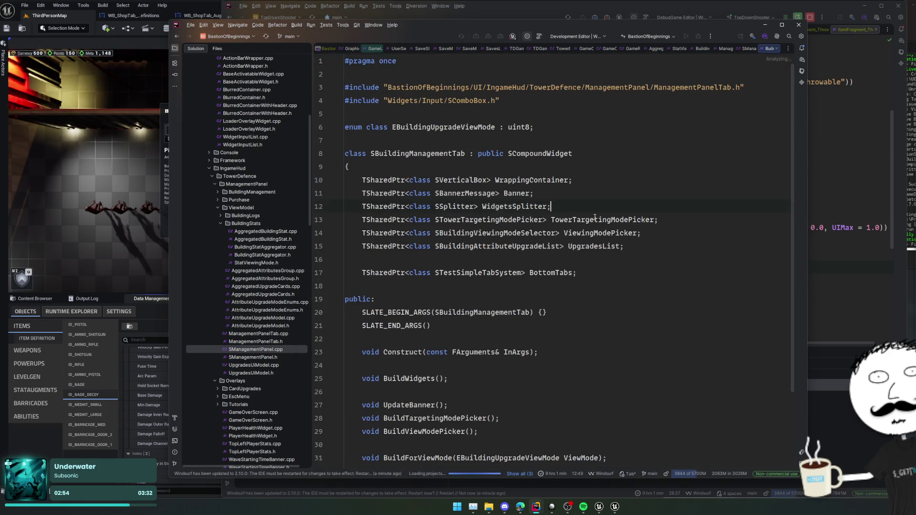
scroll(615, 231, down, 3)
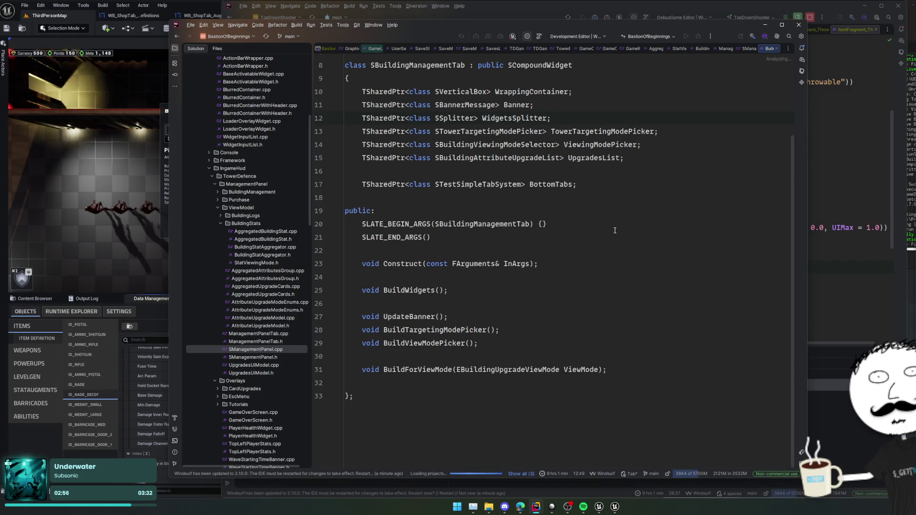
Locate the header in the tree, open BuildingManagementTab.cpp, then BuildingStatsPanel.h from Stats.
click(248, 48)
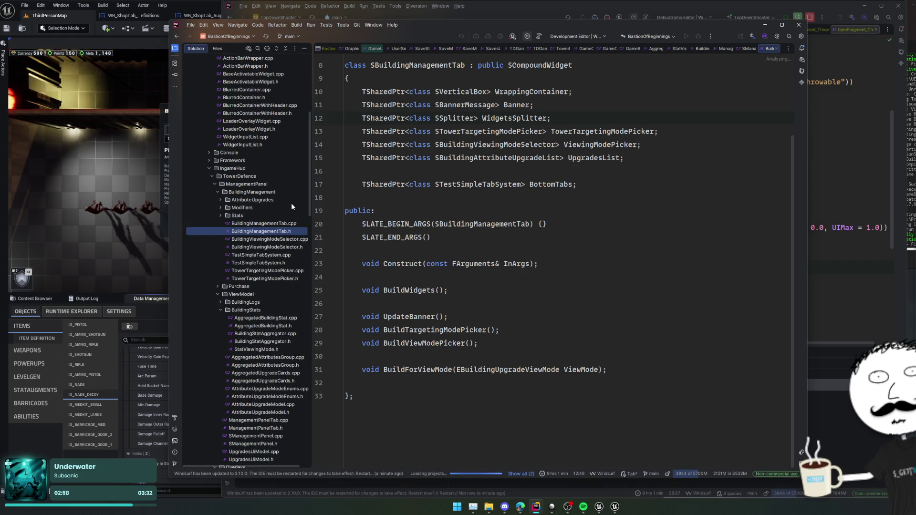
double_click(290, 222)
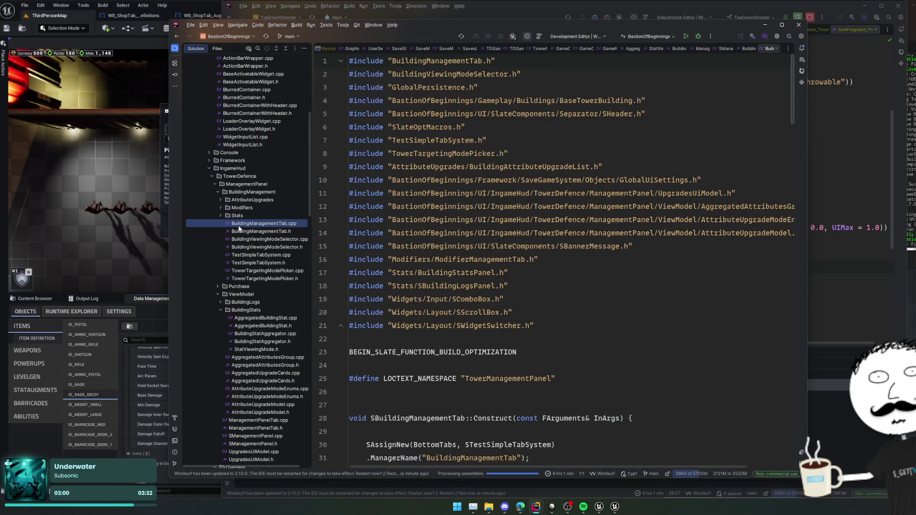
double_click(233, 217)
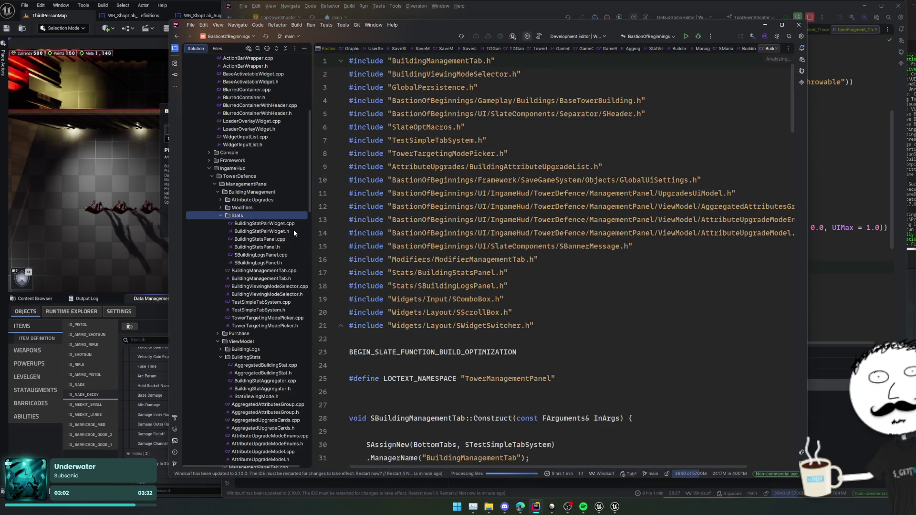
double_click(277, 247)
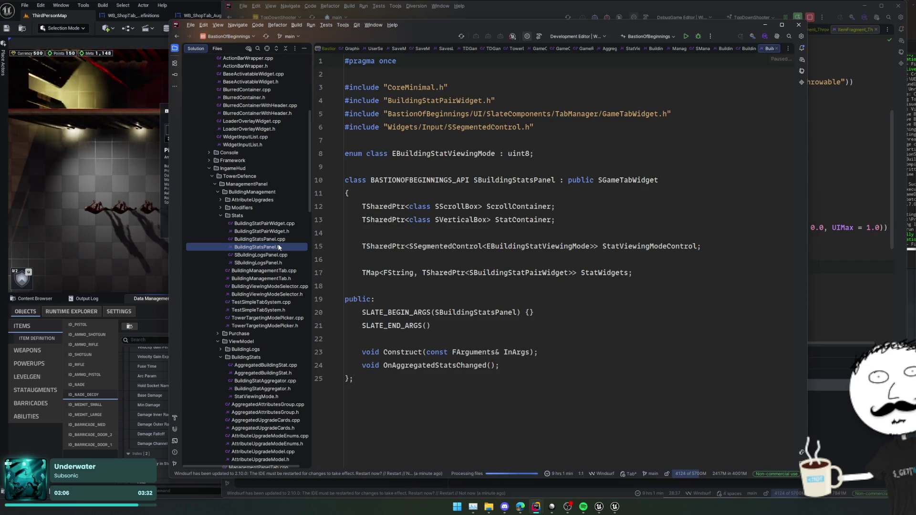
Open BuildingStatsPanel.cpp and read its code around lines 43–45.
double_click(277, 239)
scroll(548, 270, down, 5)
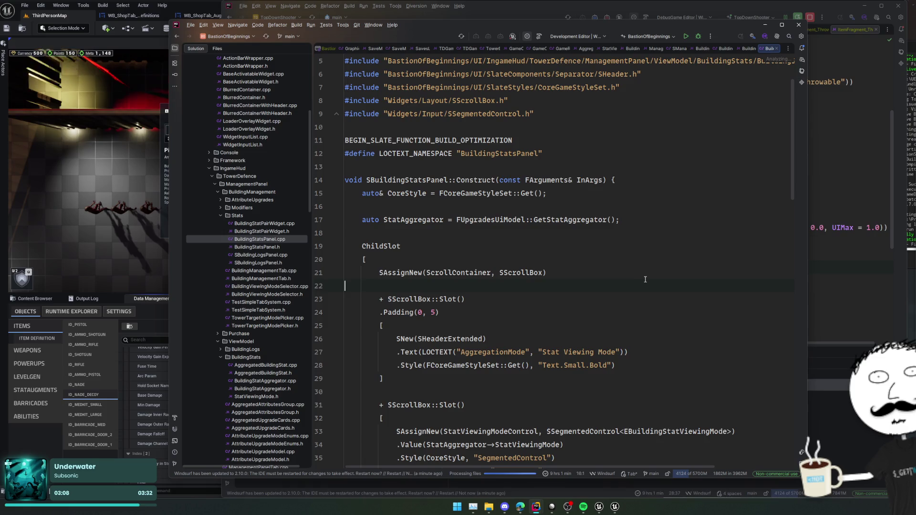
scroll(648, 277, down, 3)
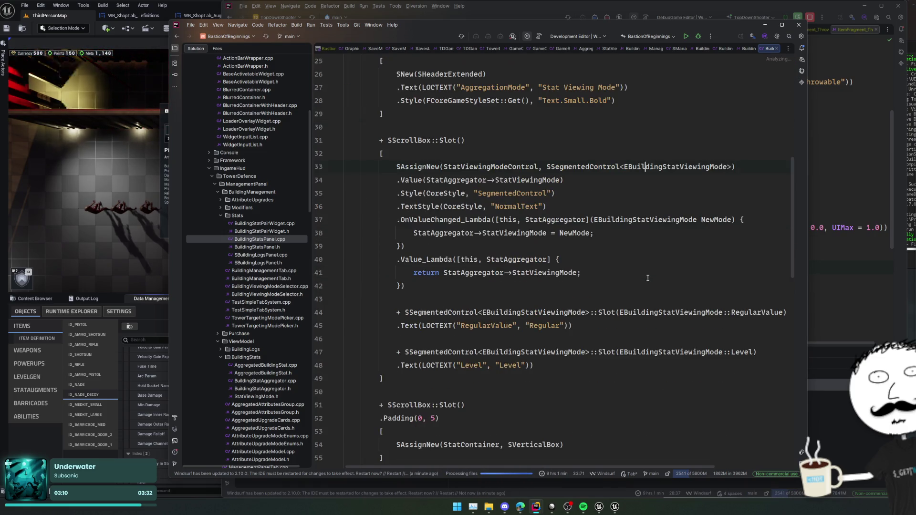
scroll(648, 278, up, 7)
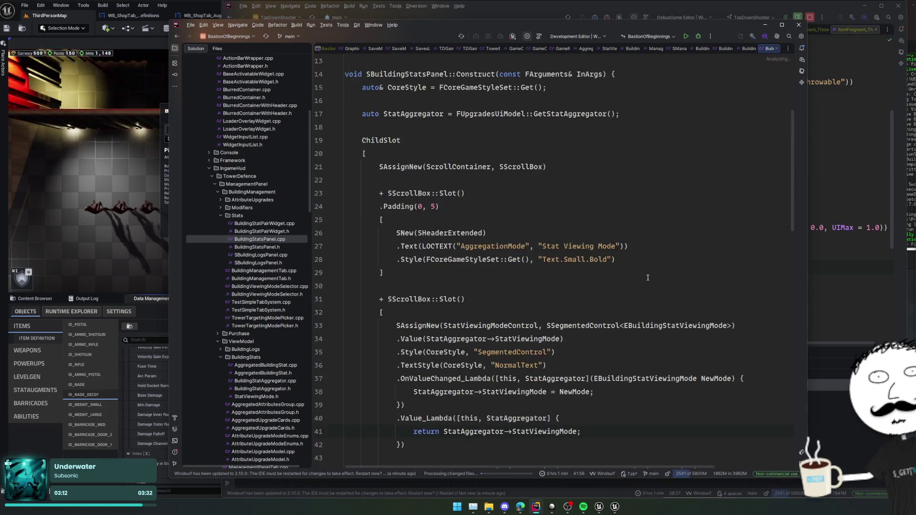
scroll(648, 278, down, 5)
scroll(648, 278, down, 4)
click(658, 213)
key(Up)
key(Up)
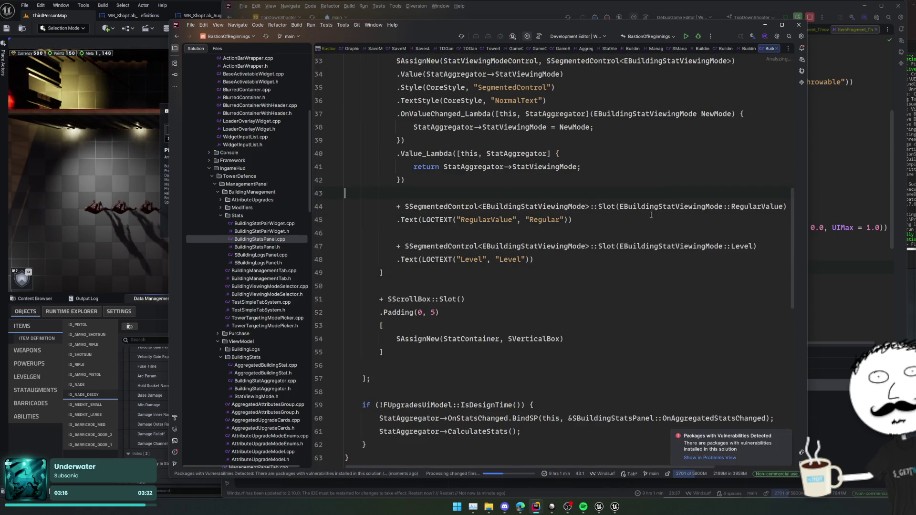
Read further down BuildingStatsPanel.cpp through lines 67–79.
scroll(650, 217, right, 3)
scroll(650, 218, left, 3)
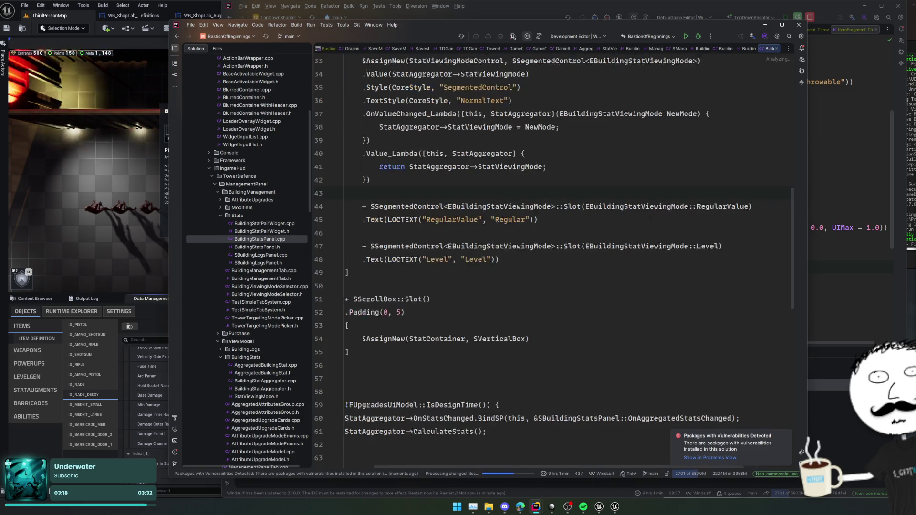
scroll(650, 217, down, 3)
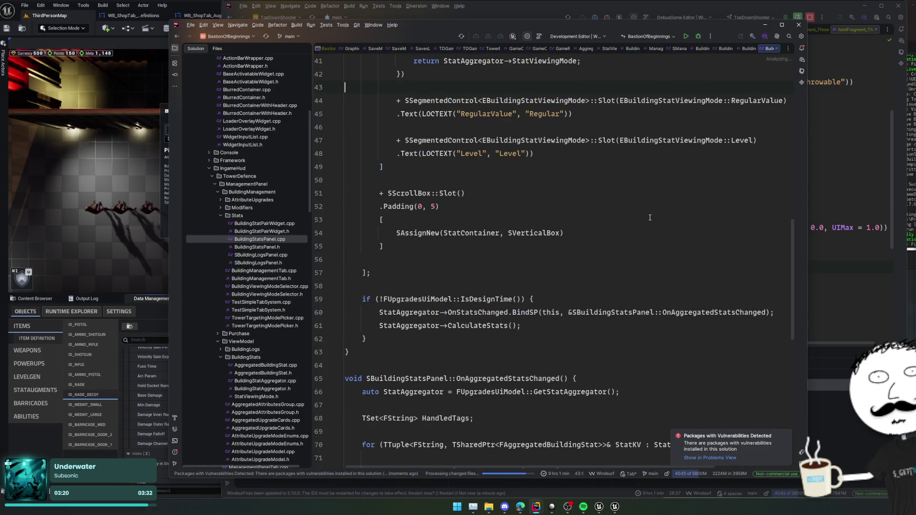
scroll(650, 218, down, 4)
click(642, 246)
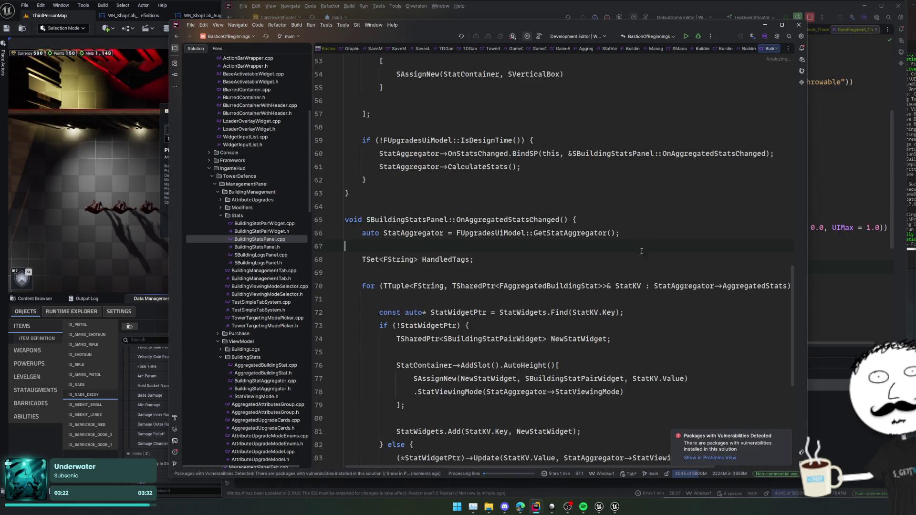
scroll(642, 250, down, 1)
click(659, 318)
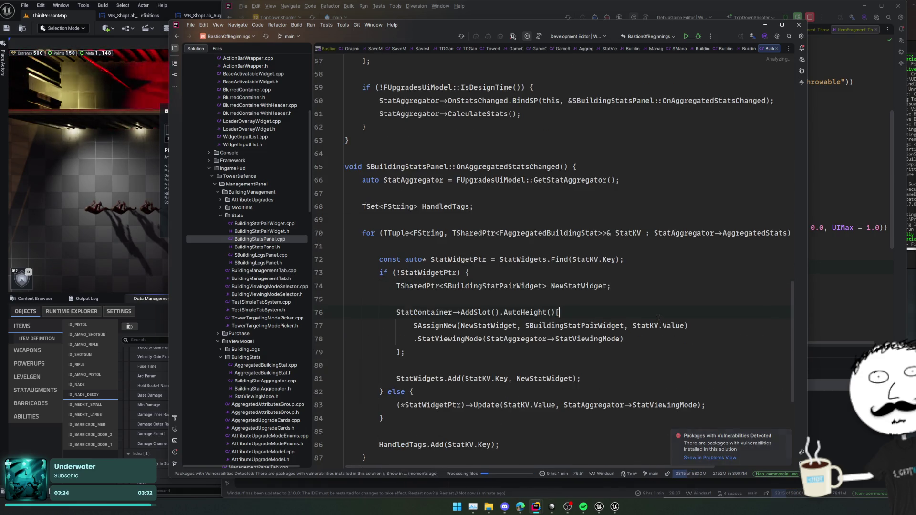
scroll(659, 318, down, 1)
click(661, 304)
Search the project for SBuildingStatPairWidget and open BuildingStatPairWidget.cpp.
double_click(568, 273)
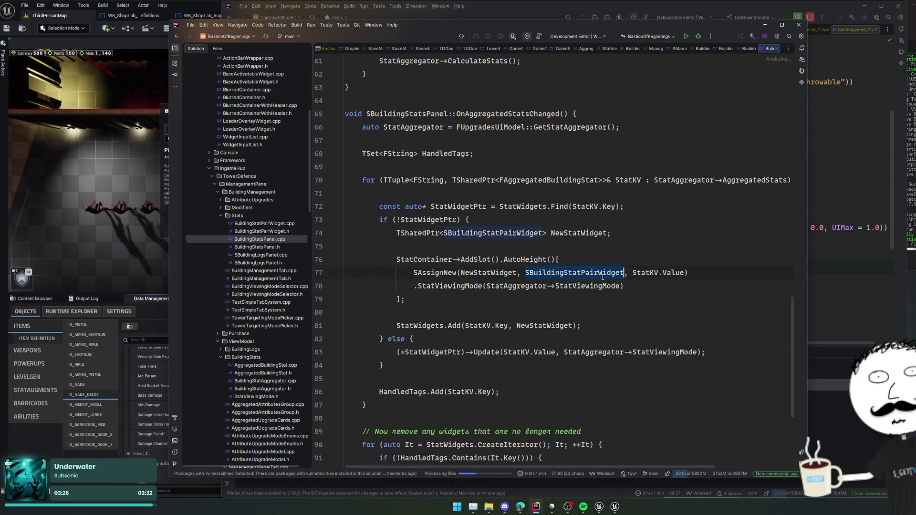
key(ctrl+t)
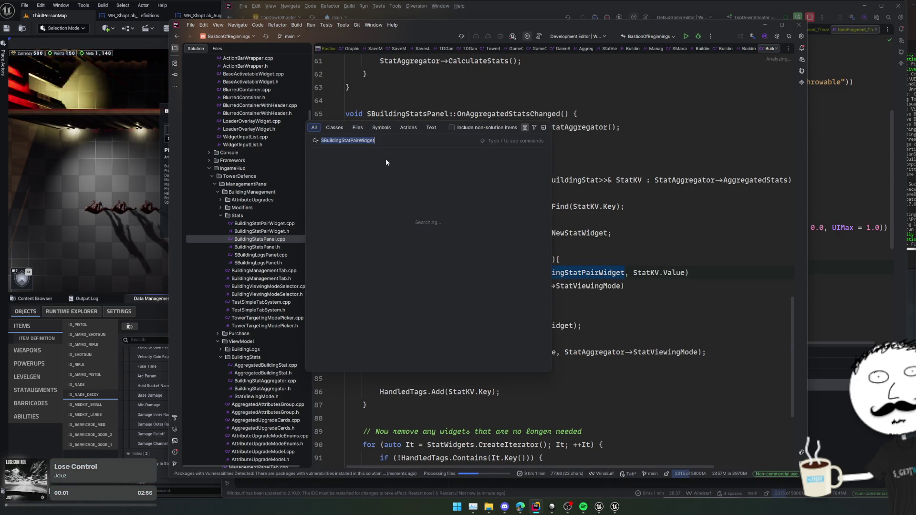
click(267, 222)
double_click(266, 224)
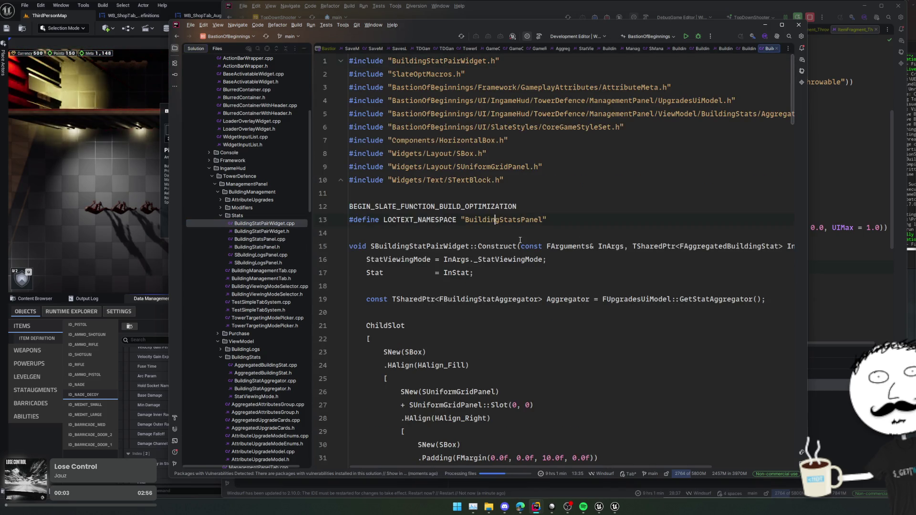
scroll(562, 260, down, 2)
click(626, 259)
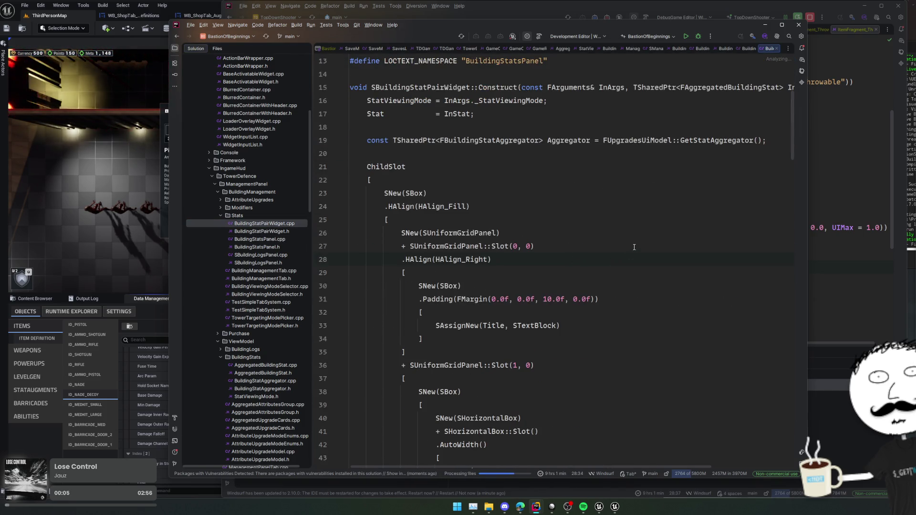
click(625, 229)
scroll(625, 228, down, 1)
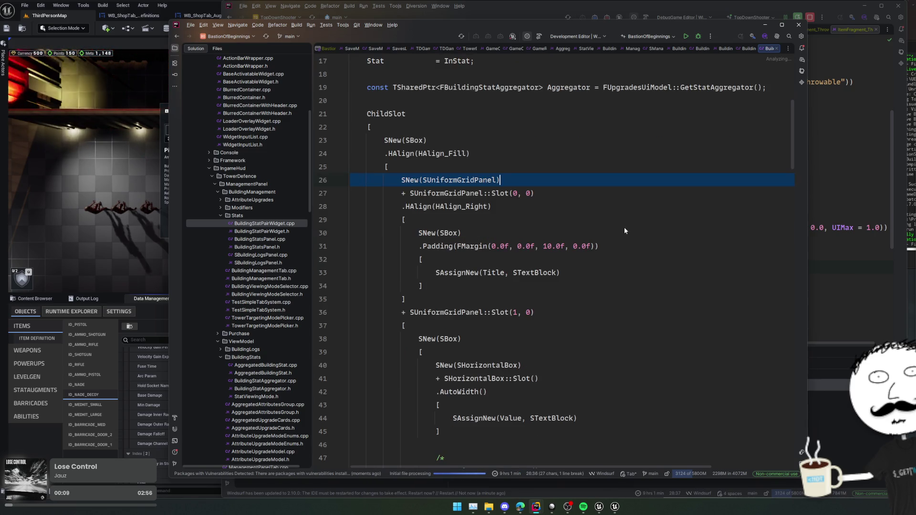
scroll(625, 230, down, 1)
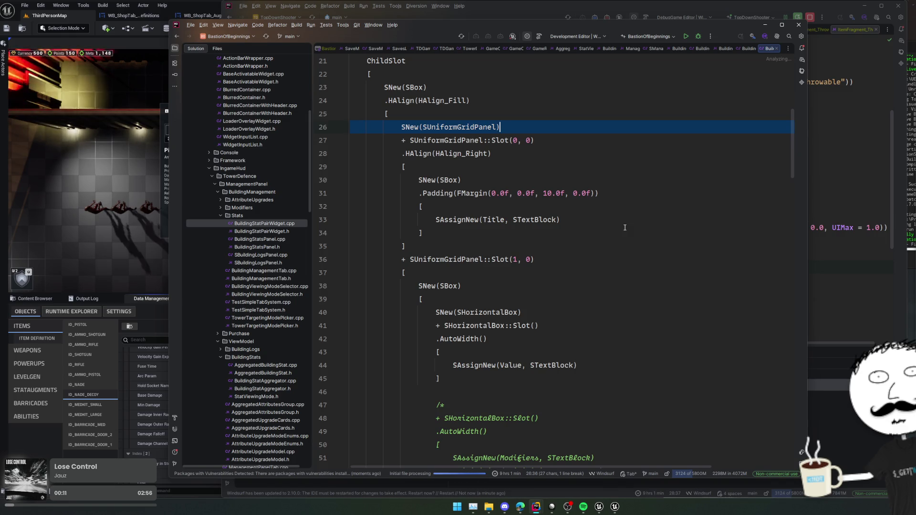
scroll(624, 227, down, 1)
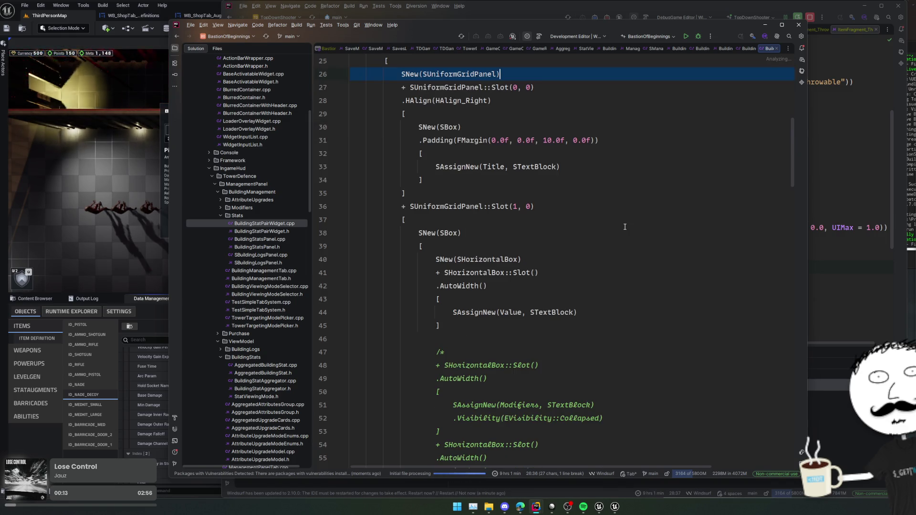
scroll(624, 227, down, 1)
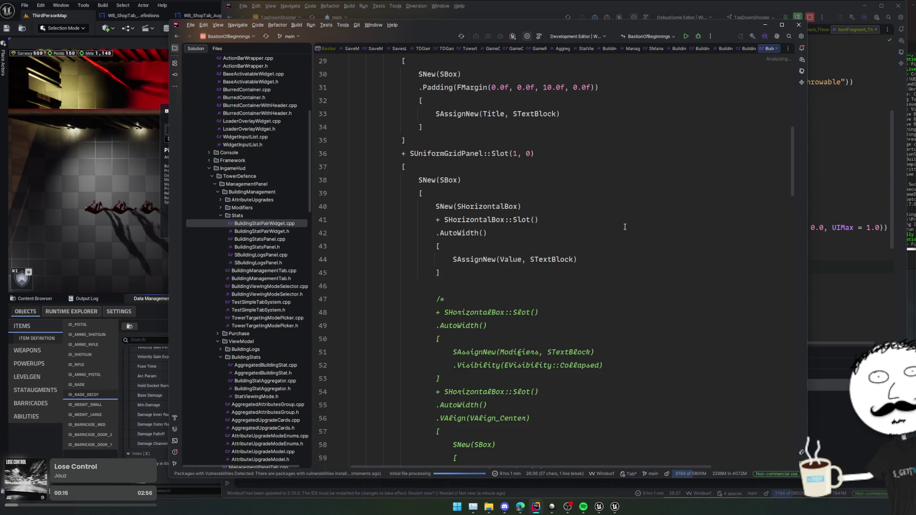
scroll(625, 227, down, 5)
scroll(624, 227, down, 2)
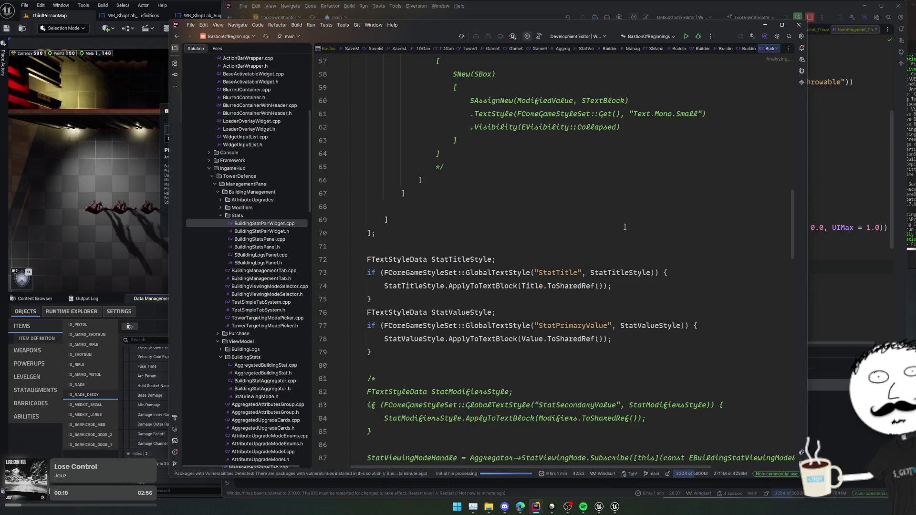
scroll(625, 227, down, 4)
scroll(625, 227, down, 7)
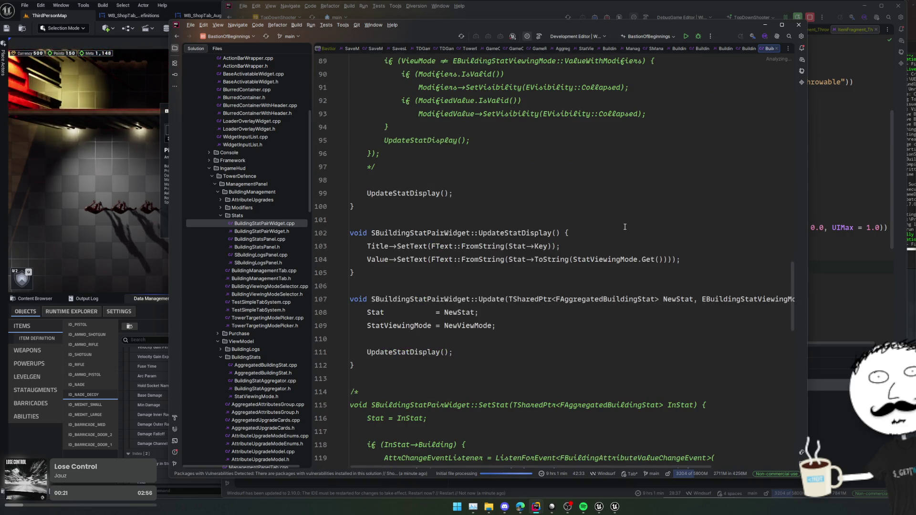
scroll(625, 227, down, 10)
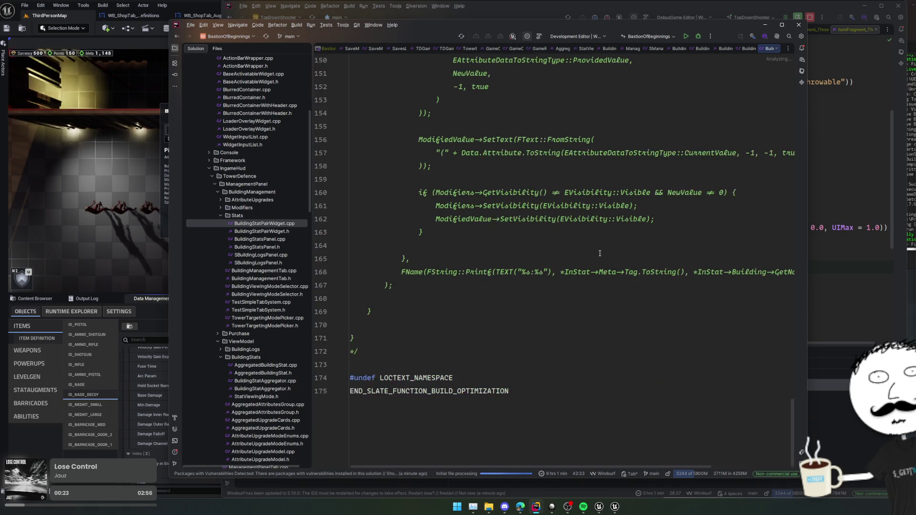
scroll(611, 238, up, 20)
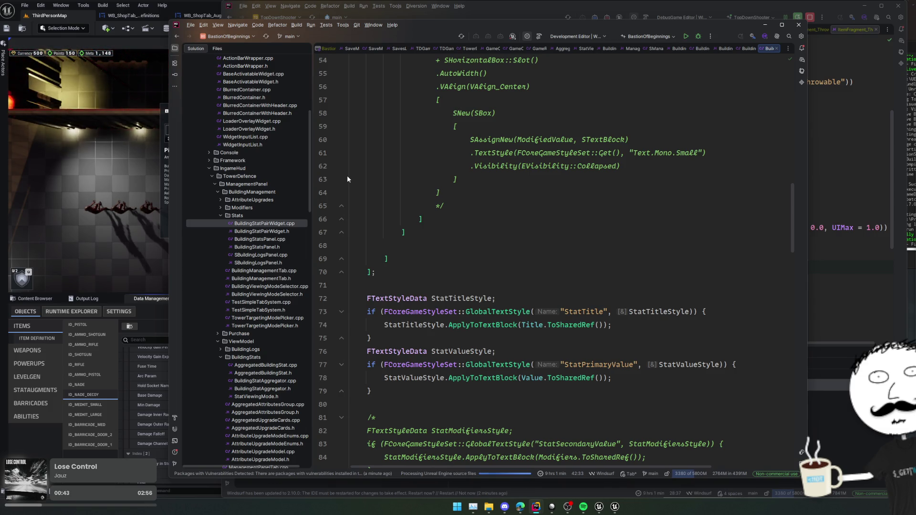
scroll(467, 224, up, 2)
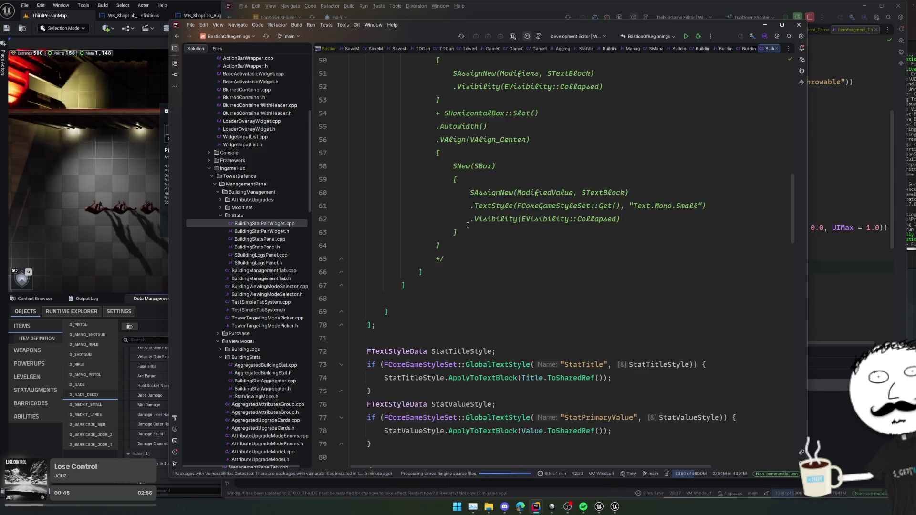
scroll(468, 224, up, 13)
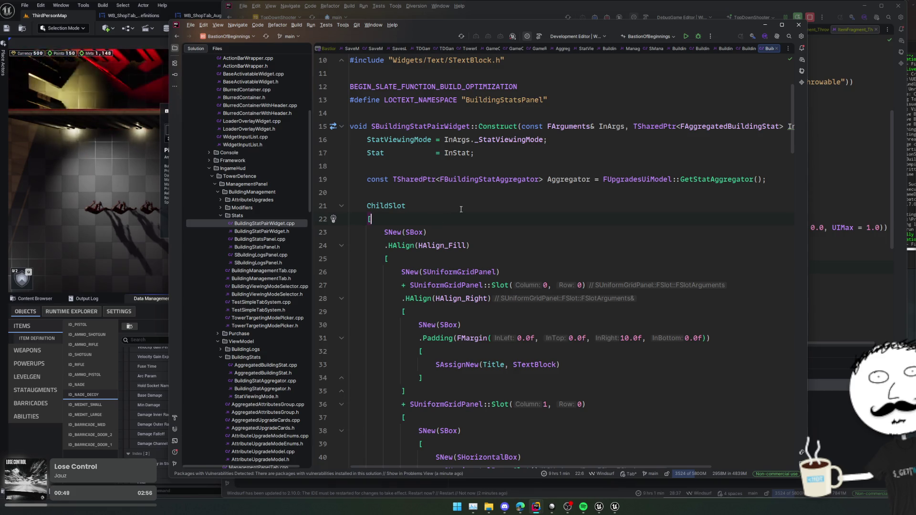
scroll(462, 208, down, 8)
scroll(461, 208, up, 3)
click(483, 246)
scroll(484, 250, up, 2)
click(544, 241)
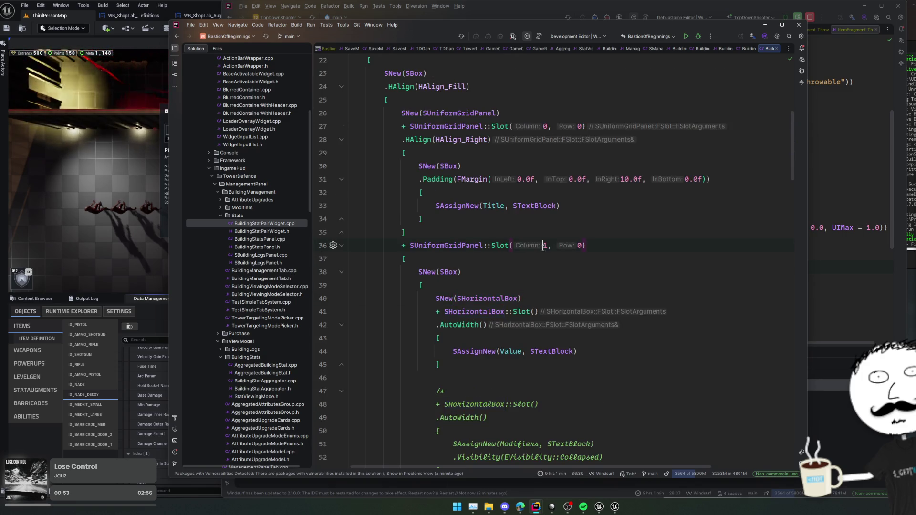
scroll(593, 238, up, 2)
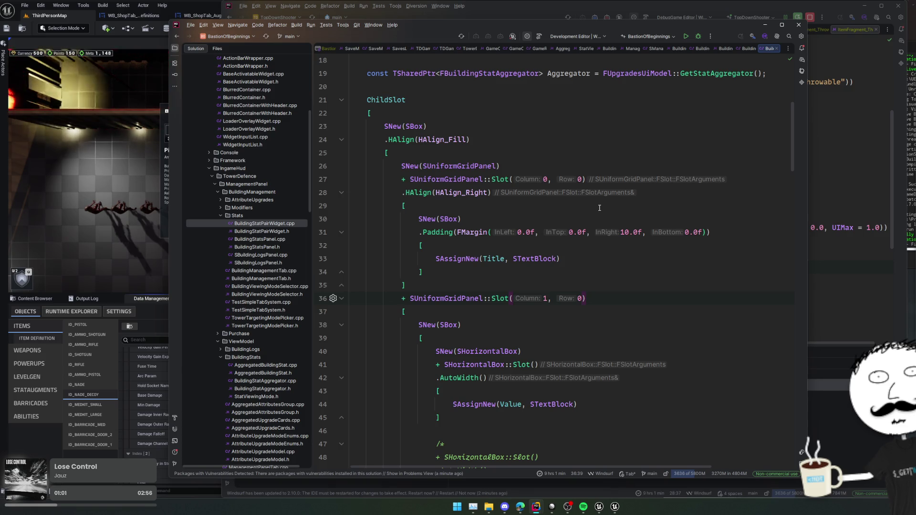
scroll(590, 192, up, 2)
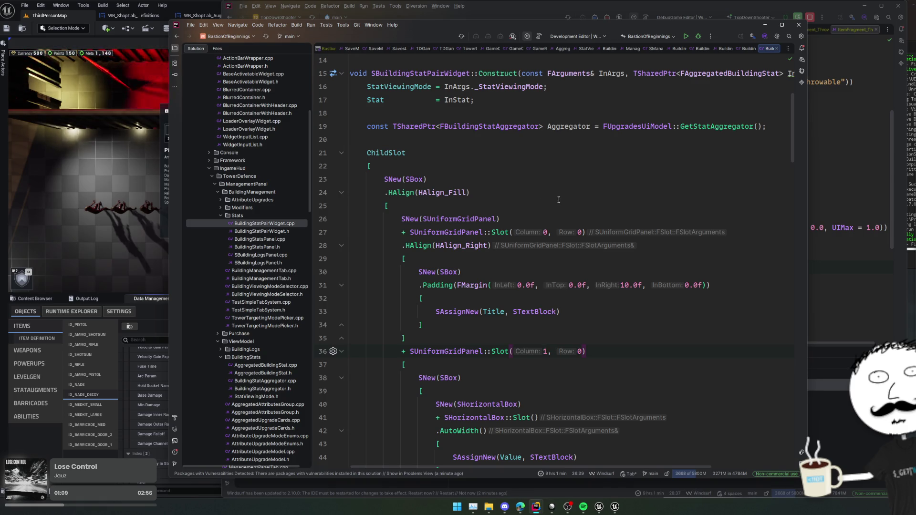
double_click(457, 219)
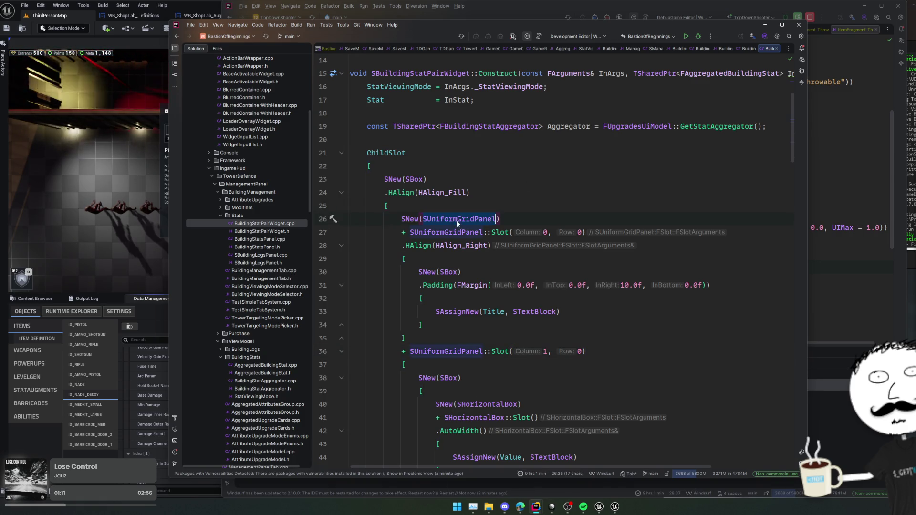
click(492, 189)
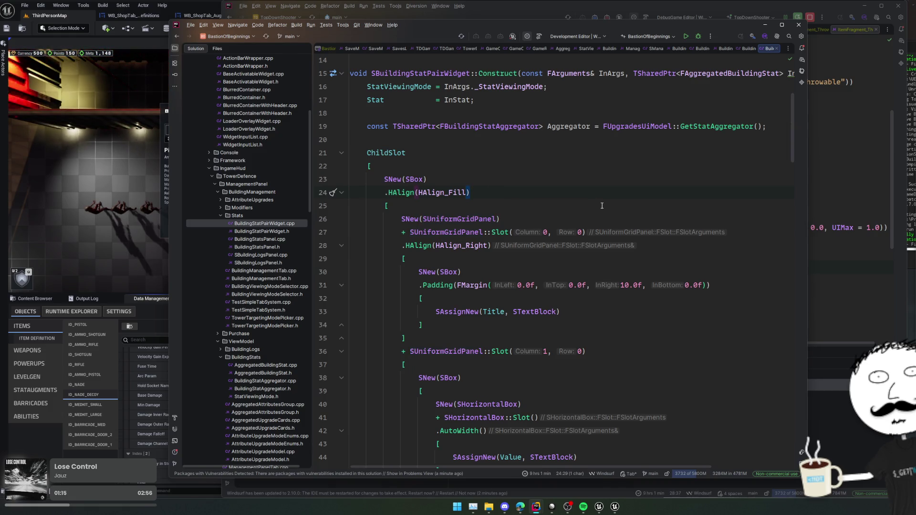
double_click(277, 240)
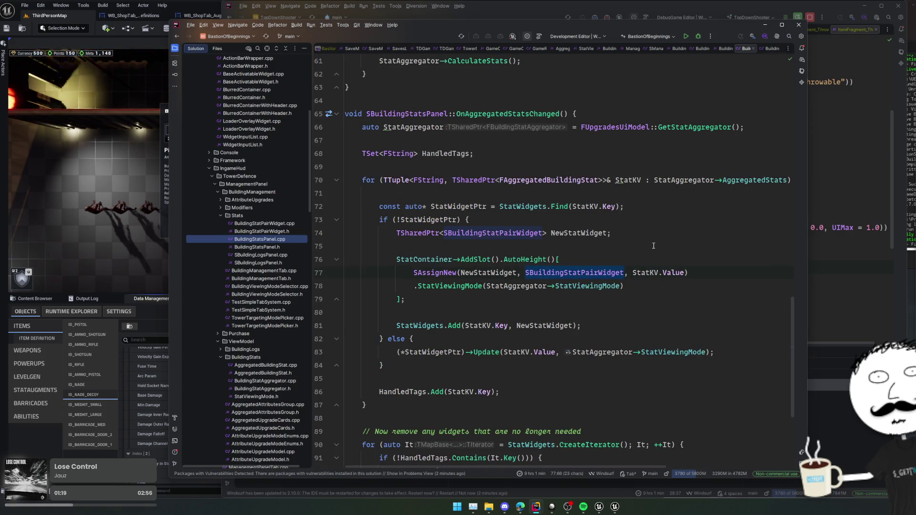
Review the viewing mode setup in BuildingStatsPanel.cpp and highlight the StatContainer usages.
click(714, 270)
click(708, 284)
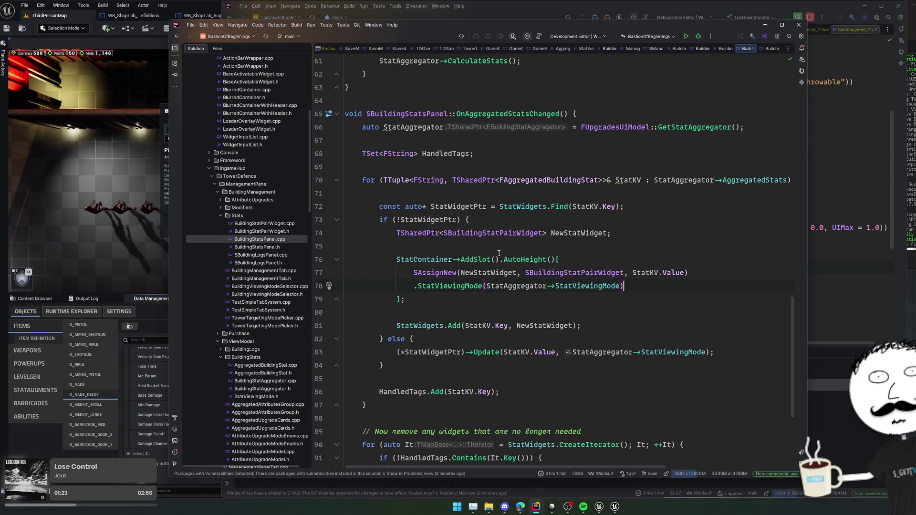
double_click(424, 259)
scroll(437, 252, down, 4)
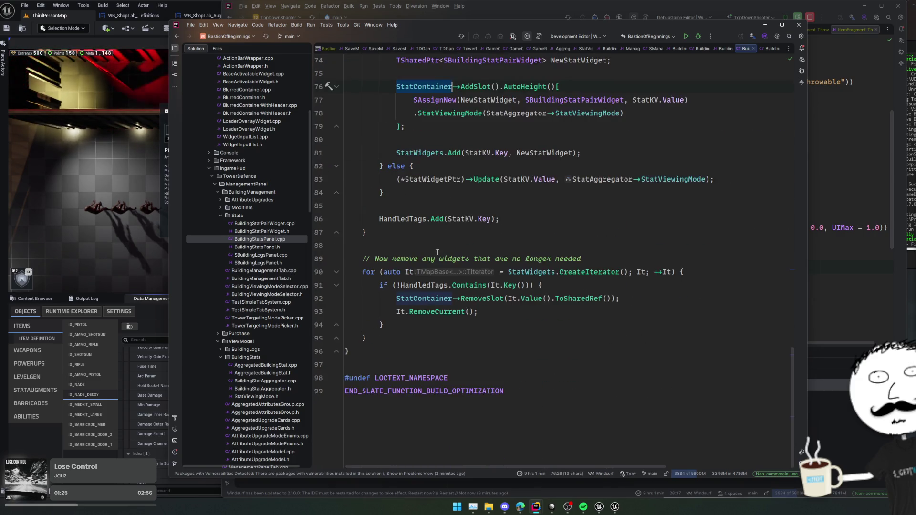
scroll(696, 268, up, 10)
scroll(695, 268, up, 3)
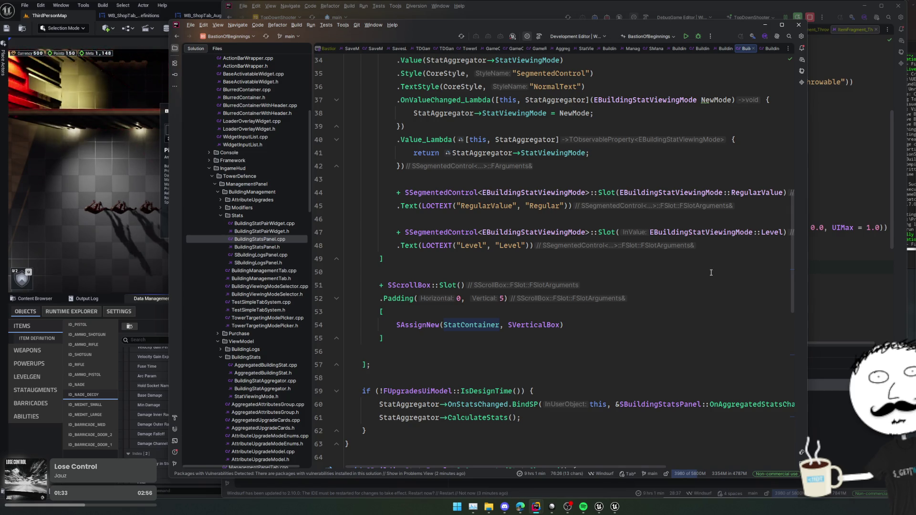
scroll(711, 272, down, 4)
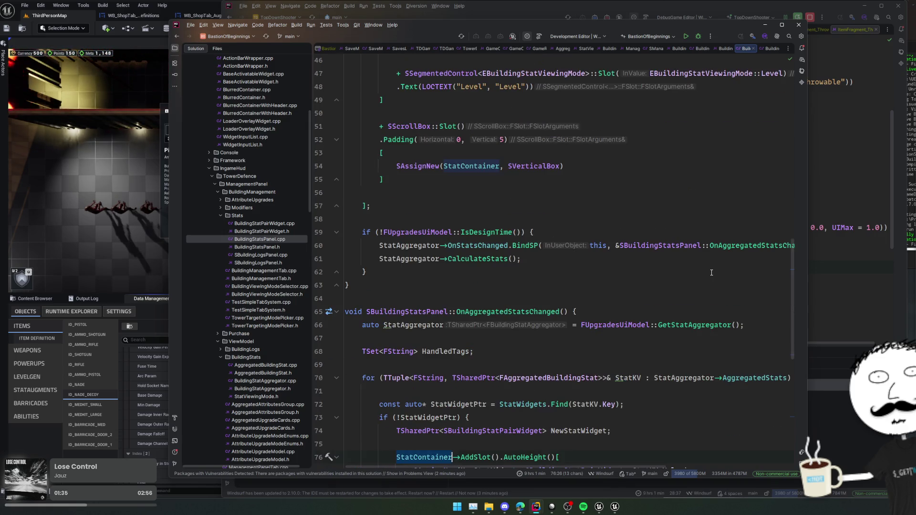
Review Construct and OnAggregatedStatsChanged, then close the BastionOfBeginnings Rider window.
click(712, 273)
scroll(713, 271, down, 3)
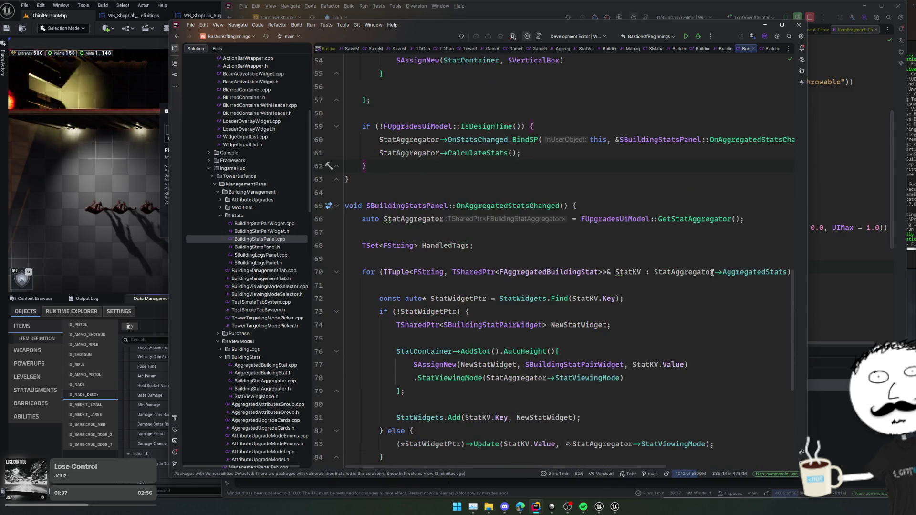
click(703, 260)
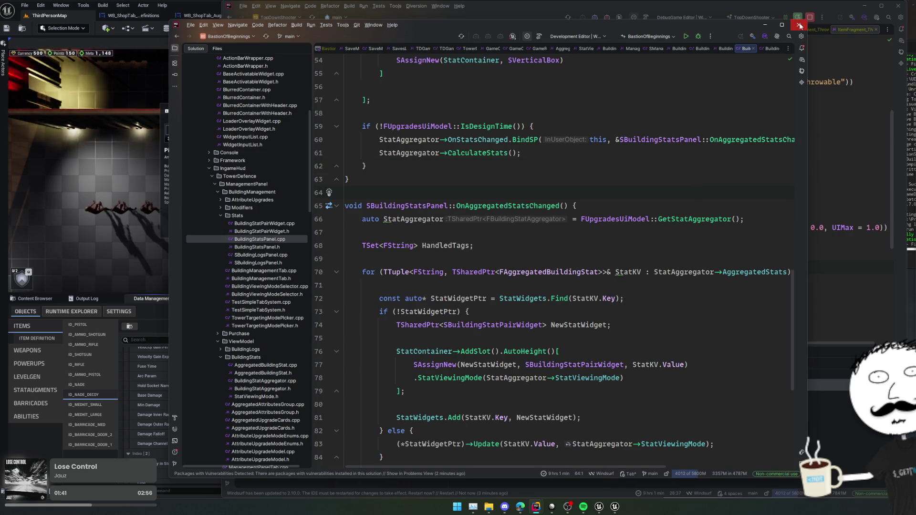
click(799, 25)
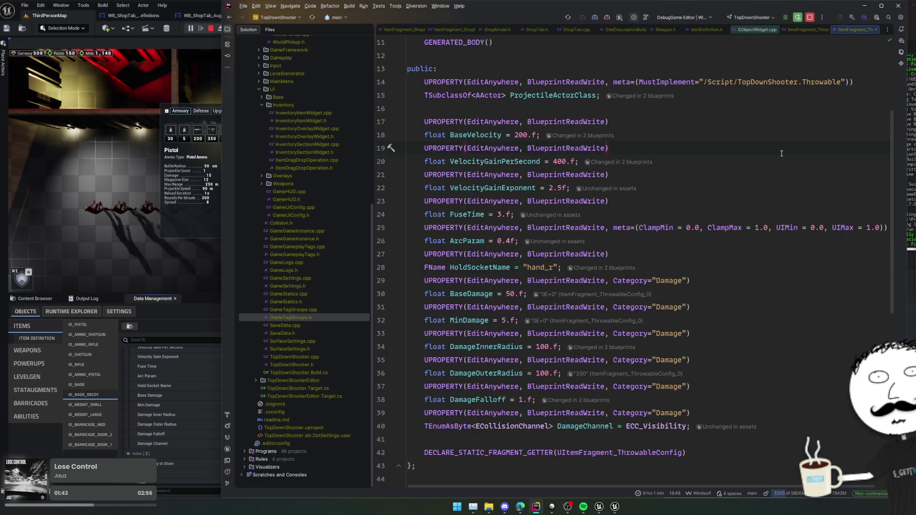
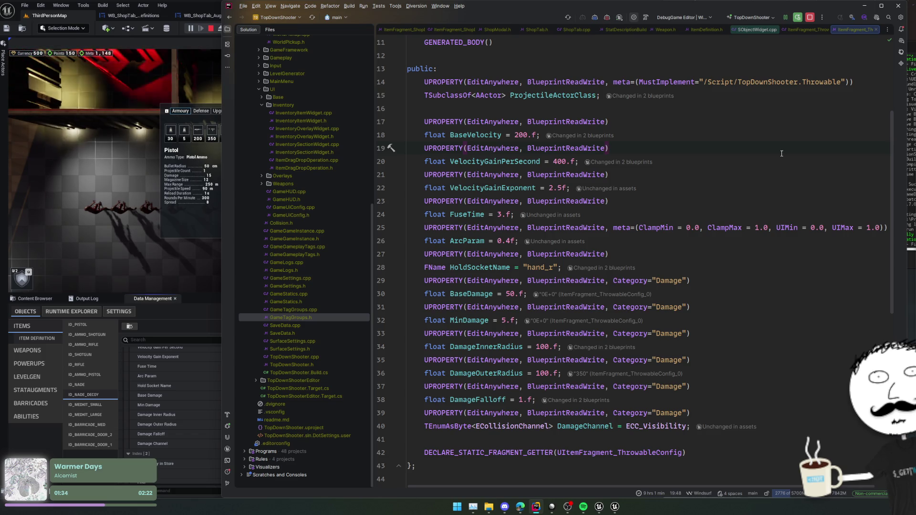
Stop the play session, open BP_Nade_Decoy from the Content Browser, then its parent BP_Nade.
click(674, 122)
click(208, 28)
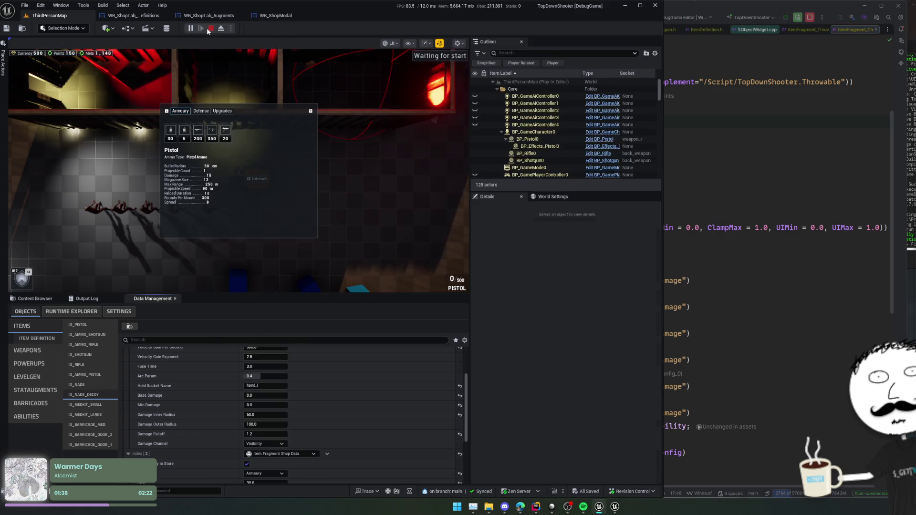
scroll(220, 410, up, 5)
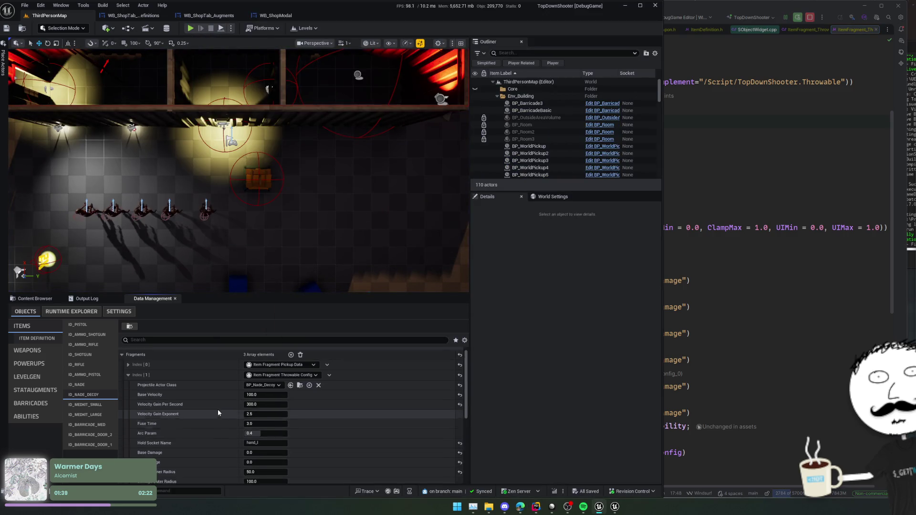
click(301, 392)
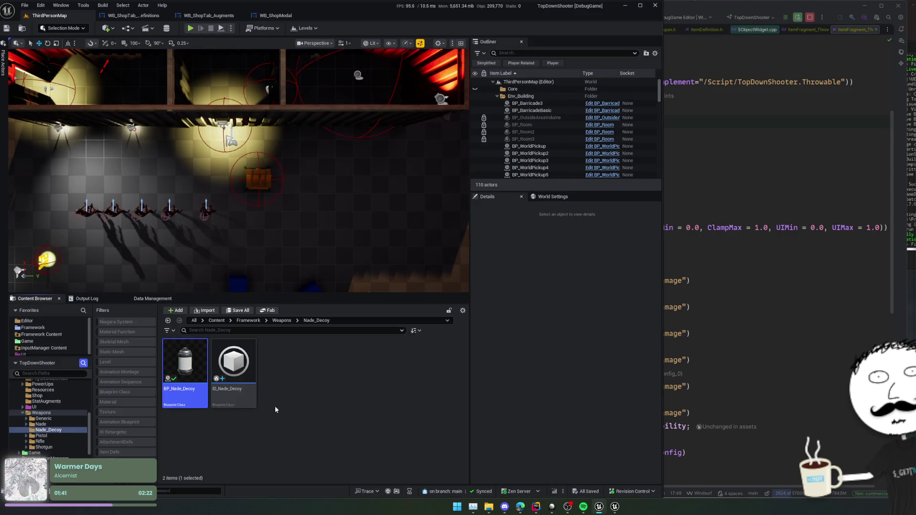
double_click(183, 397)
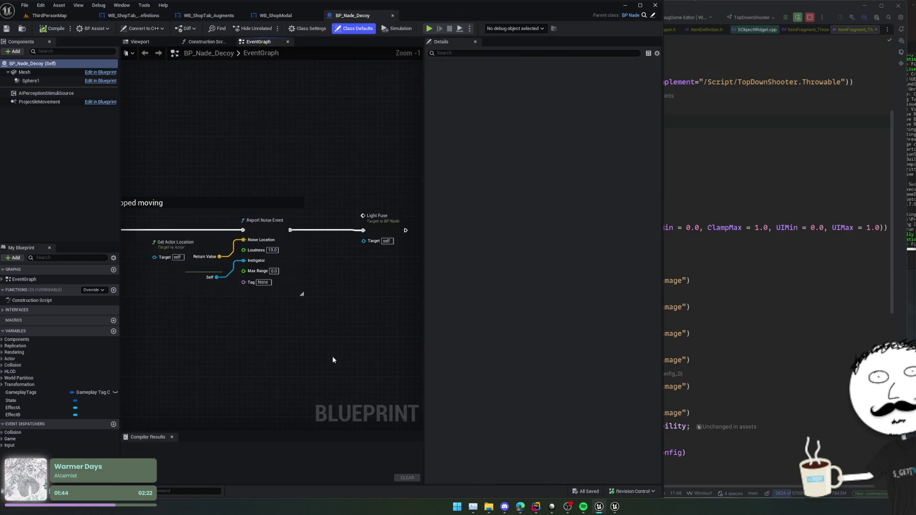
click(653, 15)
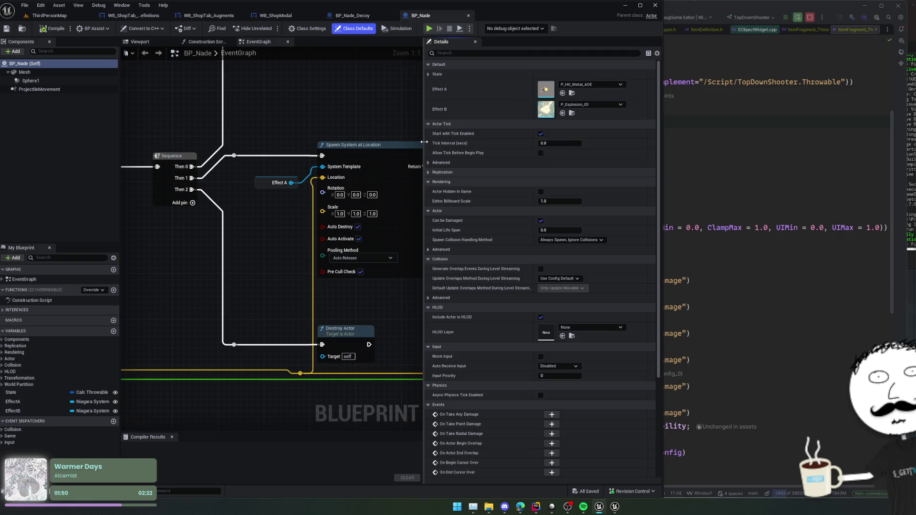
Move BP_Nade's Break Calc Throwable State node further left and save the Blueprint.
drag(424, 154, 455, 153)
mouse_move(298, 119)
mouse_down()
mouse_move(430, 146)
mouse_move(453, 191)
mouse_up()
scroll(330, 171, down, 3)
drag(311, 147, 435, 127)
scroll(317, 194, up, 2)
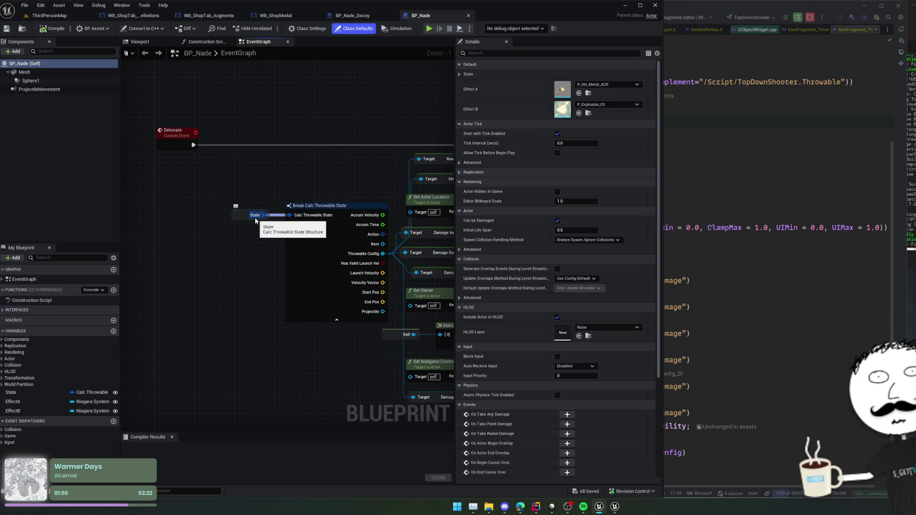
mouse_move(256, 221)
mouse_down()
mouse_move(244, 214)
mouse_move(252, 160)
mouse_up()
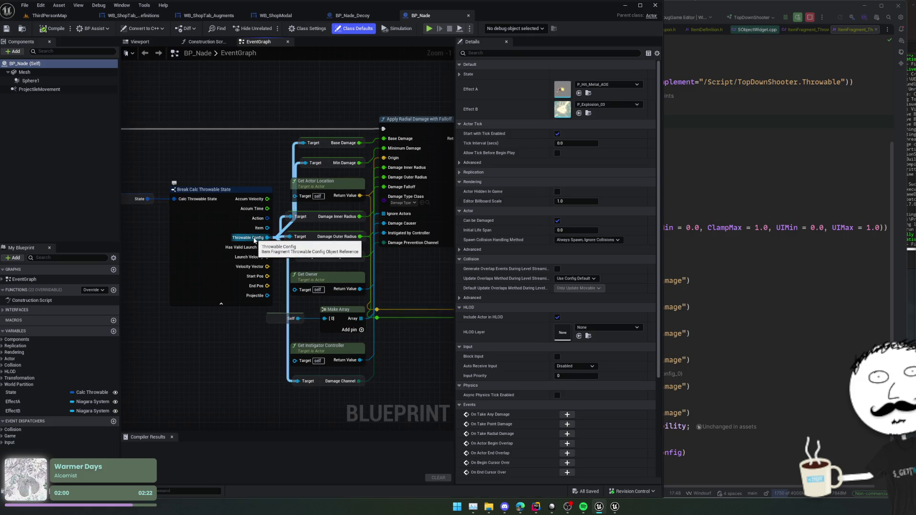
mouse_move(254, 240)
mouse_down()
mouse_move(174, 144)
mouse_move(224, 167)
mouse_move(248, 193)
mouse_move(162, 193)
mouse_up()
click(247, 192)
mouse_move(369, 182)
mouse_down()
mouse_move(199, 175)
mouse_move(317, 187)
mouse_up()
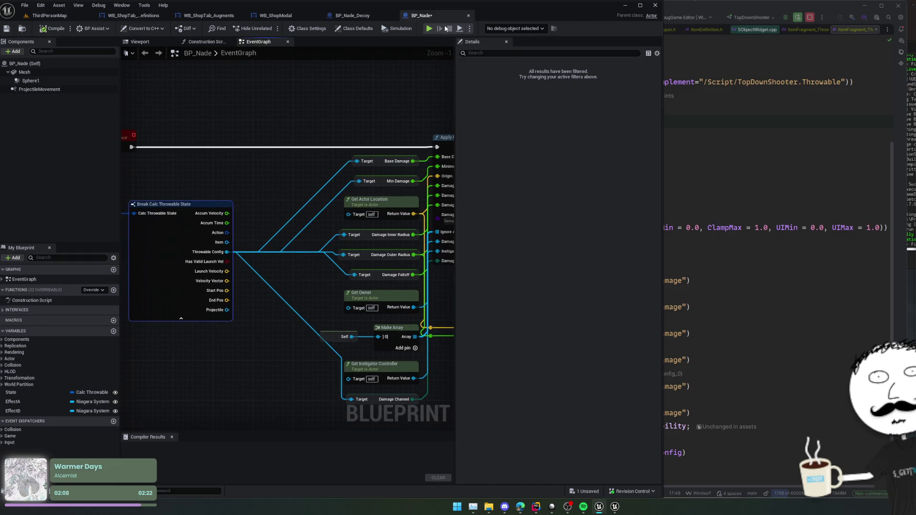
key(ctrl+s)
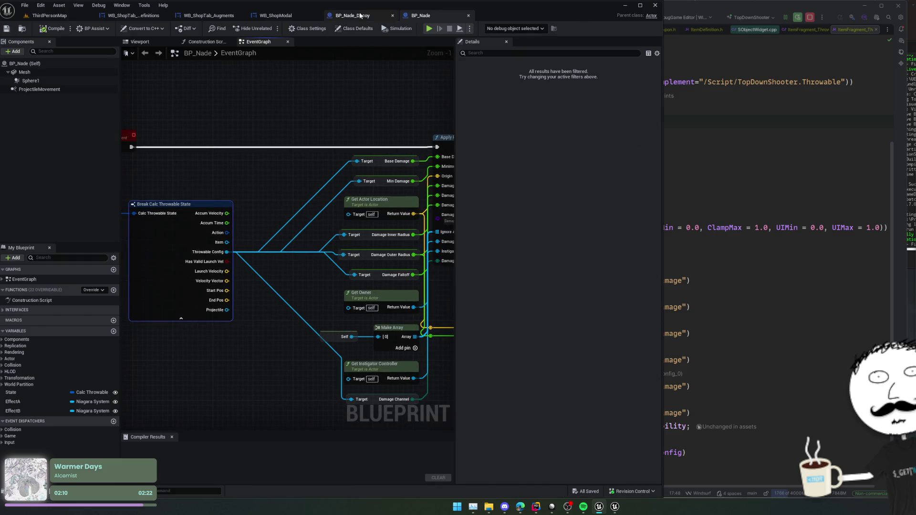
Return to ThirdPersonMap and show the decoy grenade's item data in Data Management.
click(360, 16)
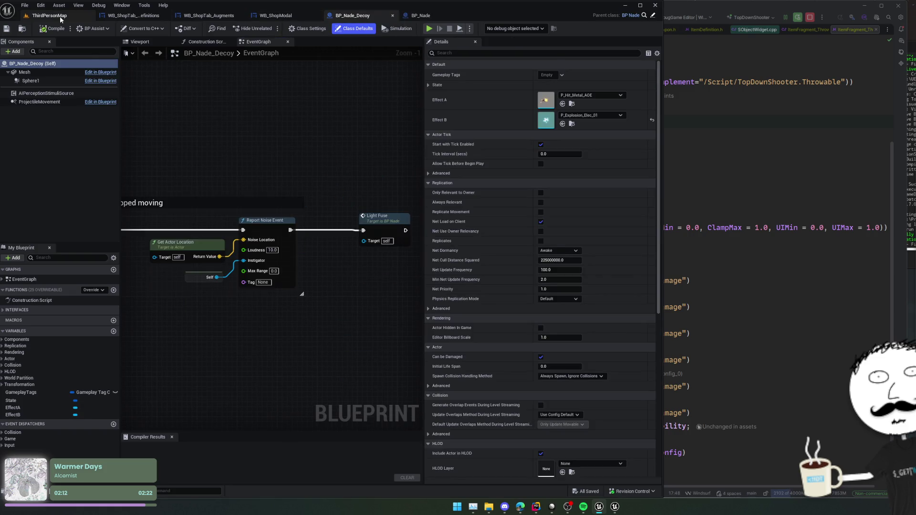
click(47, 15)
click(153, 298)
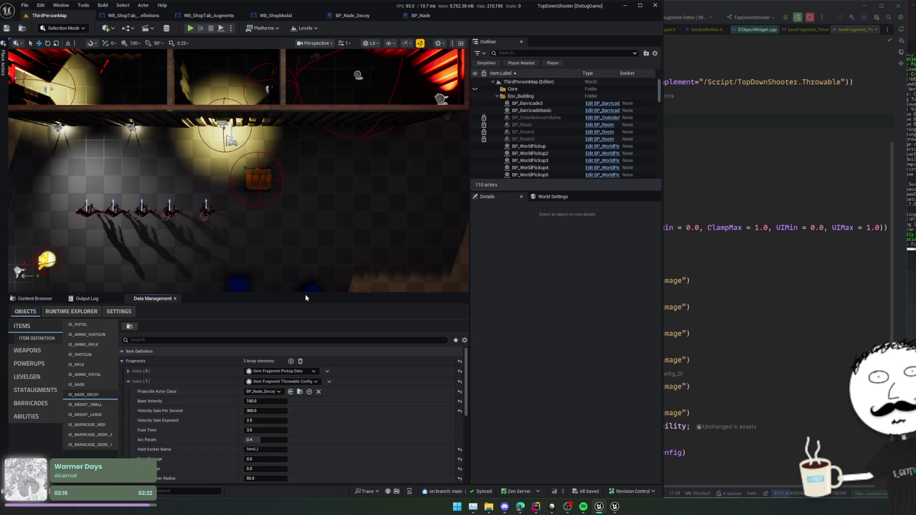
Enlarge the Data Management panel and scroll through ID_NADE_DECOY's fragments.
drag(306, 294, 306, 219)
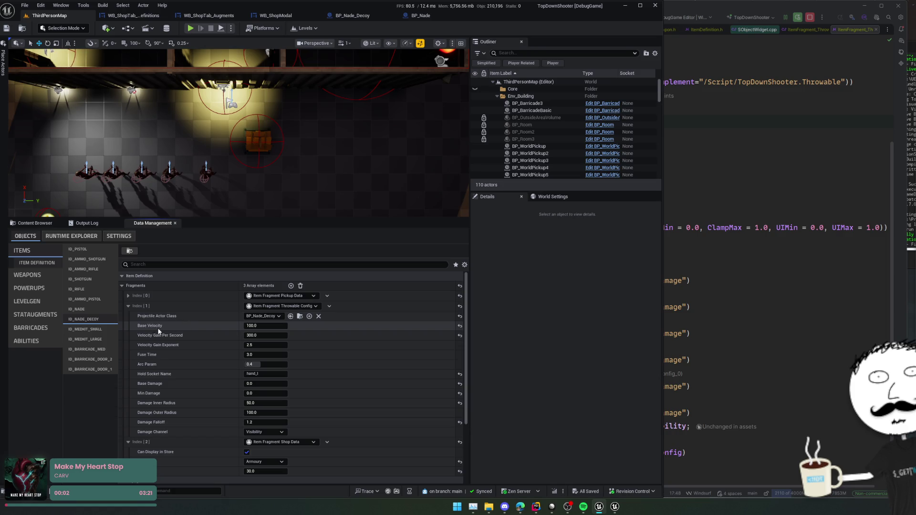
scroll(191, 325, down, 1)
scroll(188, 312, down, 1)
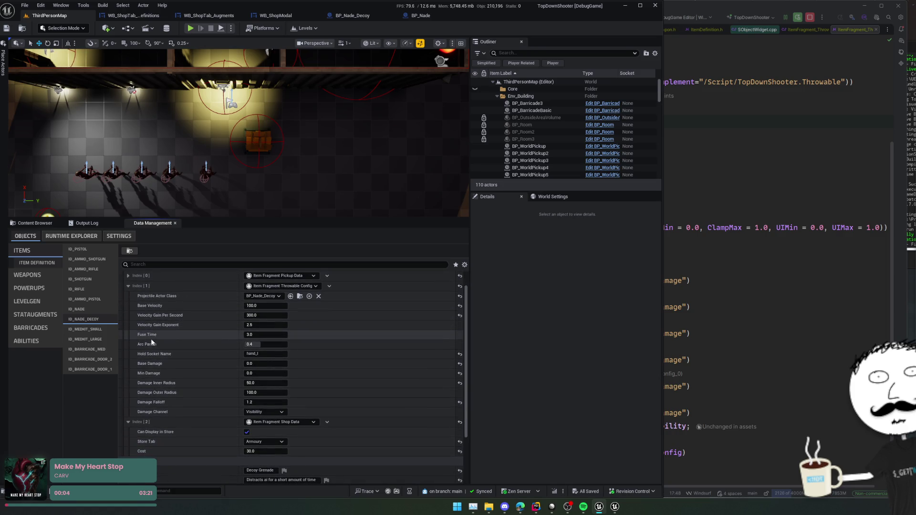
scroll(181, 354, down, 1)
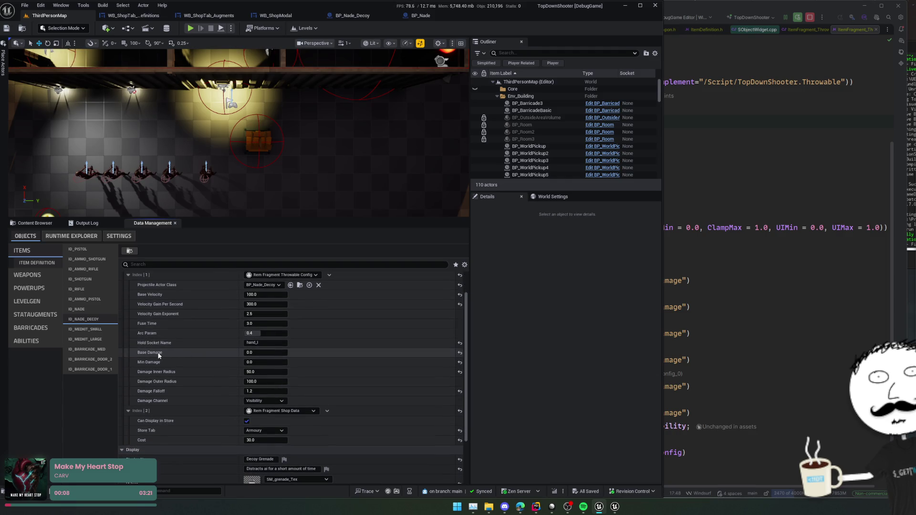
scroll(158, 342, down, 1)
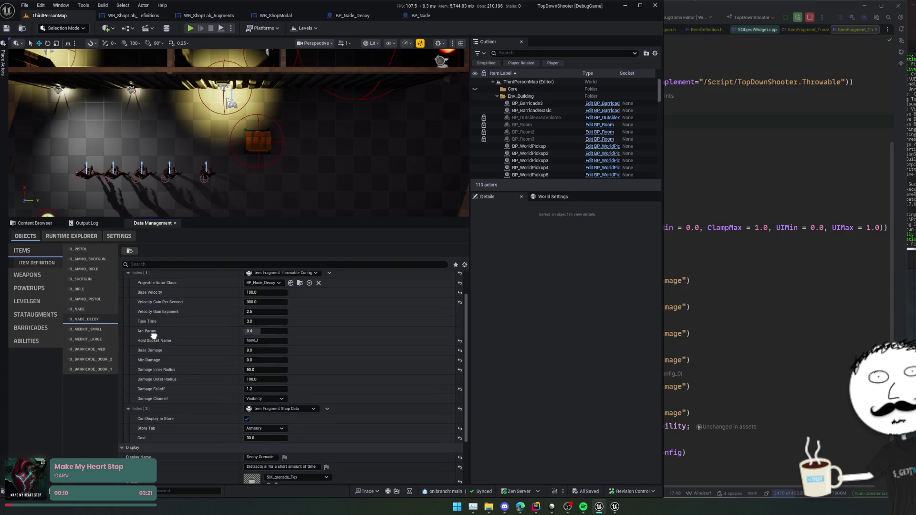
Inspect BP_Nade's Apply Radial Damage inputs, then show ID_NADE's item settings in the level editor.
click(414, 15)
drag(277, 208, 210, 217)
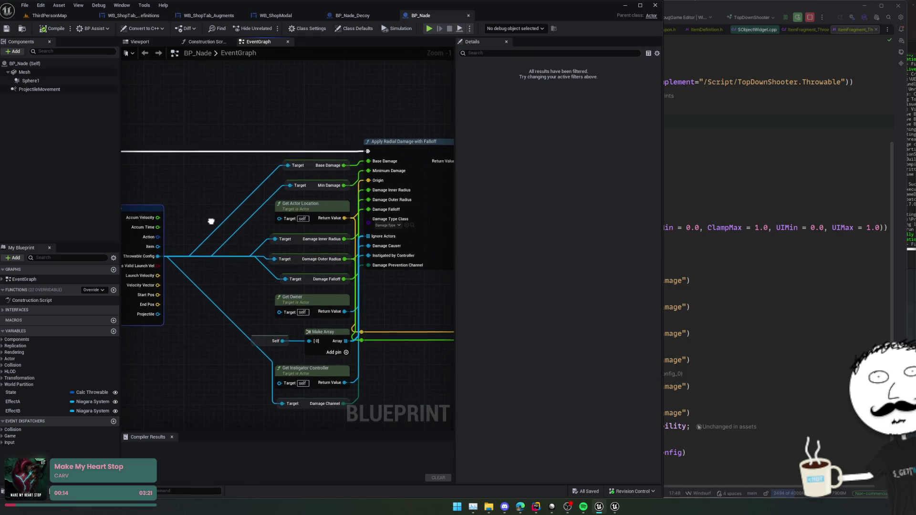
drag(423, 106, 391, 120)
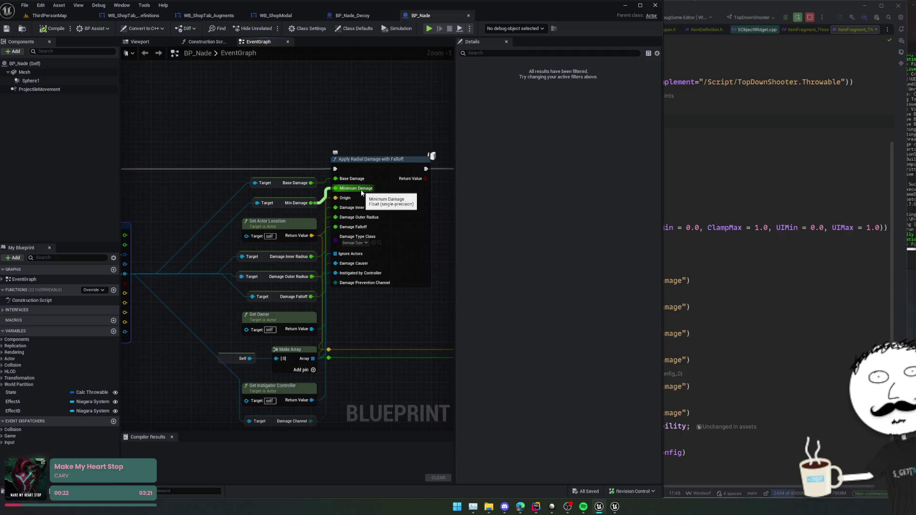
click(75, 16)
click(79, 310)
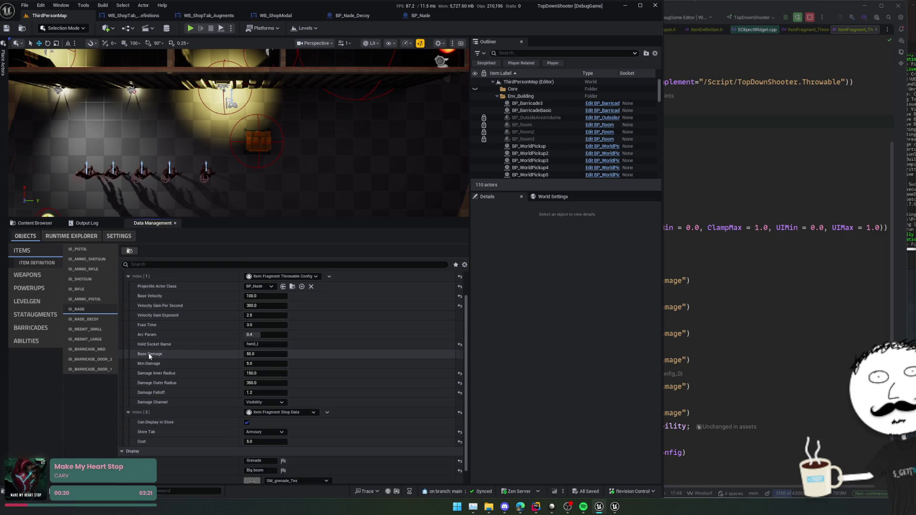
Review ID_NADE's Throwable Config (Base Damage 50, Fuse Time 3.0, Outer Radius 360), then switch to Rider.
scroll(136, 327, down, 1)
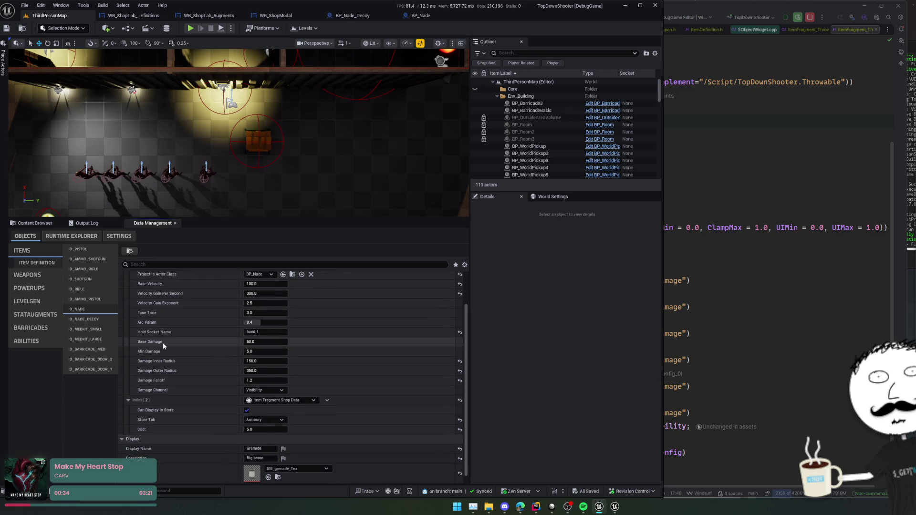
scroll(163, 343, down, 1)
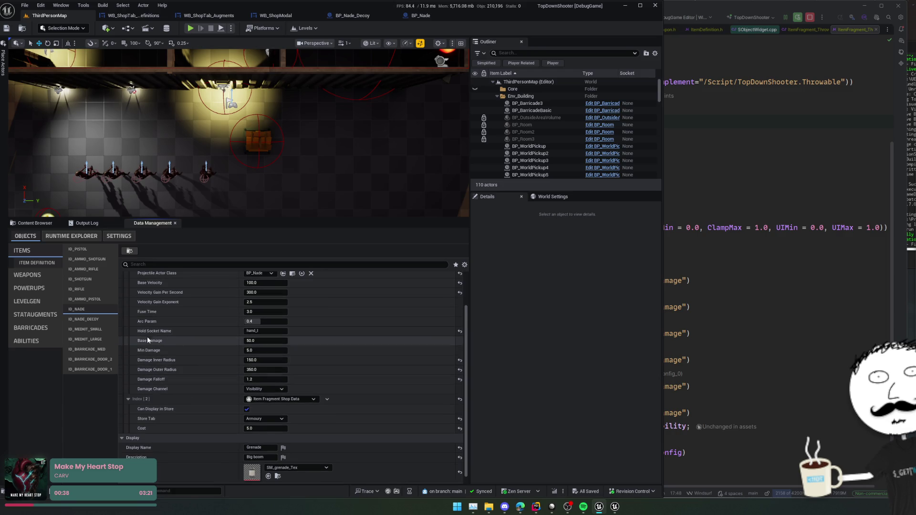
scroll(149, 335, up, 1)
scroll(152, 337, down, 1)
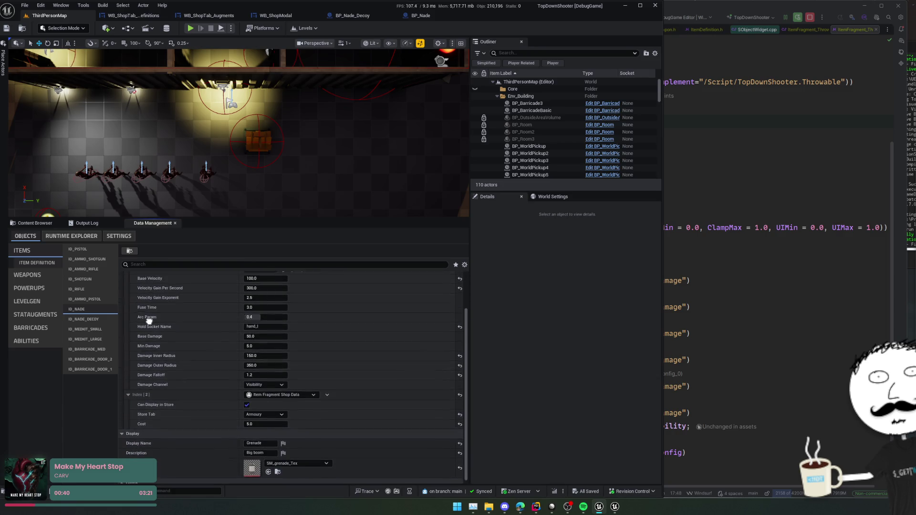
scroll(162, 353, up, 3)
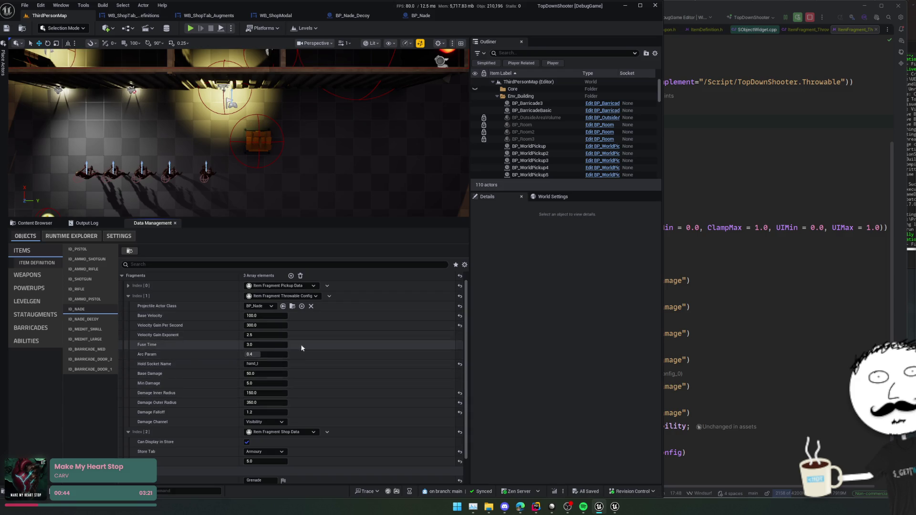
scroll(169, 341, down, 1)
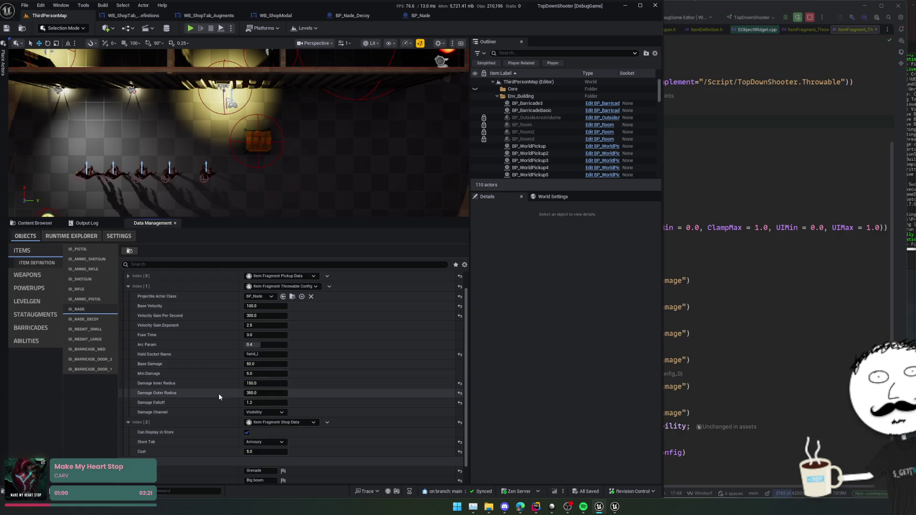
scroll(184, 367, up, 1)
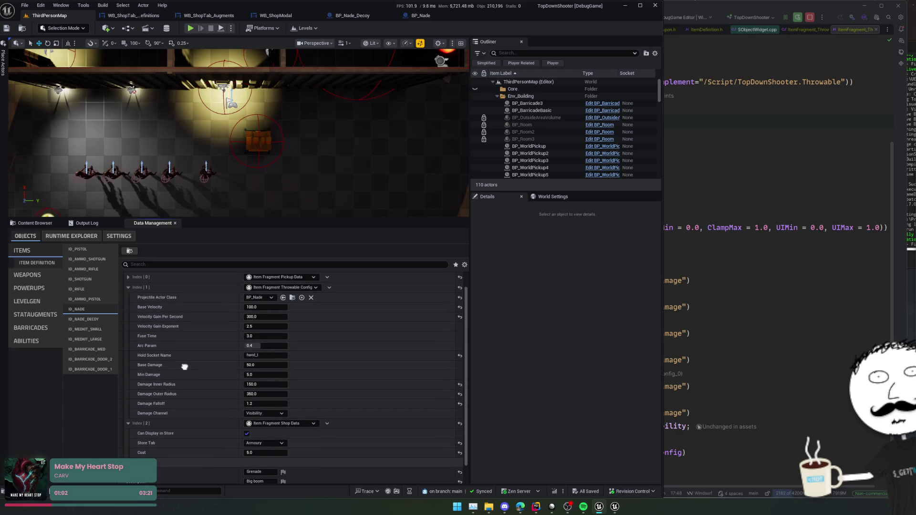
scroll(185, 367, down, 2)
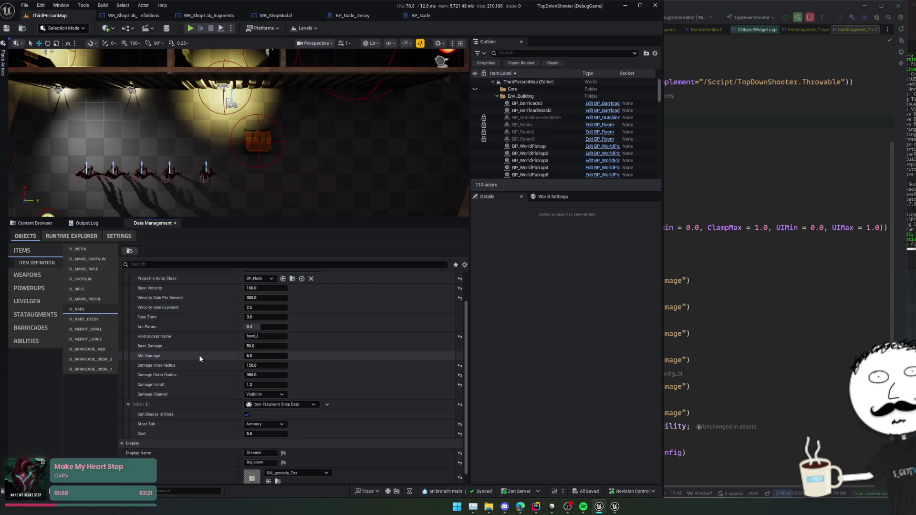
click(773, 304)
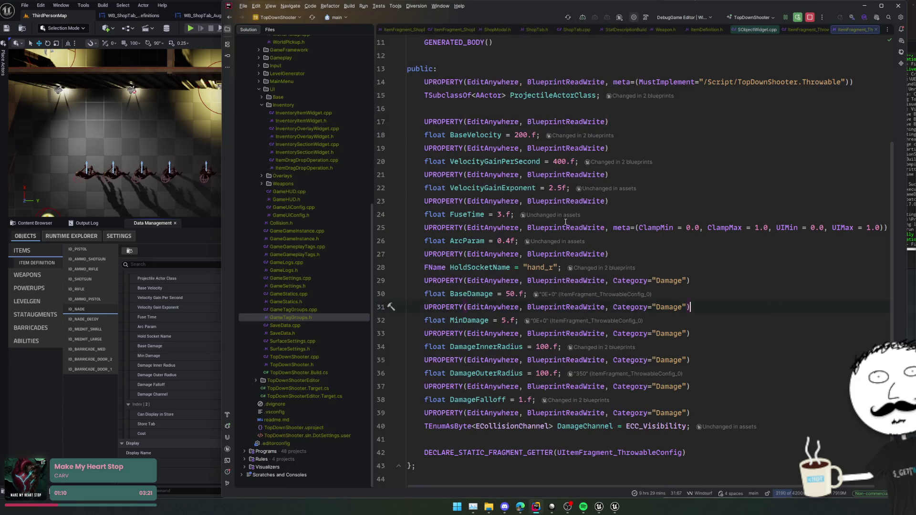
Open GameTagGroups.h and find the CritDamage weapon stat tag line.
click(454, 267)
click(381, 280)
click(308, 317)
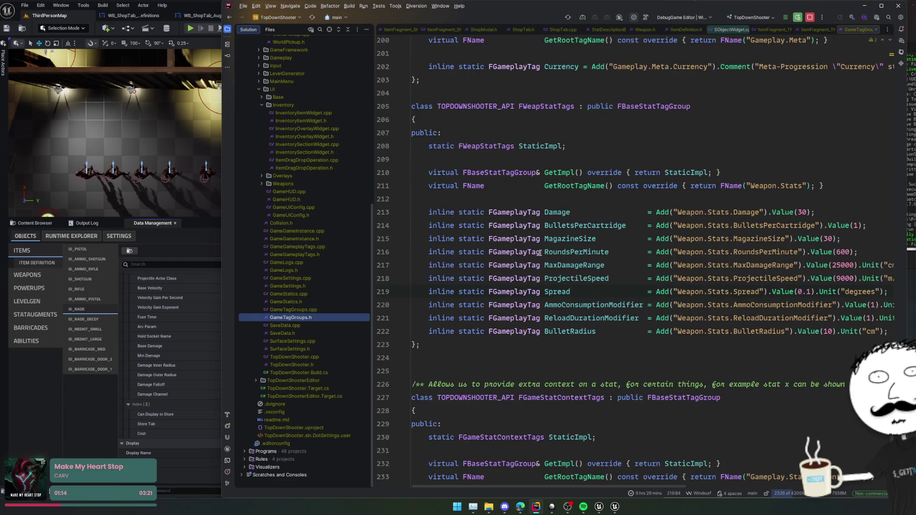
scroll(613, 250, up, 3)
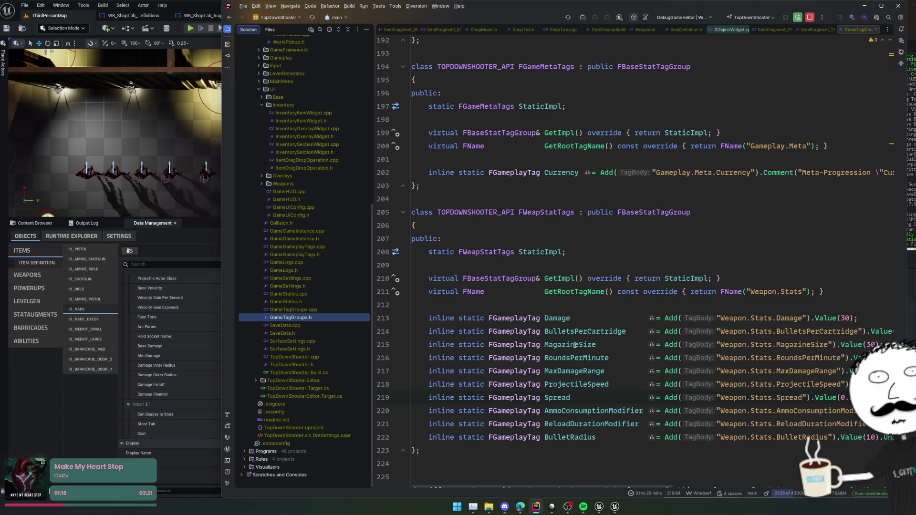
click(567, 319)
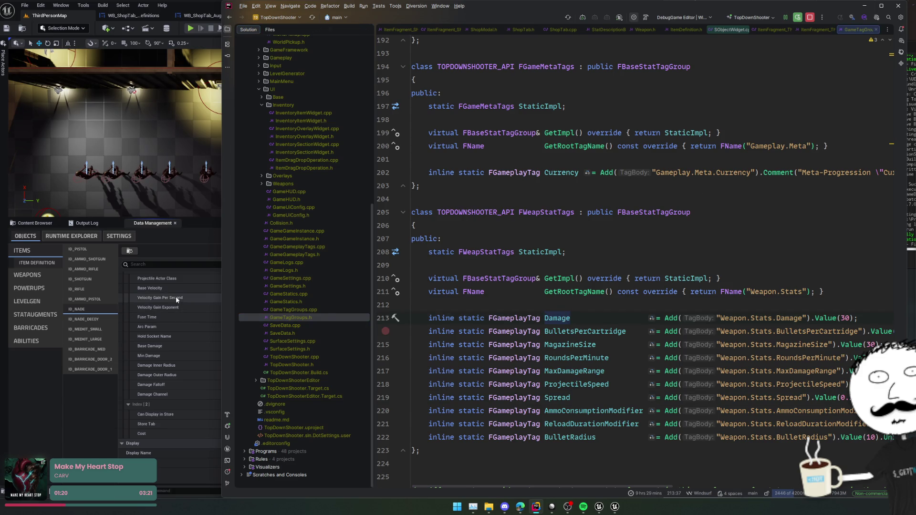
scroll(184, 316, up, 2)
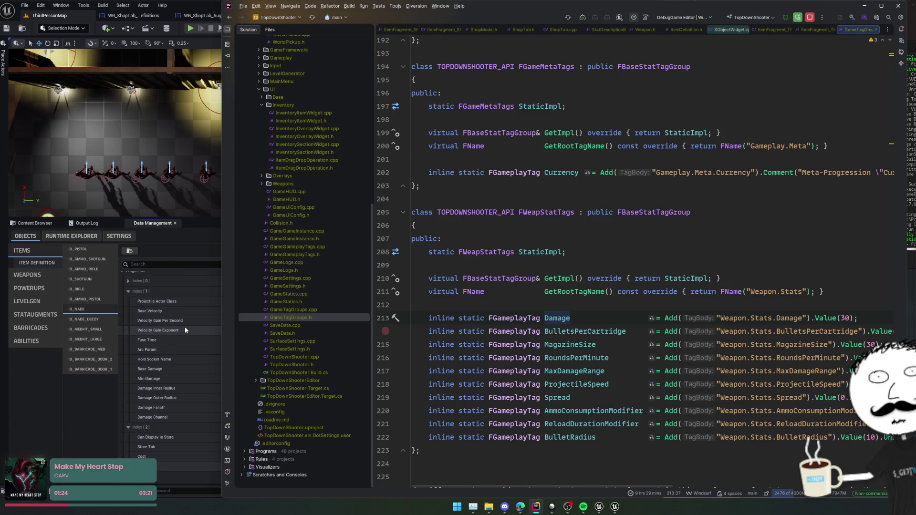
scroll(496, 311, up, 8)
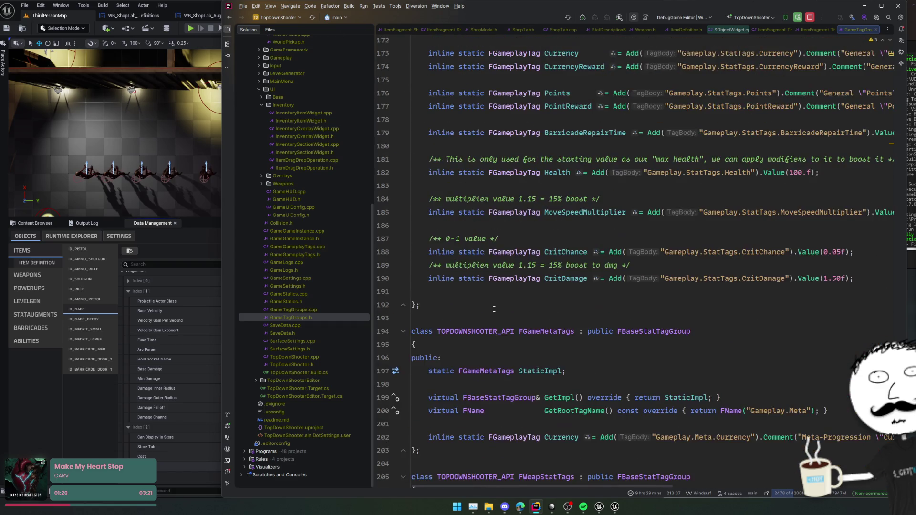
scroll(496, 311, up, 3)
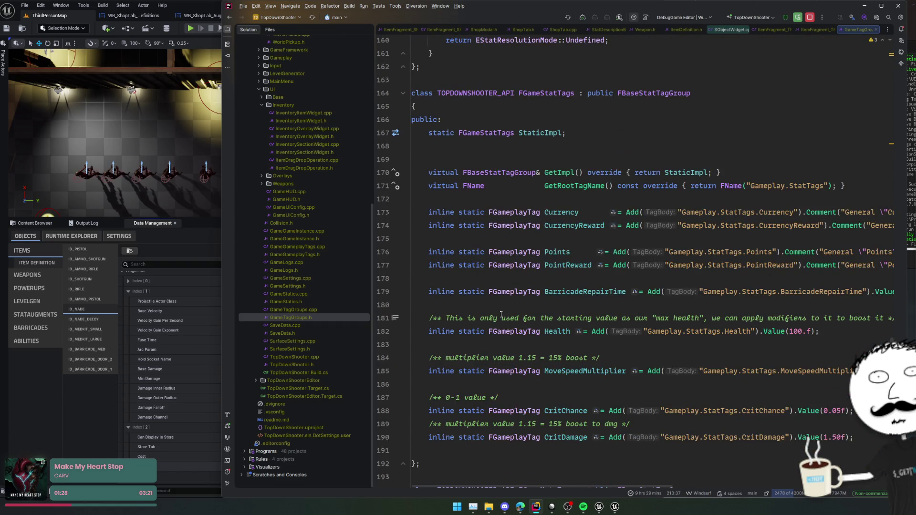
mouse_move(553, 297)
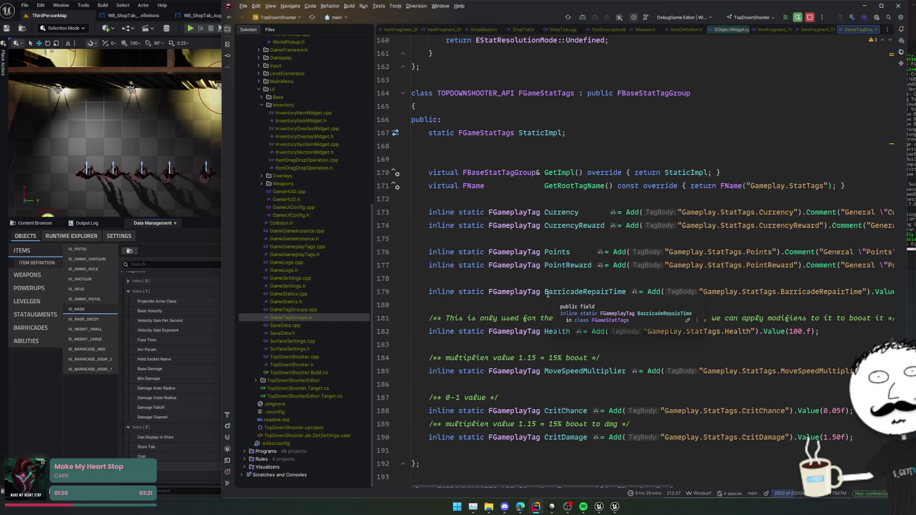
scroll(547, 295, down, 3)
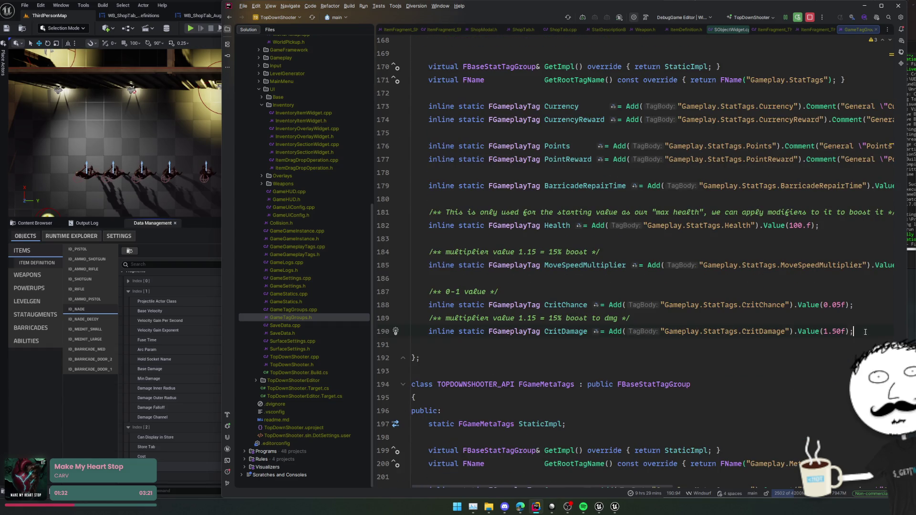
Duplicate the CritDamage tag as FuseTime with value 3.0f.
key(ctrl+d)
double_click(585, 345)
key(alt+j)
text(FuseTime = Add("Gameplay.StatTags.FuseTime").Value(1.50f);)
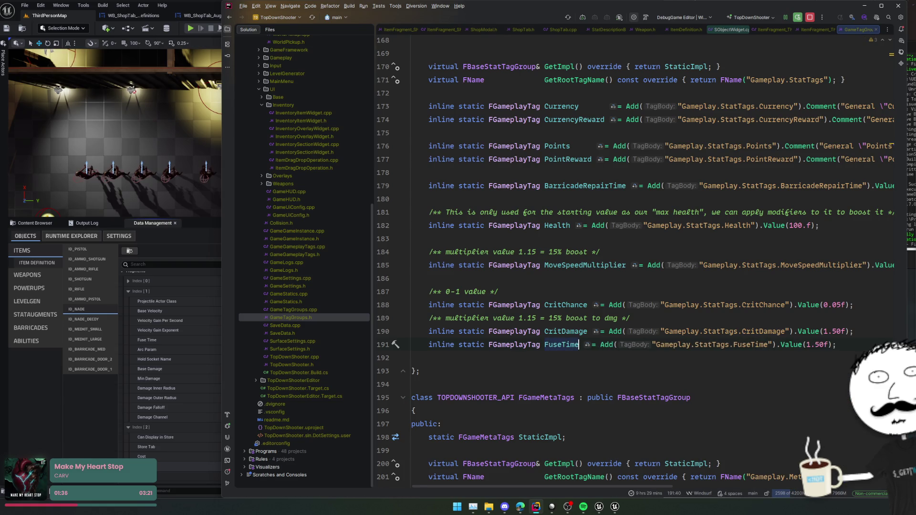
click(180, 336)
click(835, 331)
click(816, 346)
key(BackSpace)
key(BackSpace)
key(Delete)
key(Delete)
text(4)
key(BackSpace)
text(3.0)
Add .Comment("Fuse time for grenades") to the FuseTime tag, then switch to Unreal.
click(826, 344)
text(.Comment)
text(("Fuse )
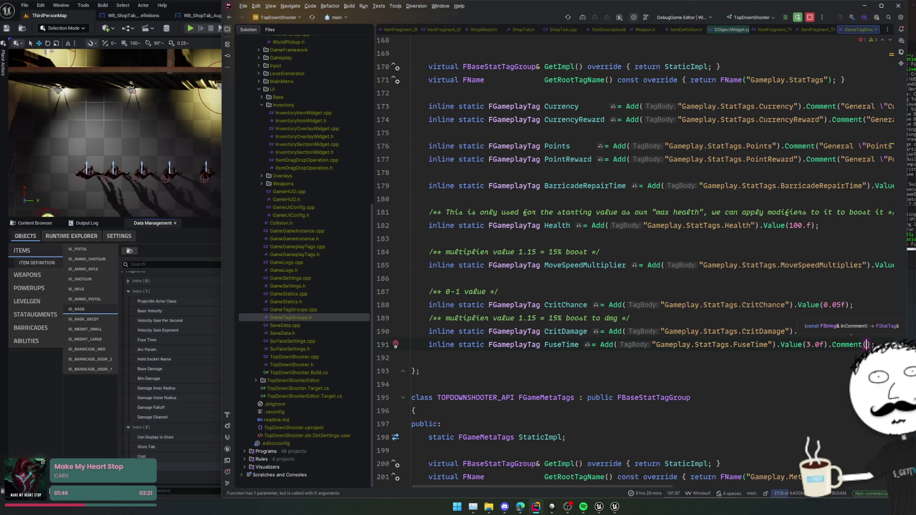
text(")
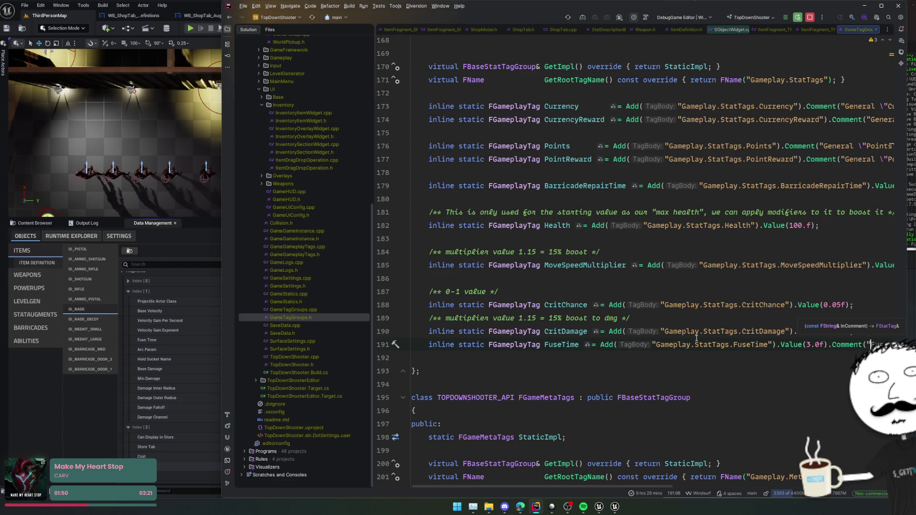
scroll(699, 338, right, 4)
key(Tab)
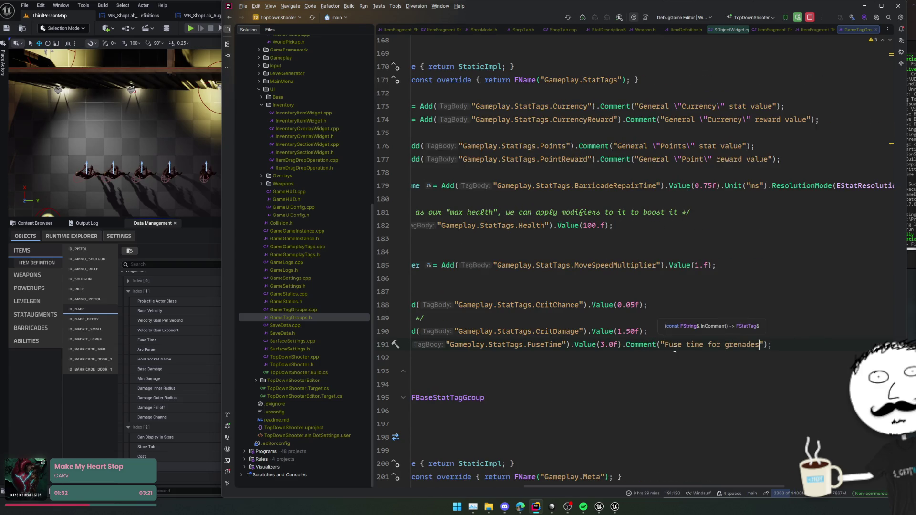
click(657, 359)
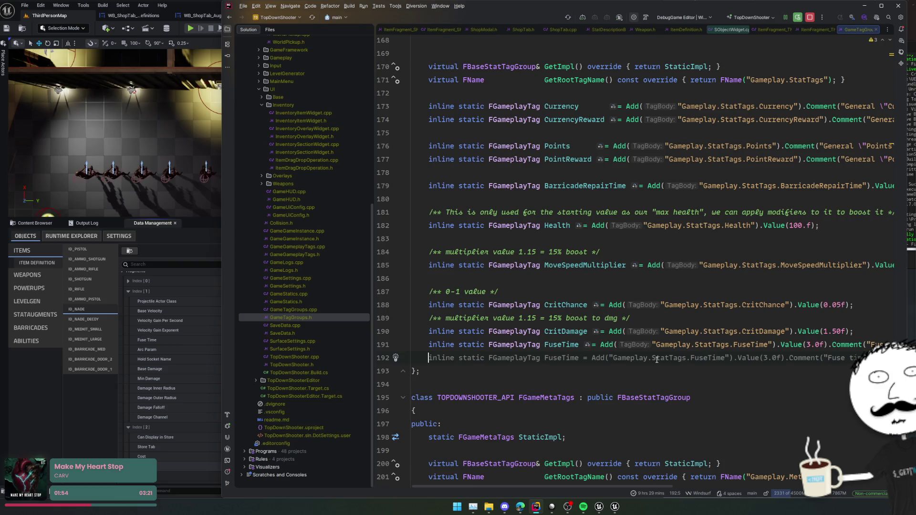
click(166, 386)
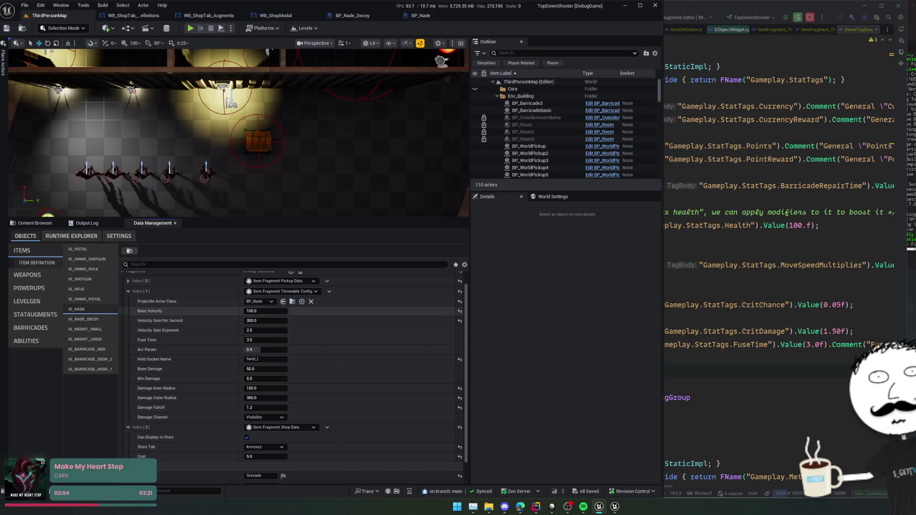
Review ID_NADE's throwable config in Unreal, then return to the Rider code.
scroll(167, 311, up, 1)
scroll(159, 307, down, 2)
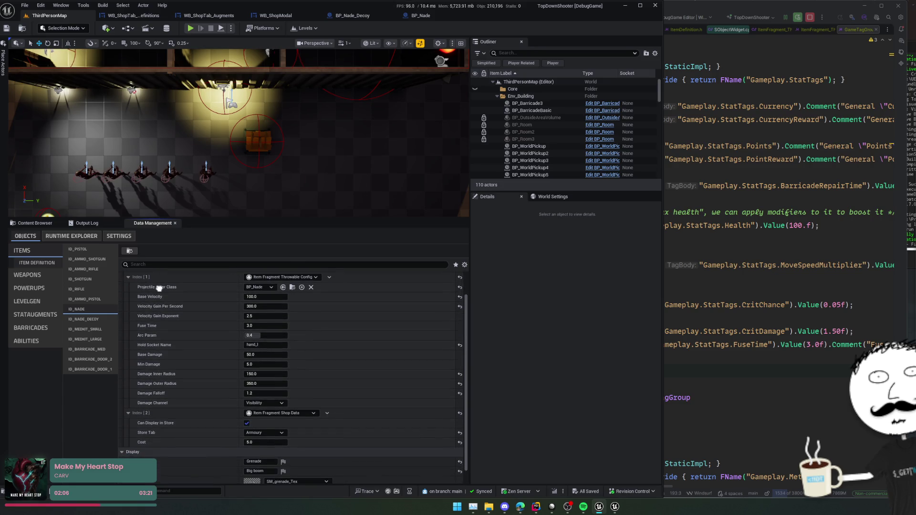
scroll(159, 295, up, 2)
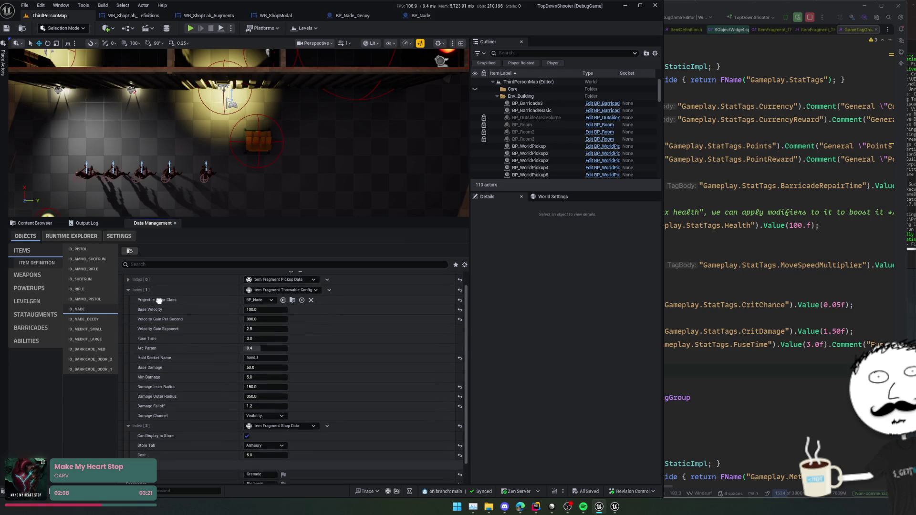
key(alt+Tab)
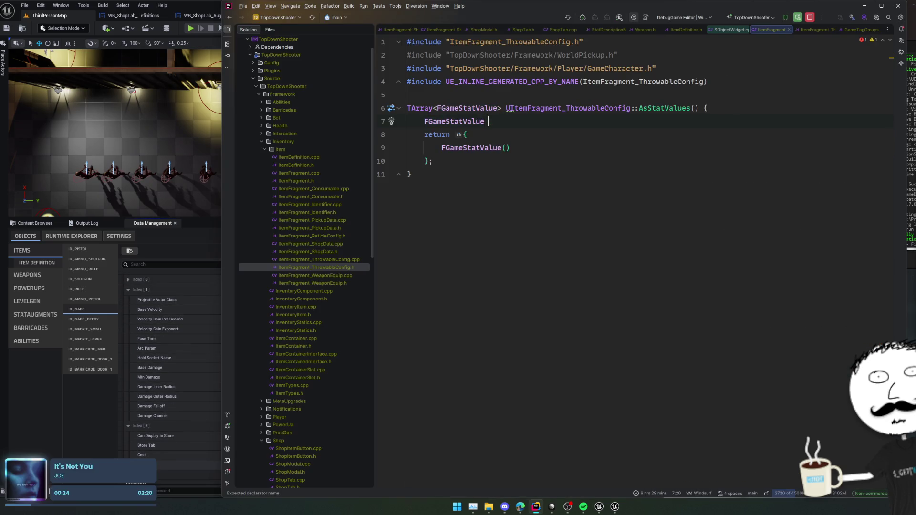
Declare the Damage stat value in AsStatValues and rename both occurrences to StatDamage.
text(Damage;)
key(Return)
text(Damage.)
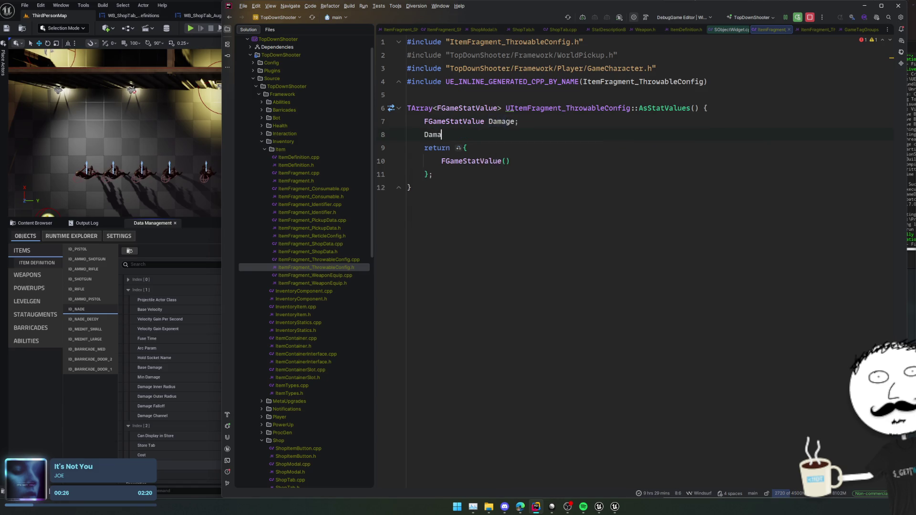
key(Escape)
key(Up)
key(End)
key(ctrl+Left)
key(alt+j)
key(alt+j)
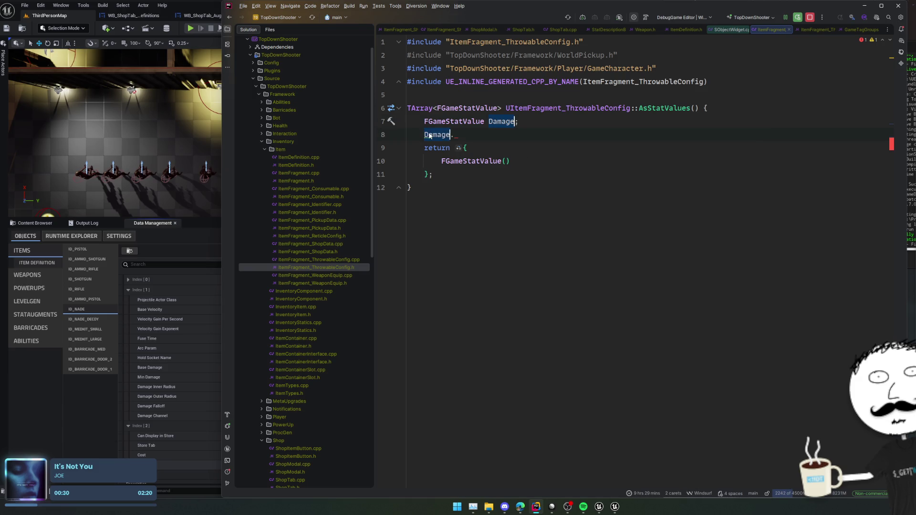
key(Left)
text(Stat)
key(Escape)
key(Escape)
key(End)
Begin writing StatDamage.Tag = FWeapStatTags, correcting the mistyped class name.
key(Down)
key(Return)
text(= FWeapT)
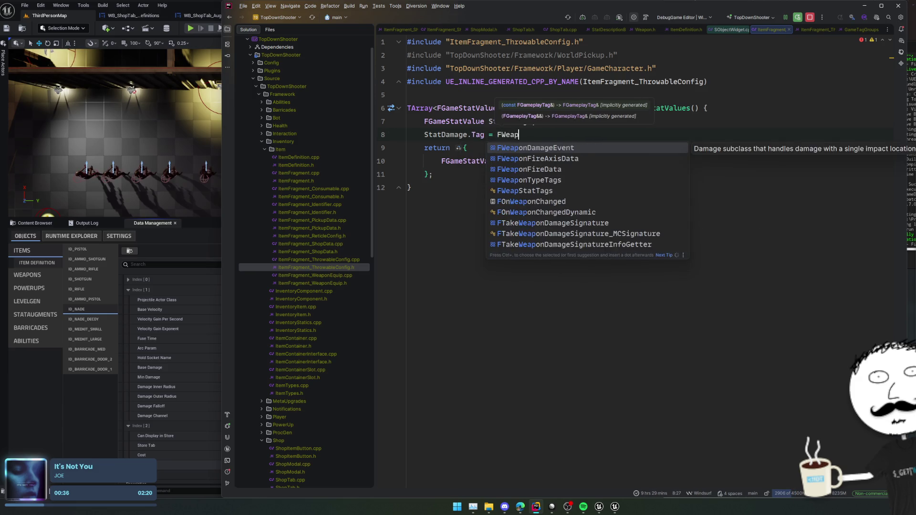
text(a)
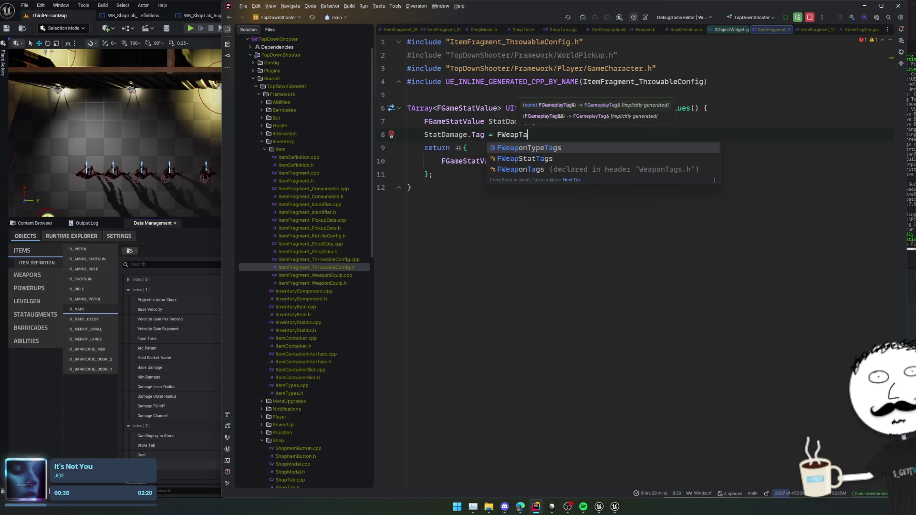
key(Down)
key(Down)
key(Return)
text(::)
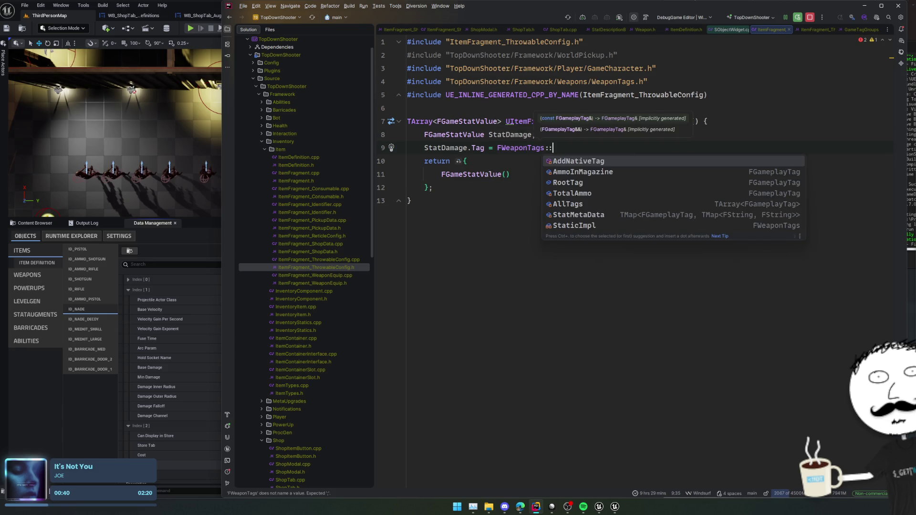
key(BackSpace)
key(BackSpace)
key(BackSpace)
text(StatT)
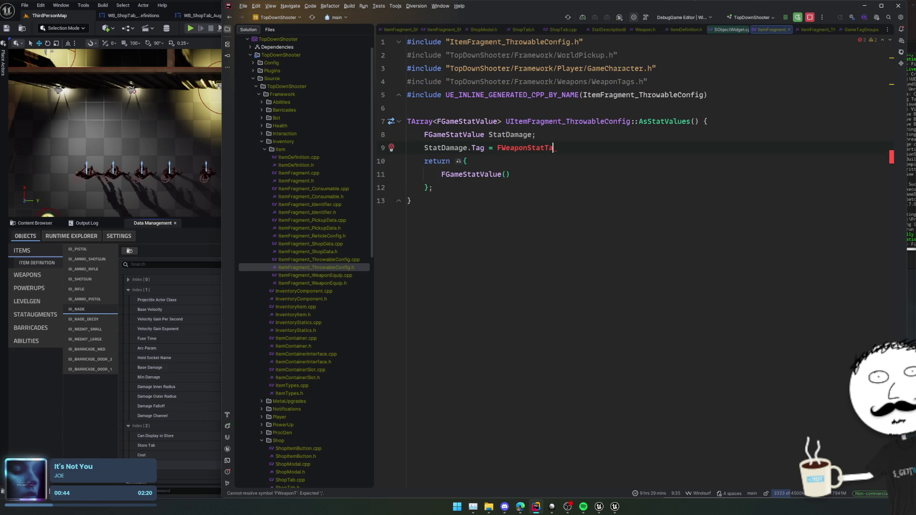
key(BackSpace)
key(BackSpace)
key(BackSpace)
key(BackSpace)
key(BackSpace)
text(Sta)
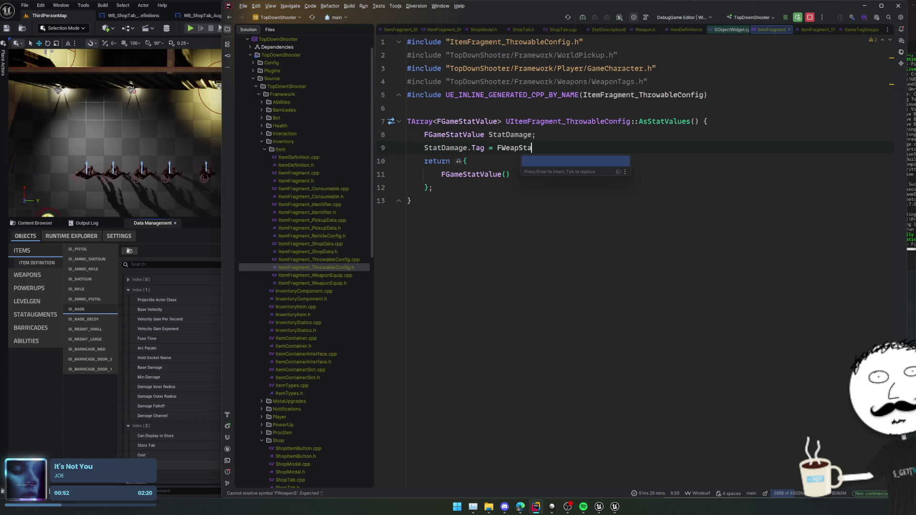
Check resource use in Task Manager, expanding and collapsing the Microsoft Edge group.
key(ctrl+shift+Escape)
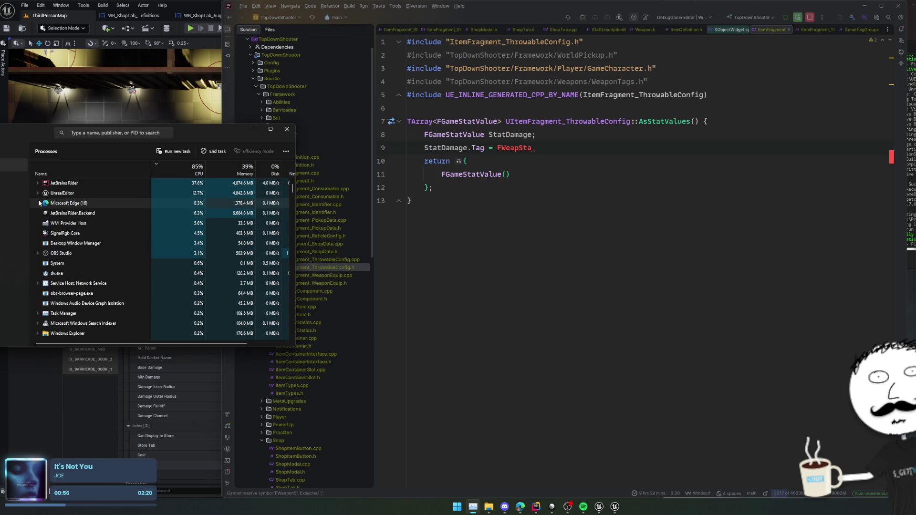
click(38, 203)
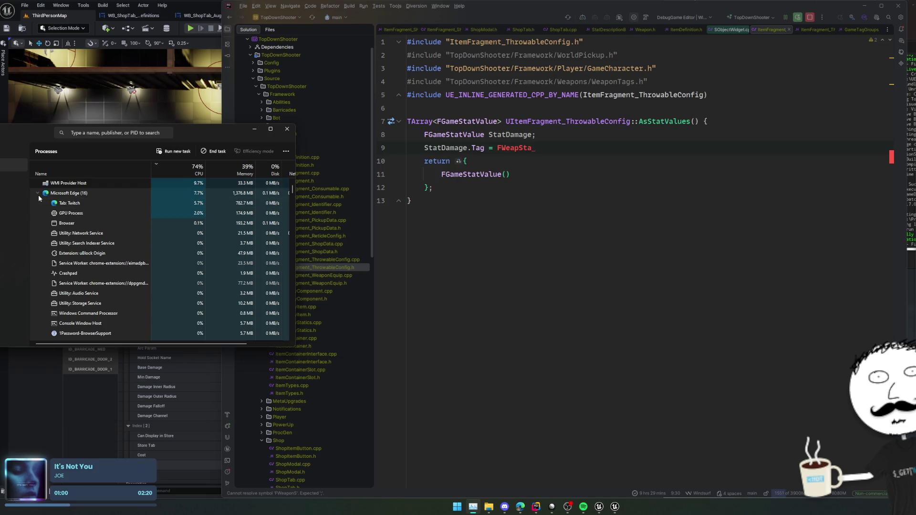
click(38, 193)
click(255, 127)
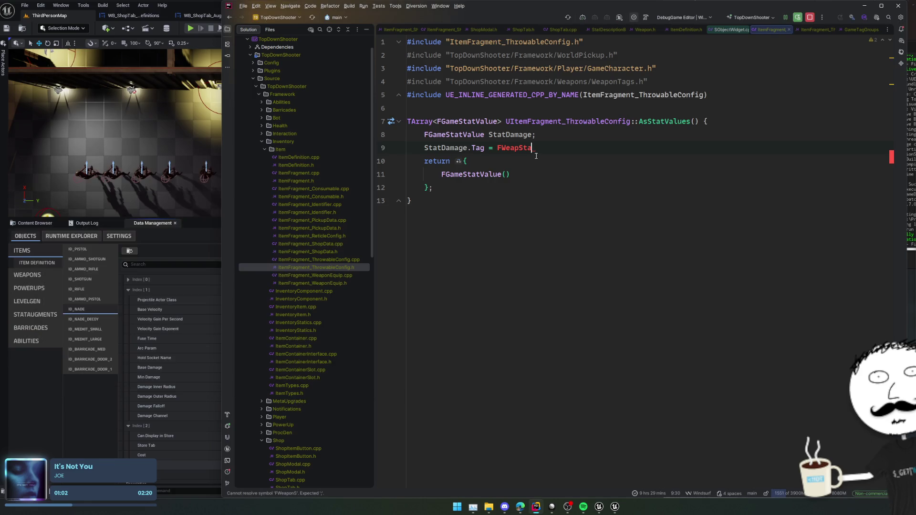
Complete the tag assignment as StatDamage.Tag = FWeapStatTags::Damage;.
key(Return)
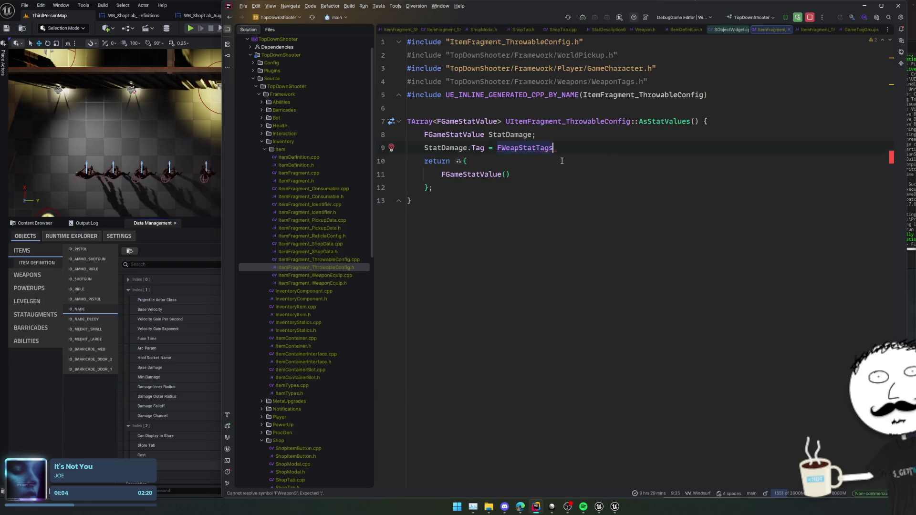
text(::)
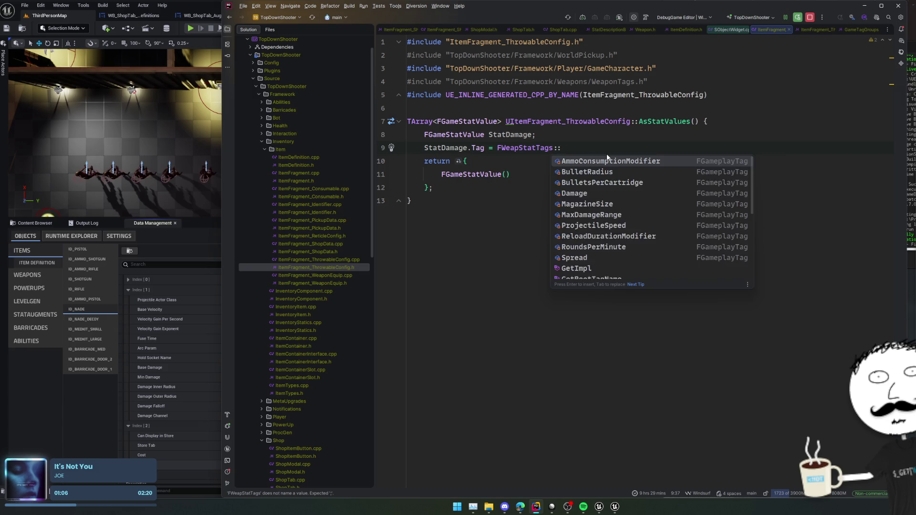
text(da)
key(Return)
text(;)
key(Return)
Add StatDamage.SetBase(BaseDamage); and paste a copied StatFuseTime block below it.
text(StatDamage)
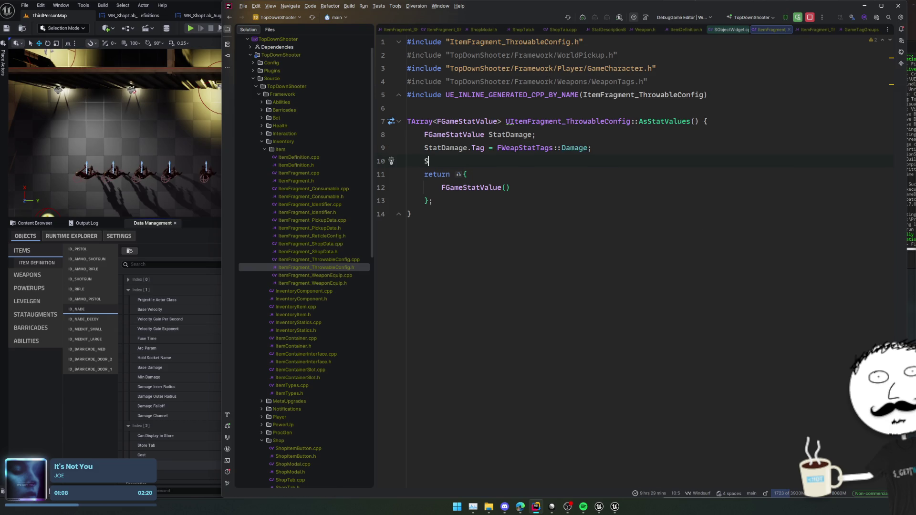
text(.)
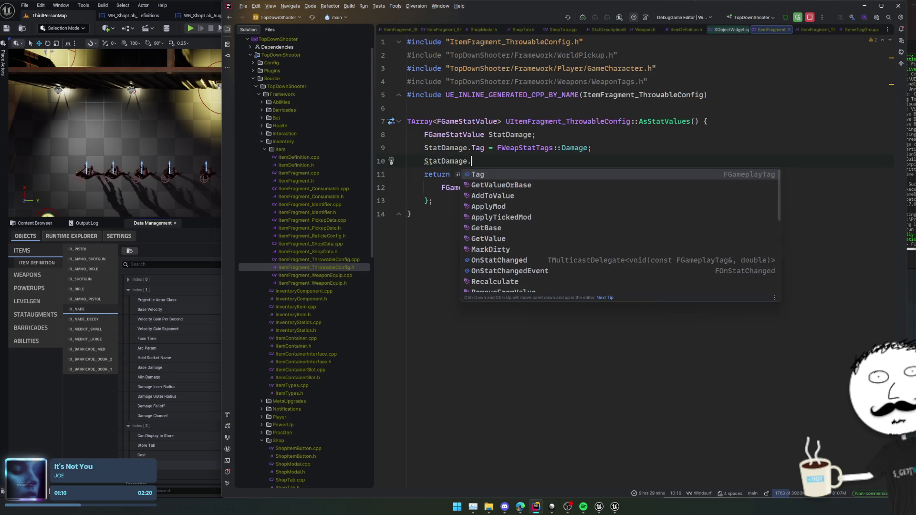
key(Down)
key(Down)
key(Down)
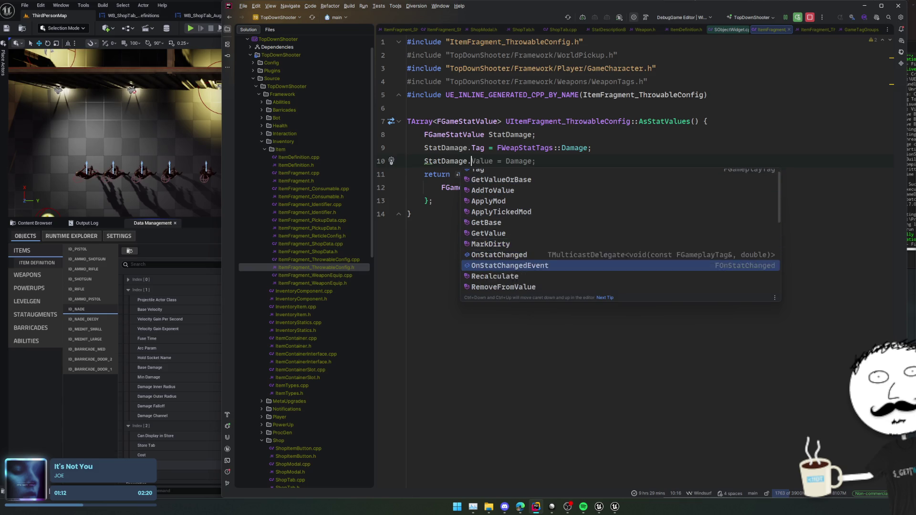
key(Up)
key(Up)
key(Up)
key(Down)
key(Down)
key(Down)
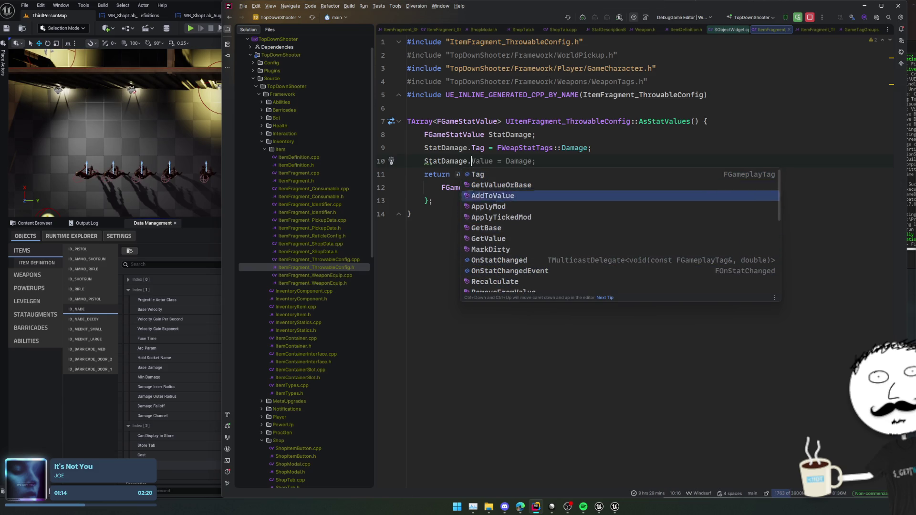
key(Down)
key(Down)
key(Down)
key(Up)
key(Up)
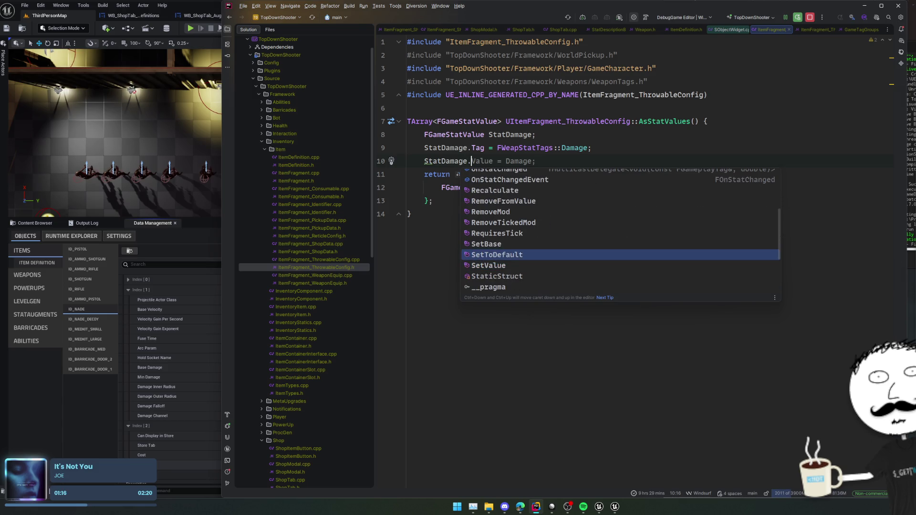
key(Return)
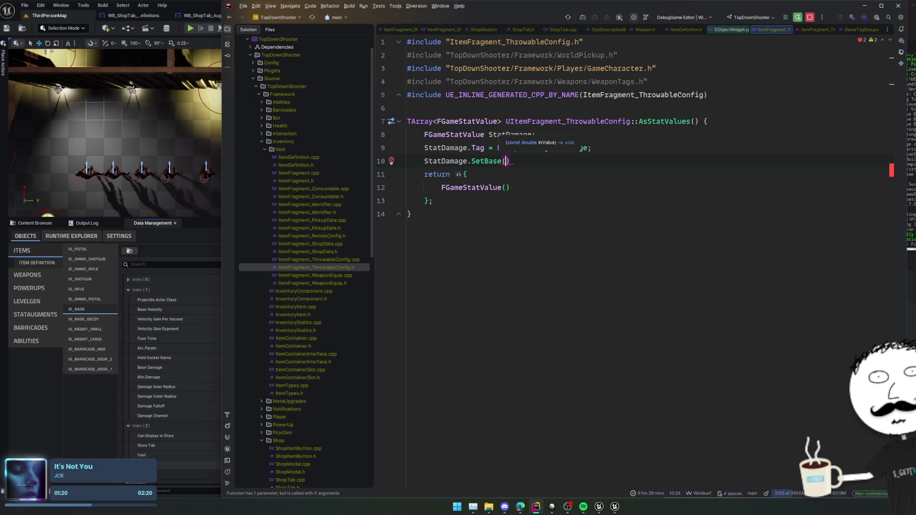
text(Damage)
key(Down)
key(Down)
key(Down)
key(Return)
text(;)
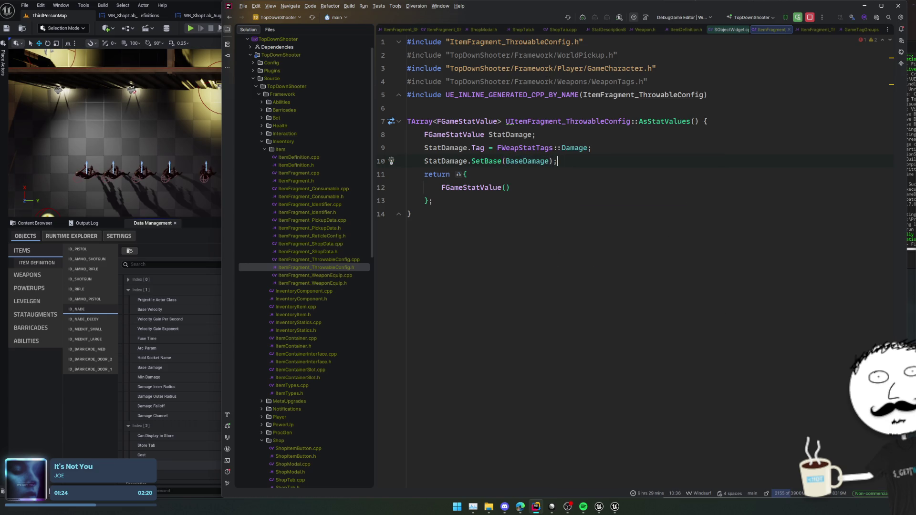
key(Return)
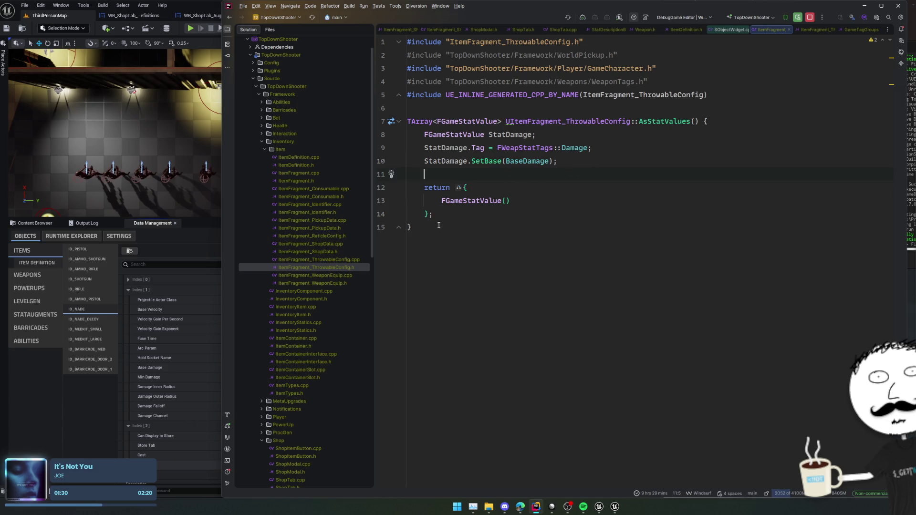
key(Tab)
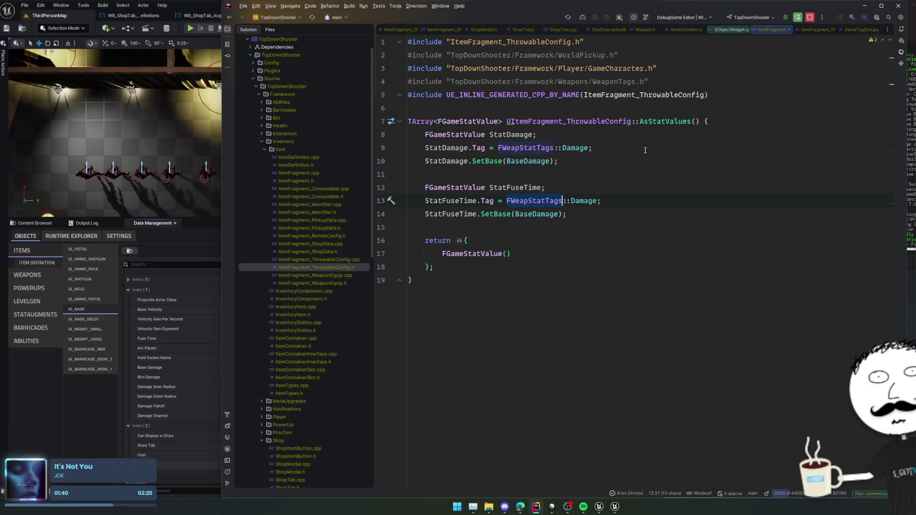
Copy the FGameStatTags class name from GameTagGroups.h and return to the config file.
click(855, 33)
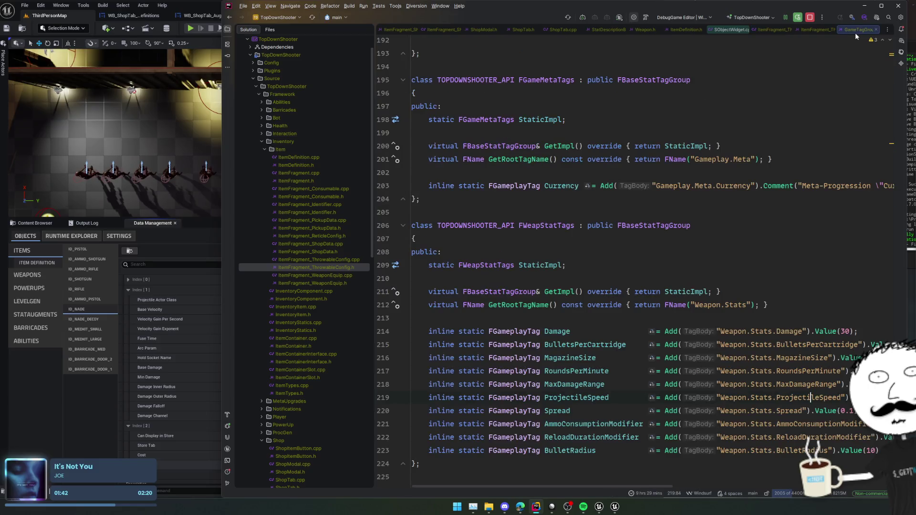
scroll(645, 172, up, 12)
double_click(551, 144)
scroll(551, 141, down, 5)
key(ctrl+Tab)
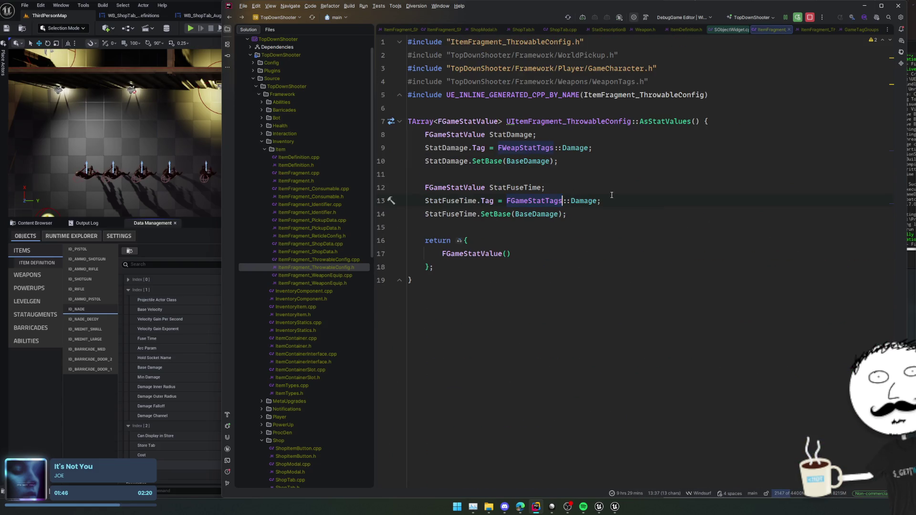
Change line 13's tag to FGameStatTags::FuseTime.
double_click(584, 201)
text(?)
key(BackSpace)
text(Fus)
key(Return)
Replace BaseDamage with FuseTime in line 14's SetBase call, then switch to Unreal.
key(End)
key(Down)
key(Left)
key(Left)
key(ctrl+shift+Left)
text(Fu)
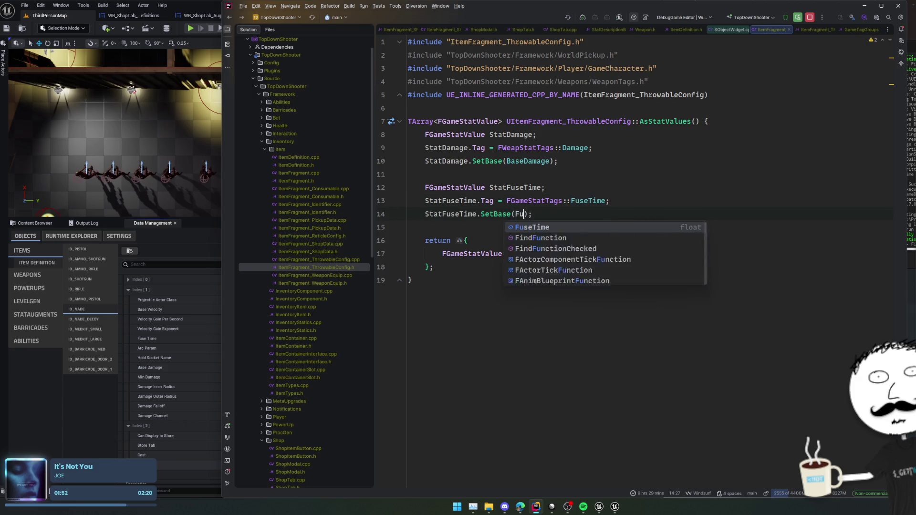
key(Return)
key(alt+Tab)
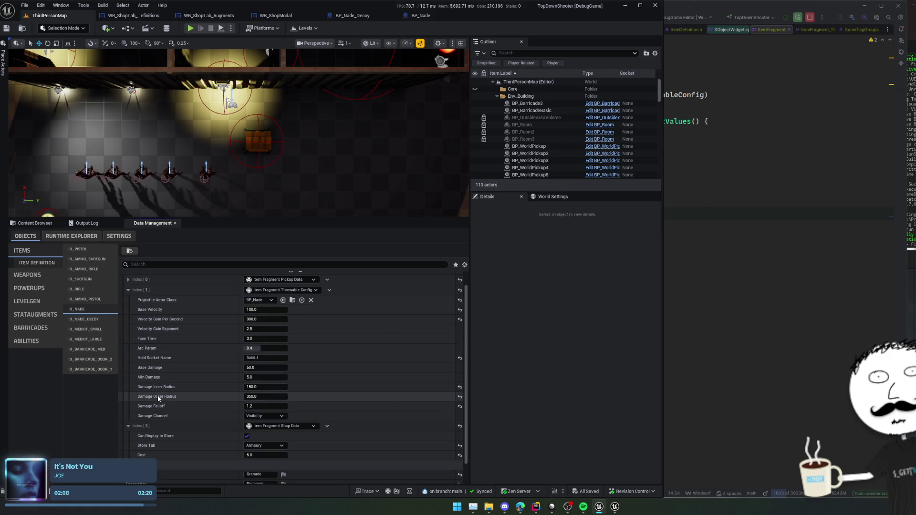
Inspect Apply Radial Damage with Falloff in BP_Nade's EventGraph, then return to Rider.
scroll(158, 391, up, 1)
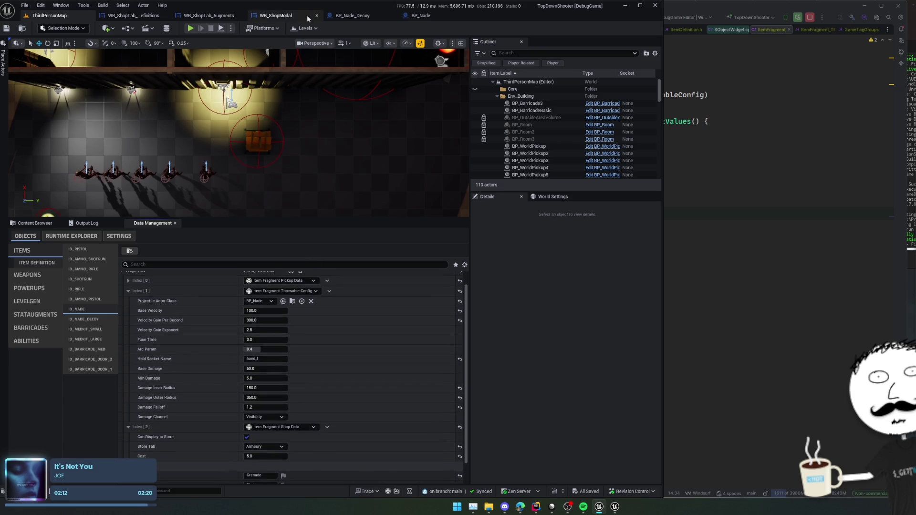
click(422, 15)
drag(305, 131, 250, 132)
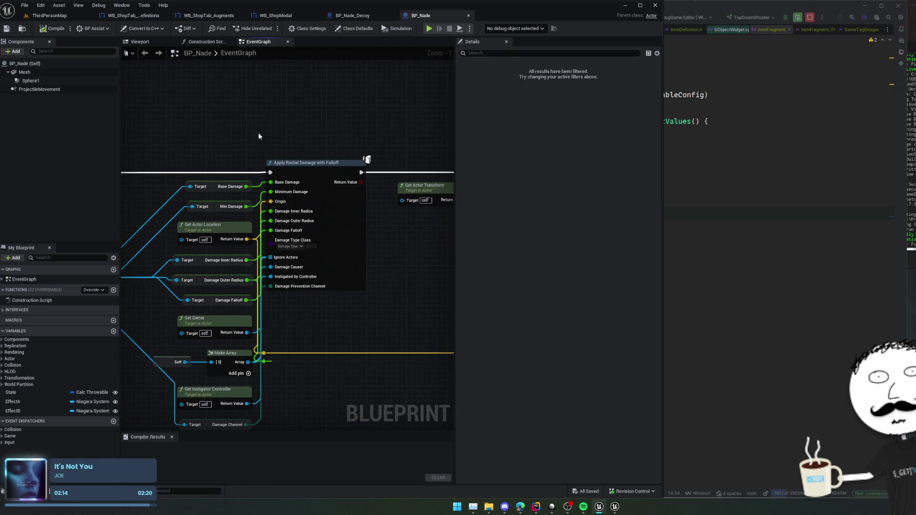
key(alt+Tab)
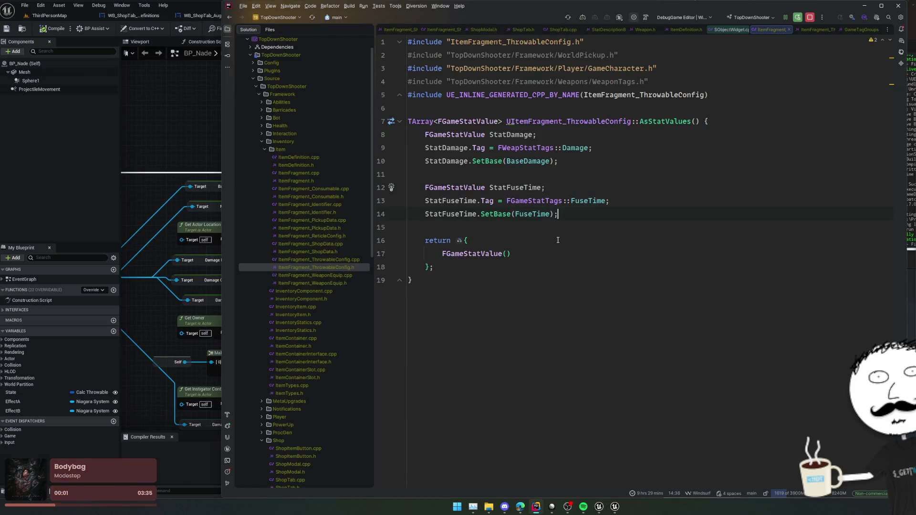
Replace the empty FGameStatValue() in AsStatValues' return list with StatDamage and StatFuseTime, then close SObjectWidget.cpp.
click(522, 252)
key(shift+Home)
key(BackSpace)
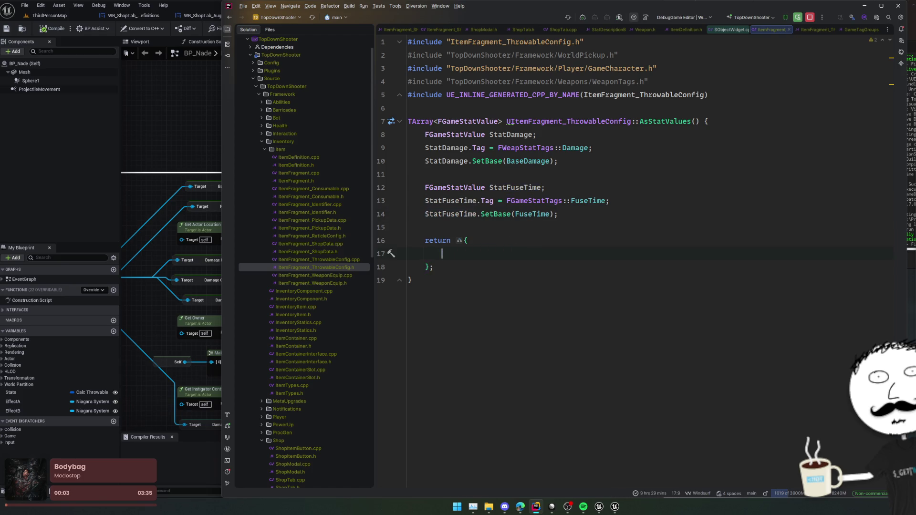
text(StatDa)
key(Return)
text(,)
key(Return)
text(StatFuseTi)
key(Return)
key(Home)
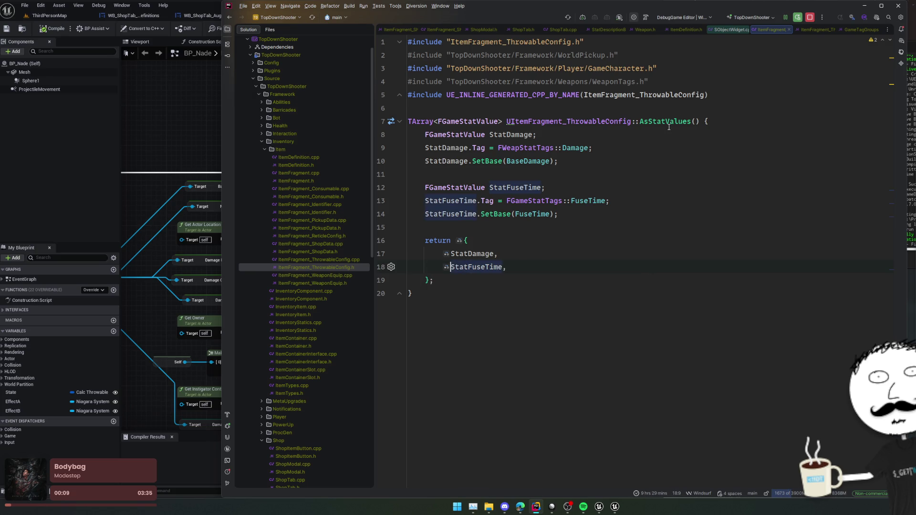
click(763, 30)
click(776, 29)
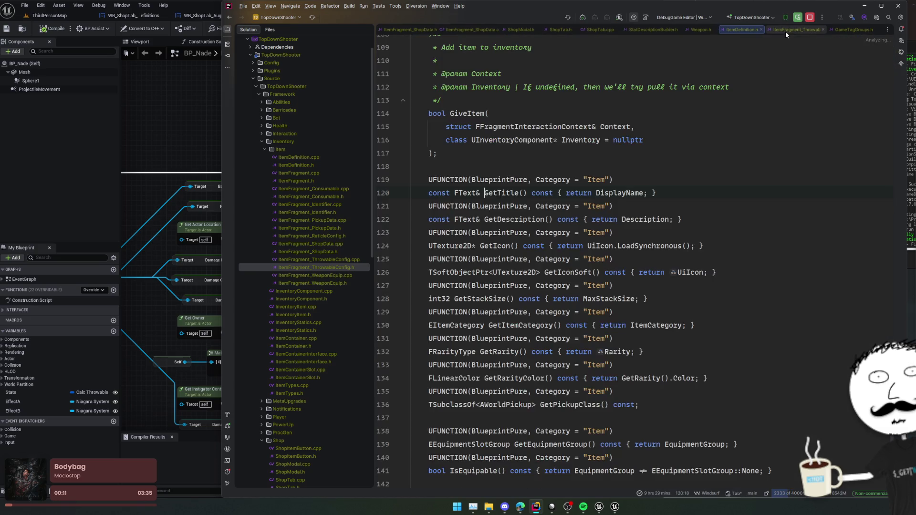
Close the throwable config, ItemDefinition.h, Weapon.h, StatDescriptionBuilder.h and duplicate ShopTab.cpp tabs.
click(786, 31)
middle_click(781, 29)
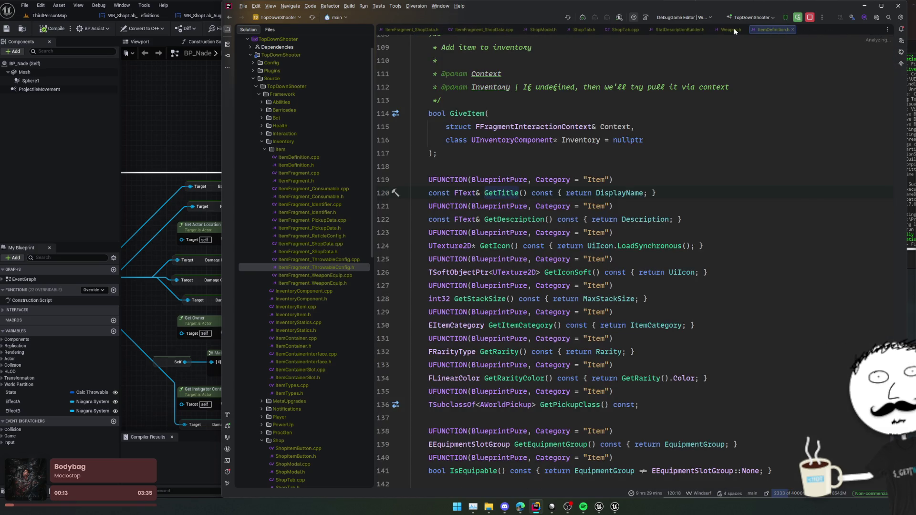
middle_click(734, 28)
middle_click(683, 29)
middle_click(629, 28)
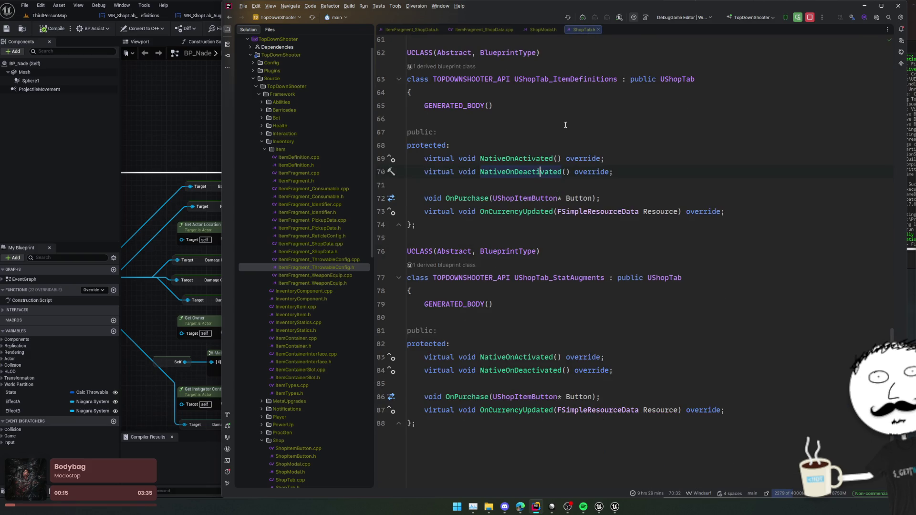
Go to NativeOnDeactivated in ShopTab.cpp and expand the folded bShowStats block.
ctrl+click(526, 173)
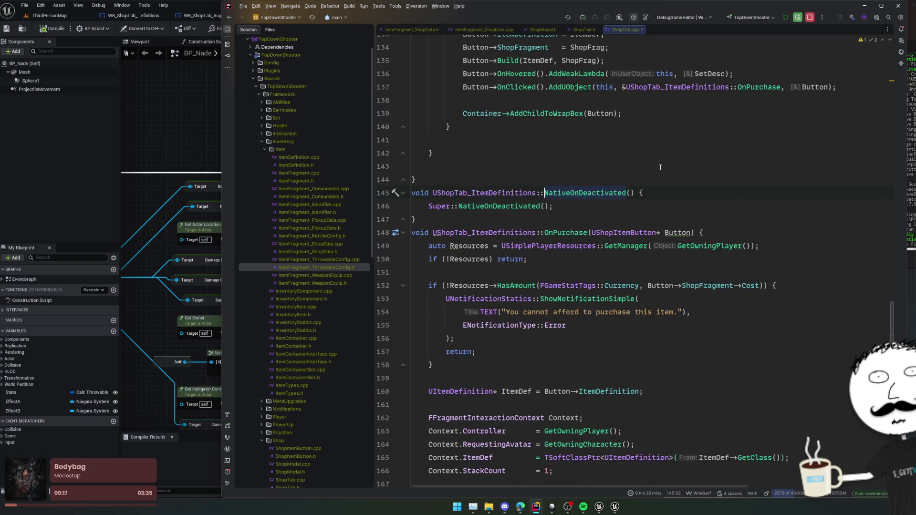
scroll(660, 167, up, 6)
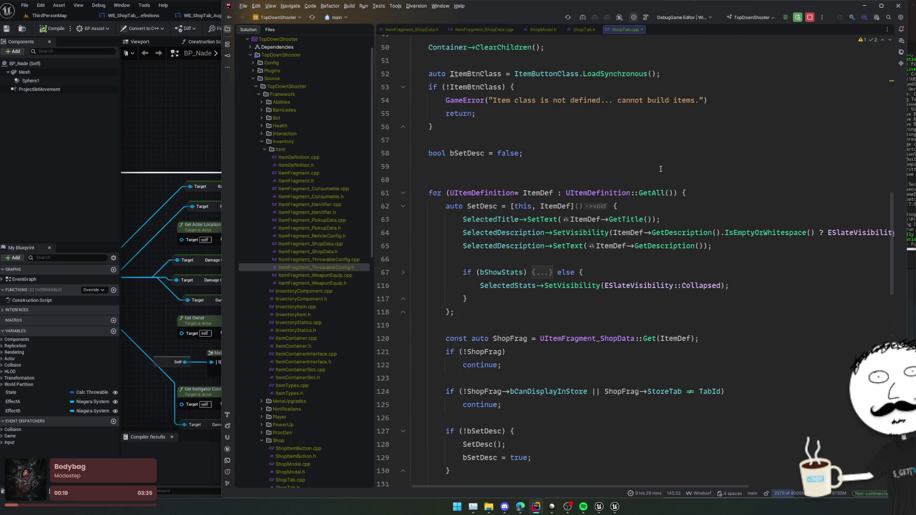
scroll(661, 169, down, 10)
scroll(660, 169, down, 5)
scroll(661, 170, up, 20)
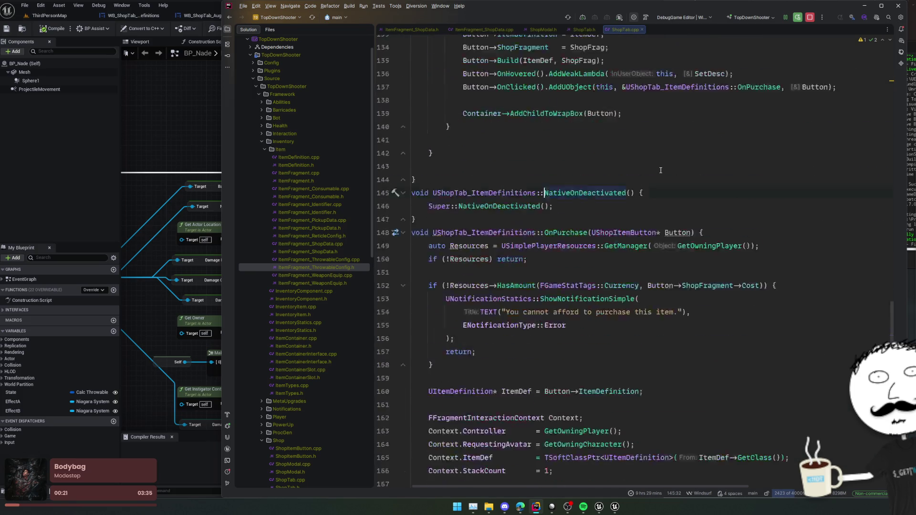
scroll(661, 172, up, 1)
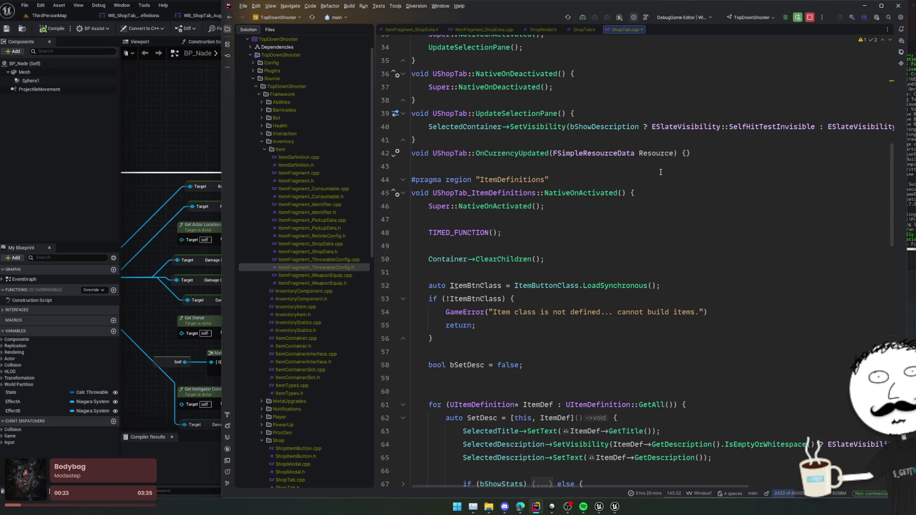
scroll(661, 172, down, 3)
scroll(661, 172, down, 2)
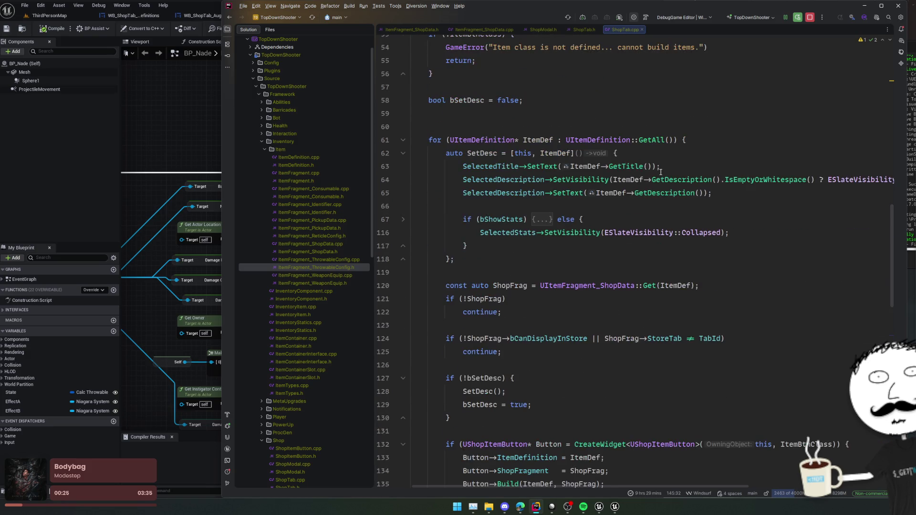
click(542, 220)
Delete the stray blank lines around lines 83–87 in the stats block.
scroll(573, 219, down, 2)
click(596, 210)
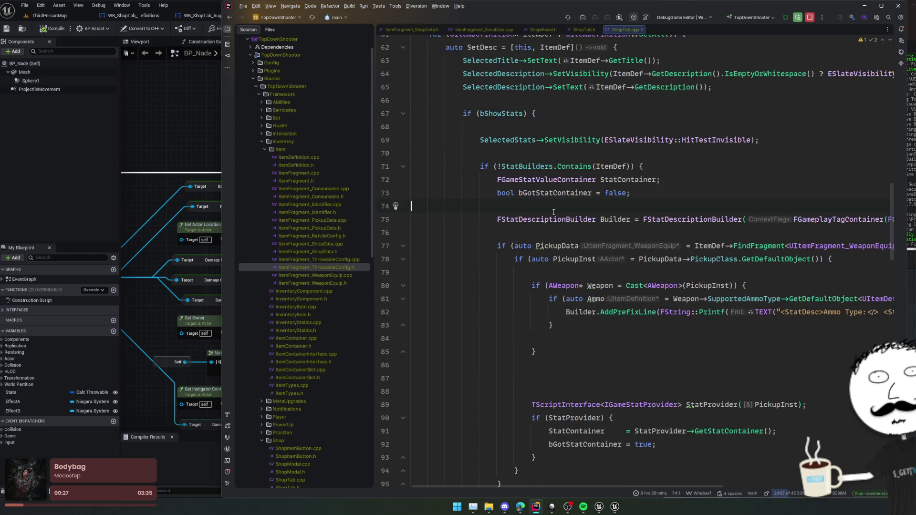
scroll(599, 217, down, 2)
click(585, 276)
key(BackSpace)
click(590, 221)
key(Delete)
key(Down)
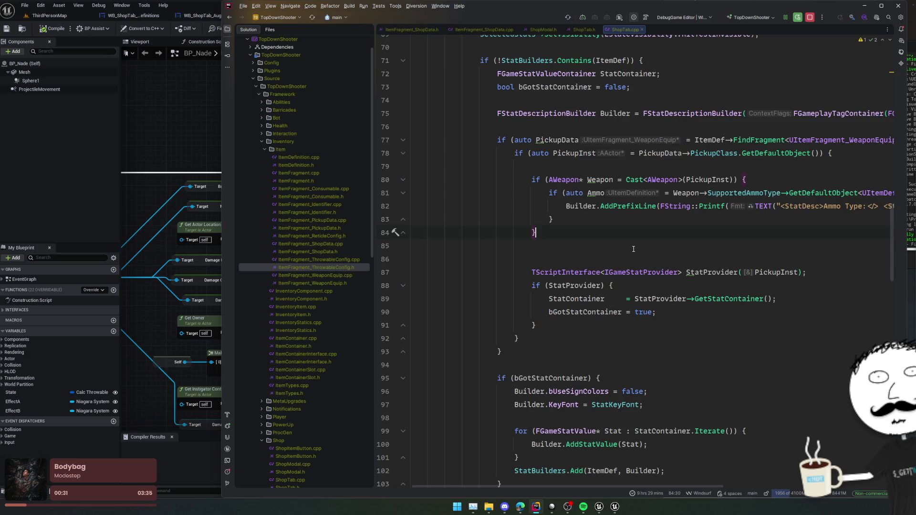
Fold the weapon pickup block at line 77.
click(810, 139)
click(402, 353)
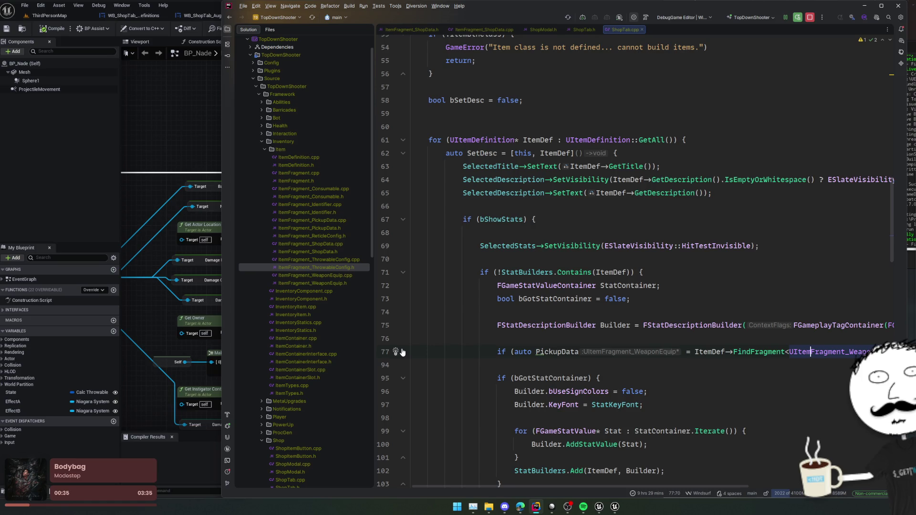
click(402, 353)
scroll(522, 334, down, 2)
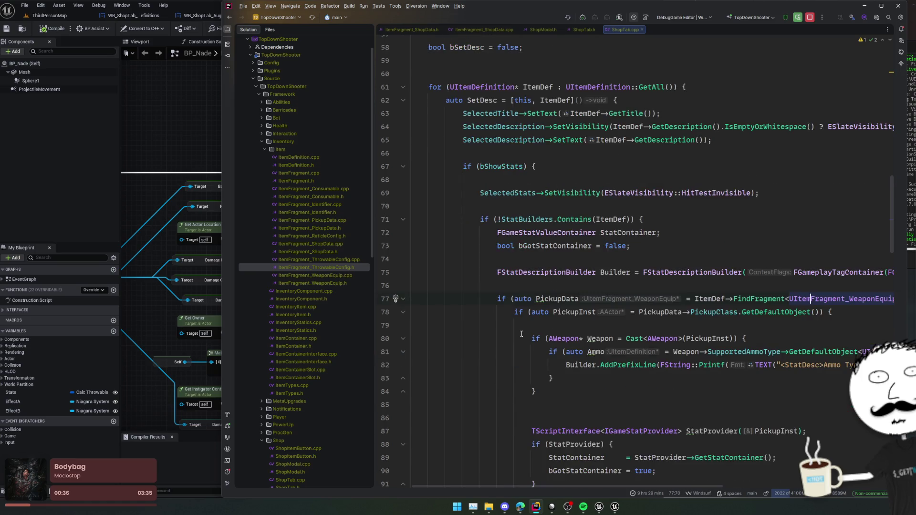
click(403, 299)
Below the folded block, start 'if (auto ThrowableData = ItemDef->FindFragment<>' with completion.
key(End)
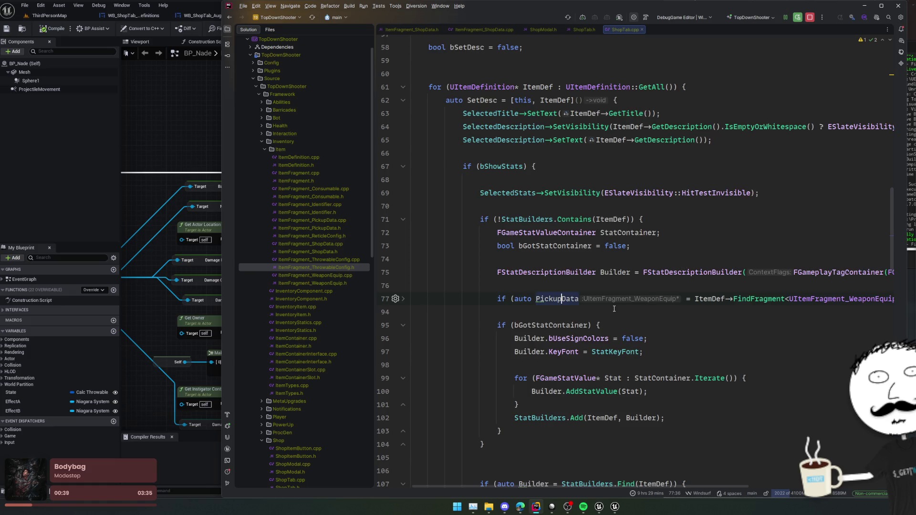
key(Return)
key(Return)
text(if (auto)
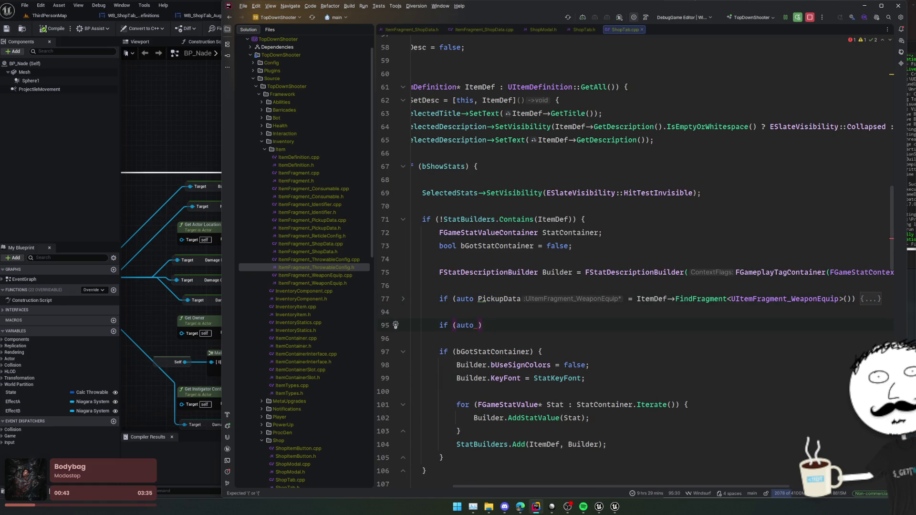
click(165, 111)
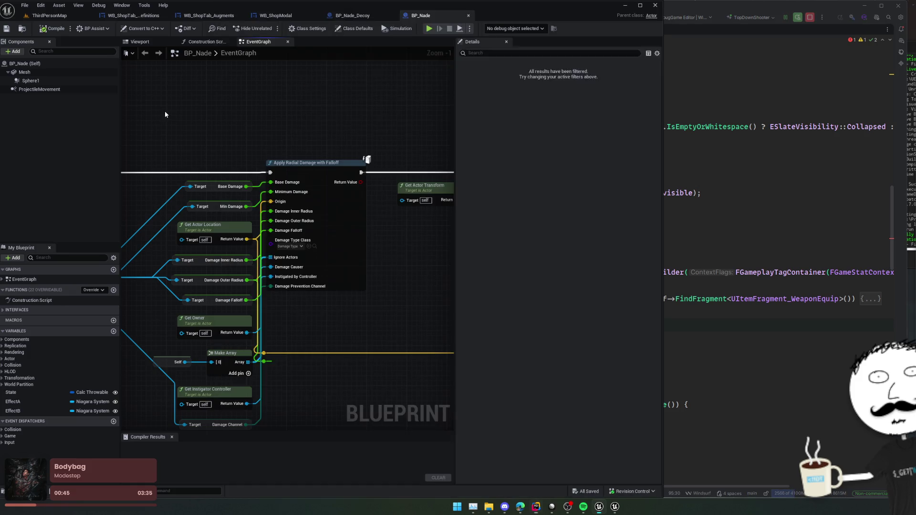
click(707, 251)
key(ctrl+shift+BackSpace)
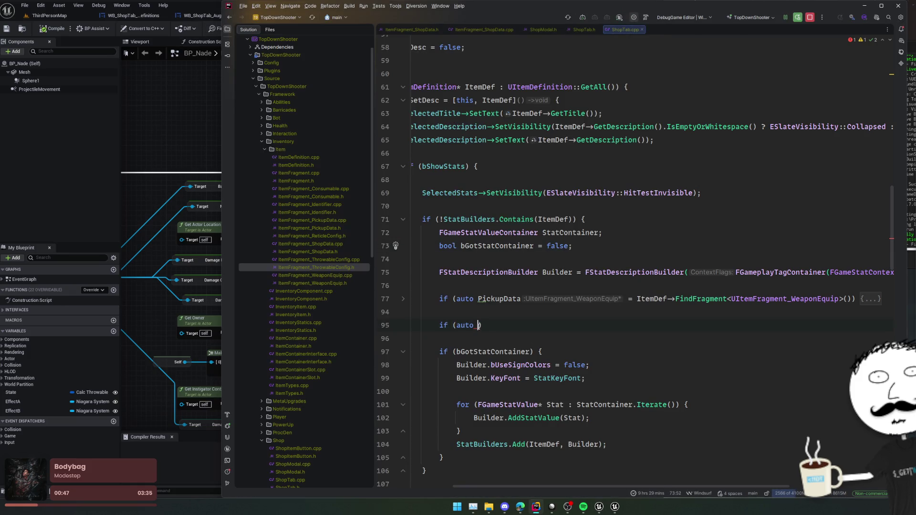
text(ThrowableData)
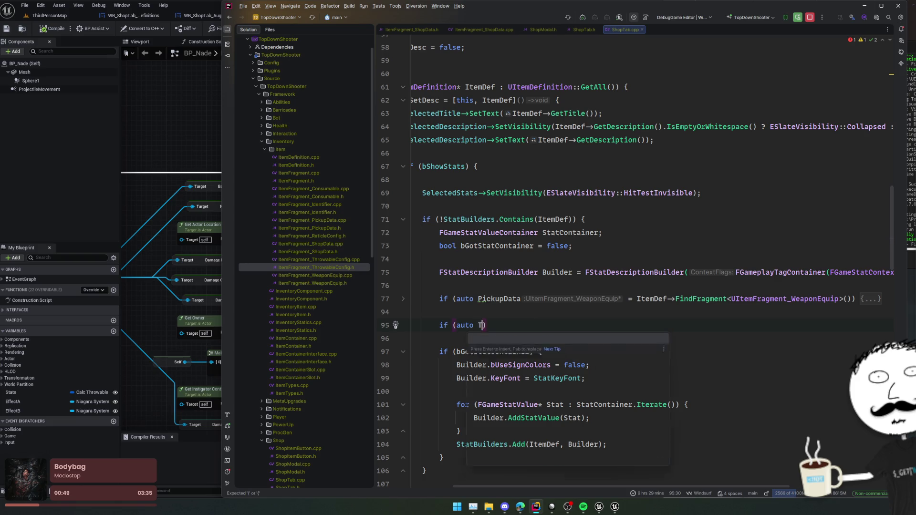
text( = ItemDef->)
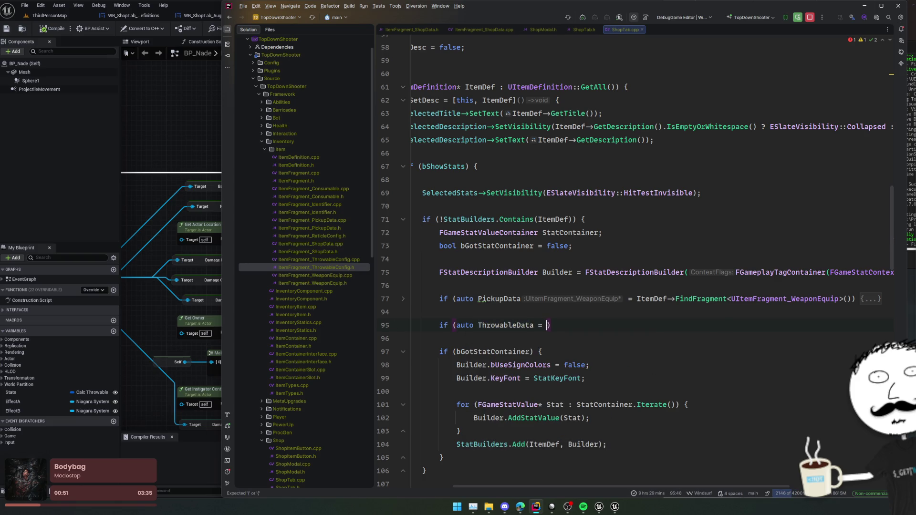
text(FindFragment)
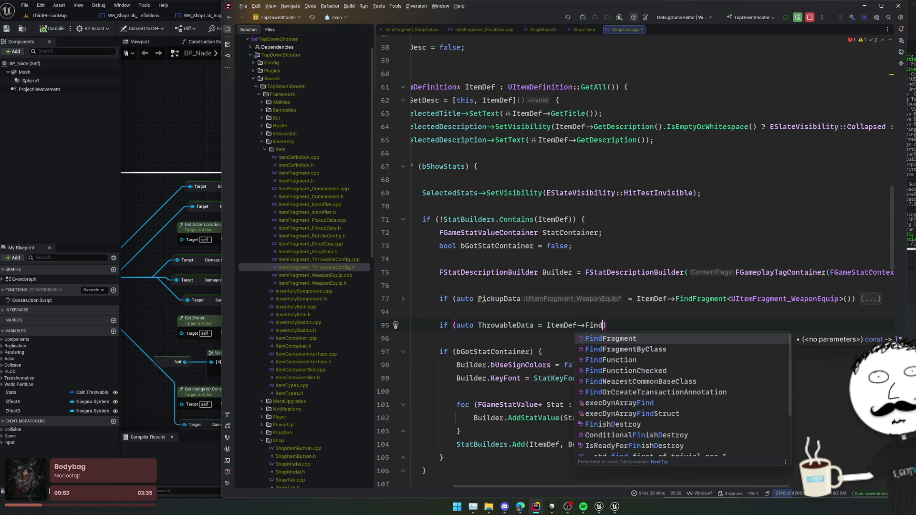
key(Return)
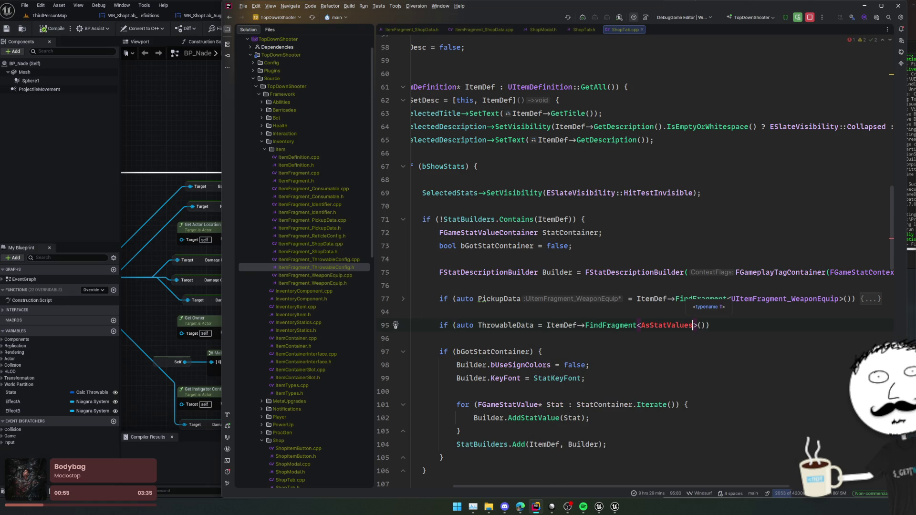
Use UItemFragment_ThrowableConfig as the FindFragment type and add its missing include.
key(ctrl+alt+Left)
key(ctrl+alt+Left)
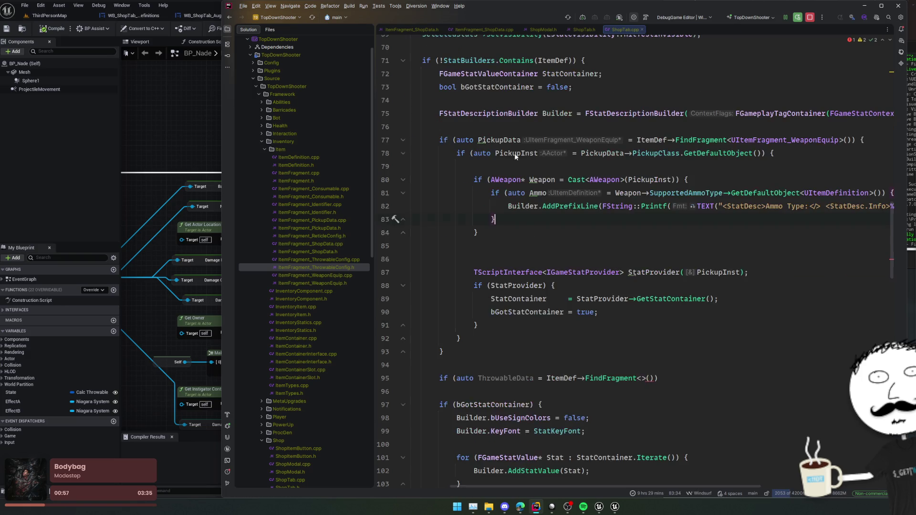
click(556, 121)
key(ctrl+c)
key(ctrl+alt+Left)
key(ctrl+v)
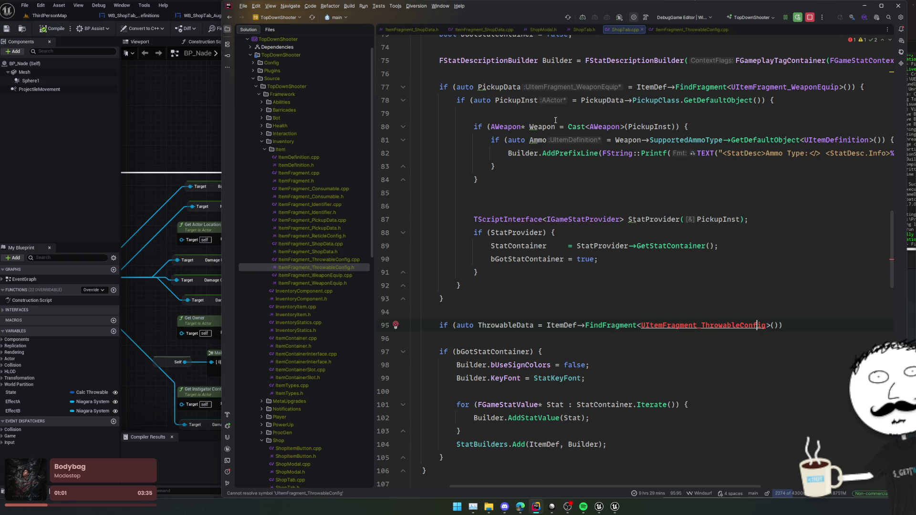
key(alt+Return)
key(Down)
key(Return)
Open the if block and declare 'auto TempStats = ThrowableData->AsStatValues();'.
key(End)
text({)
key(Return)
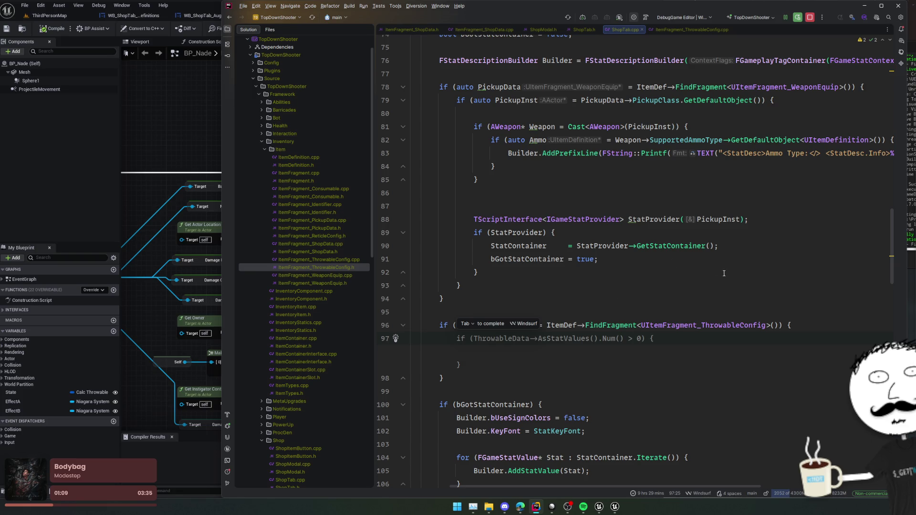
text(auto )
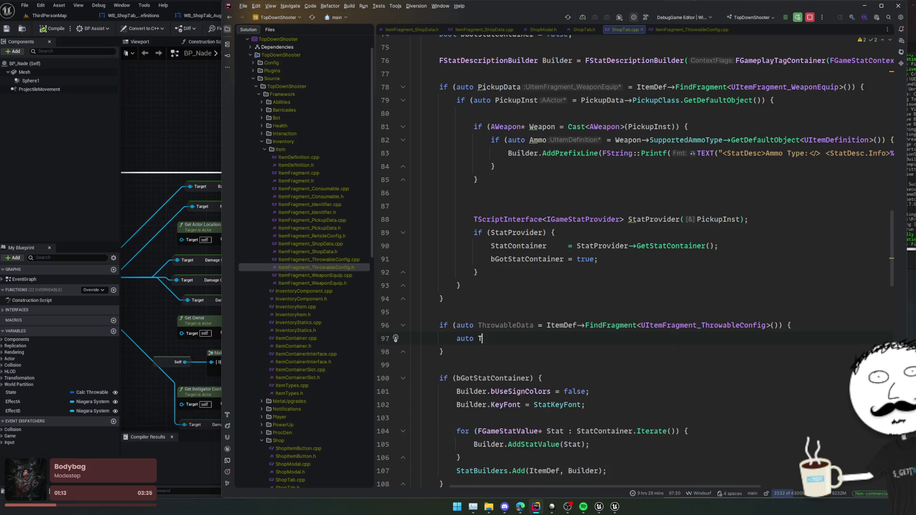
text(TempStats = Throw)
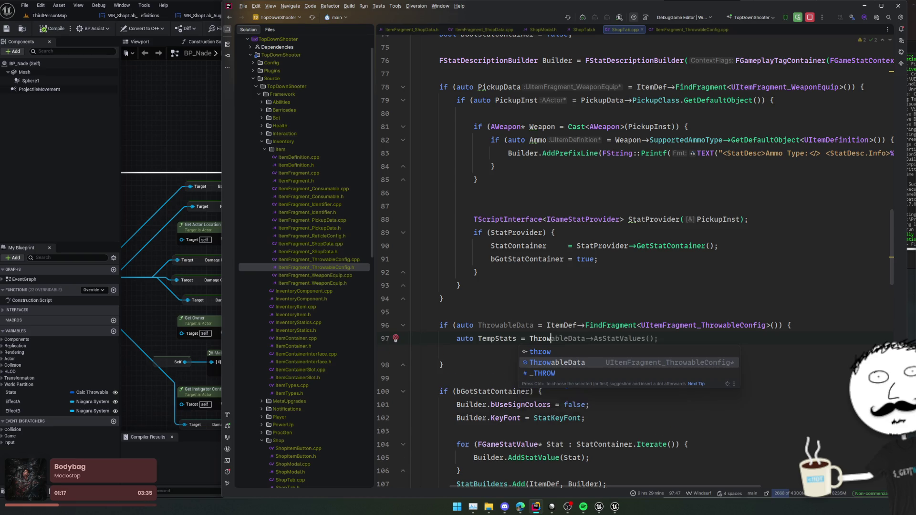
key(Return)
text(->)
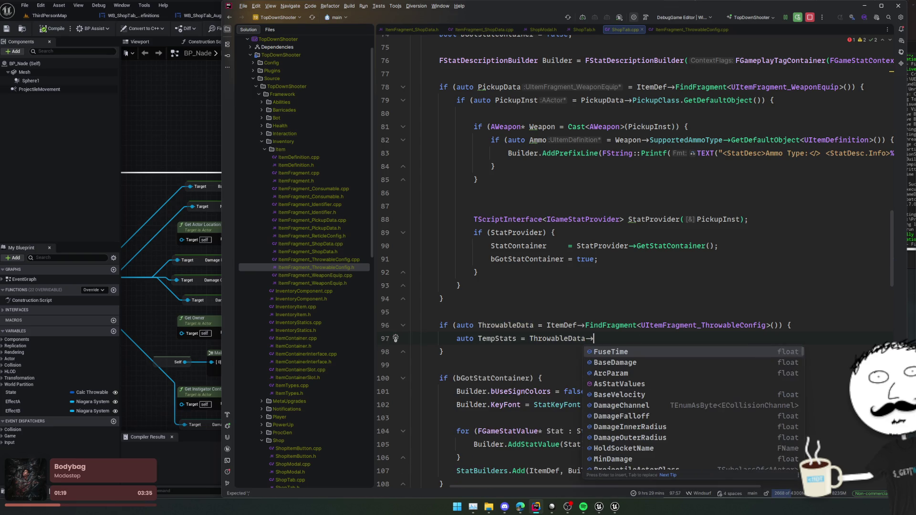
key(Down)
key(Down)
key(Down)
key(Return)
text(;)
key(Return)
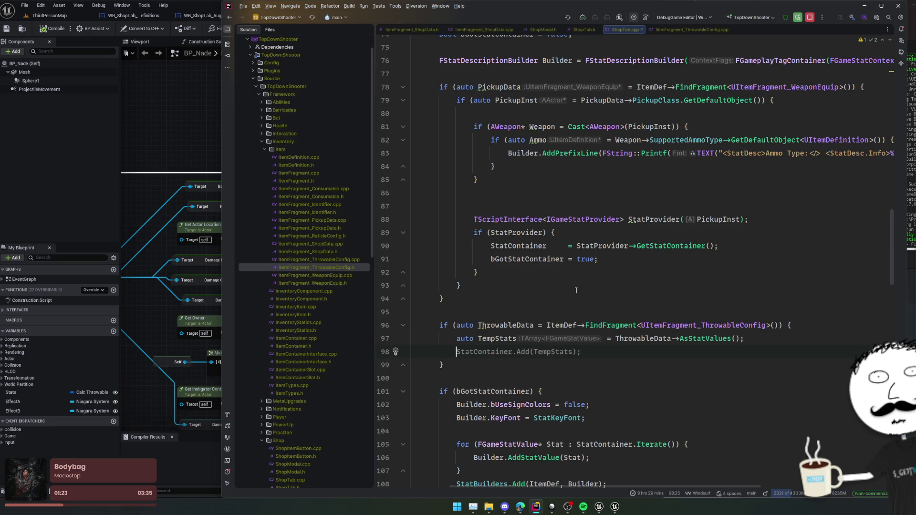
scroll(576, 290, up, 3)
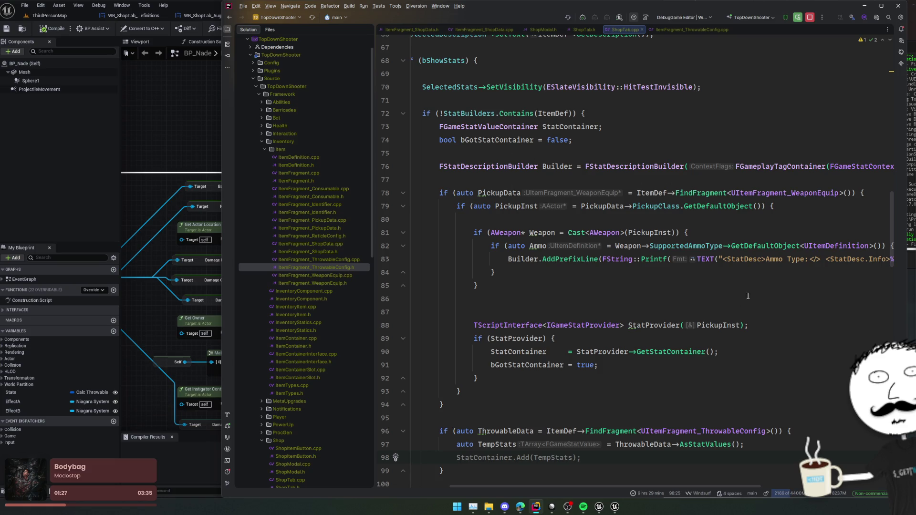
double_click(571, 126)
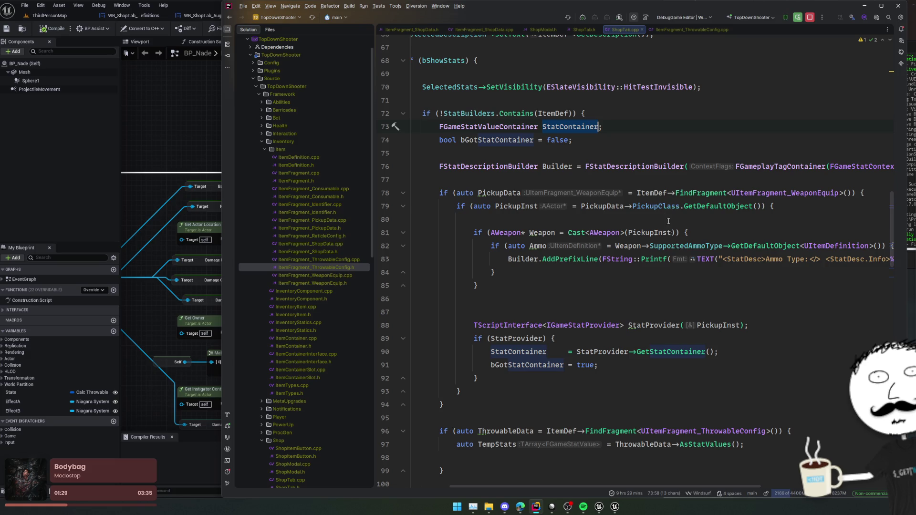
scroll(688, 258, down, 2)
scroll(678, 297, down, 4)
click(689, 301)
key(ctrl+v)
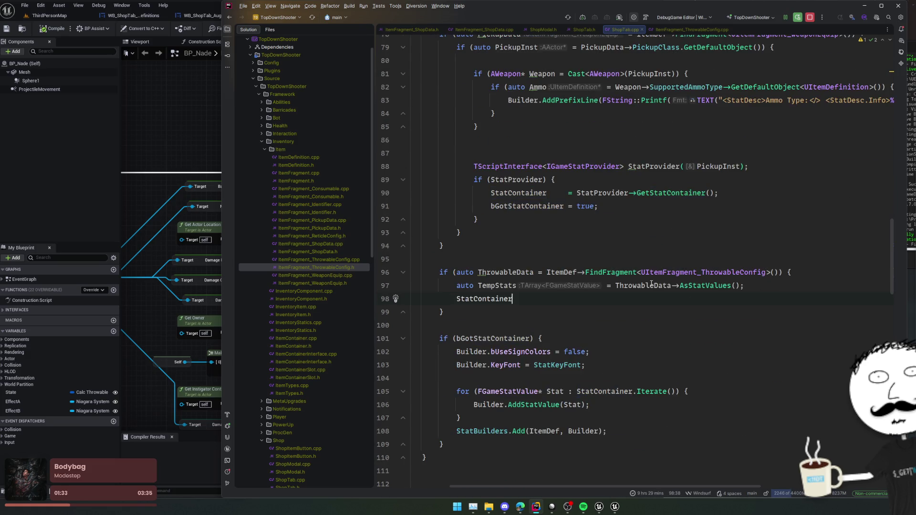
text(.)
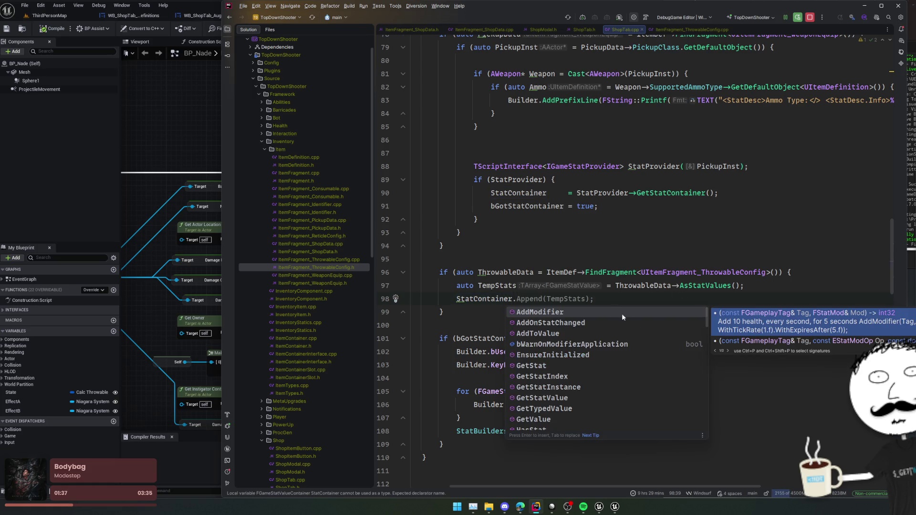
scroll(568, 354, down, 2)
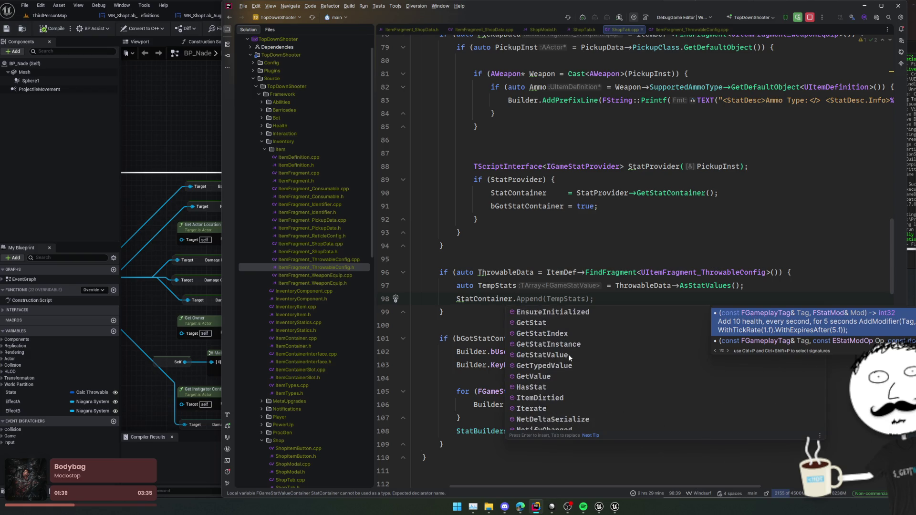
text(Stats)
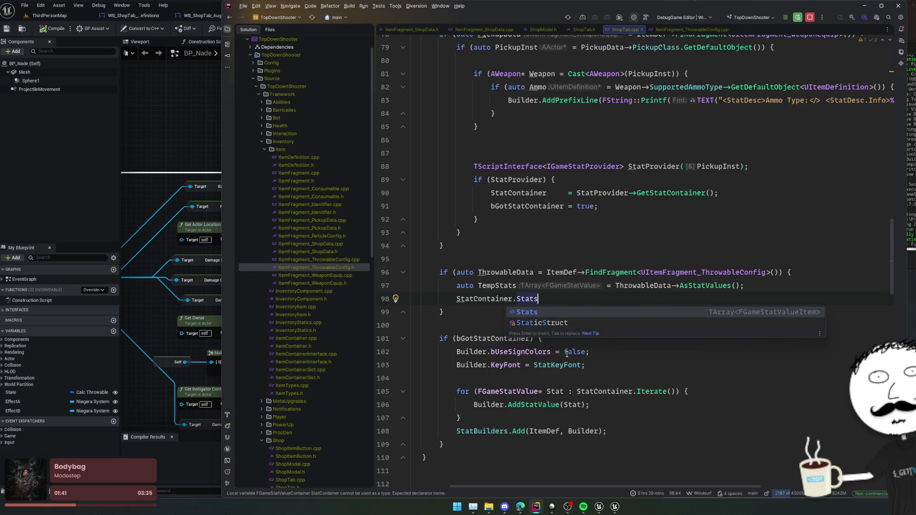
key(Escape)
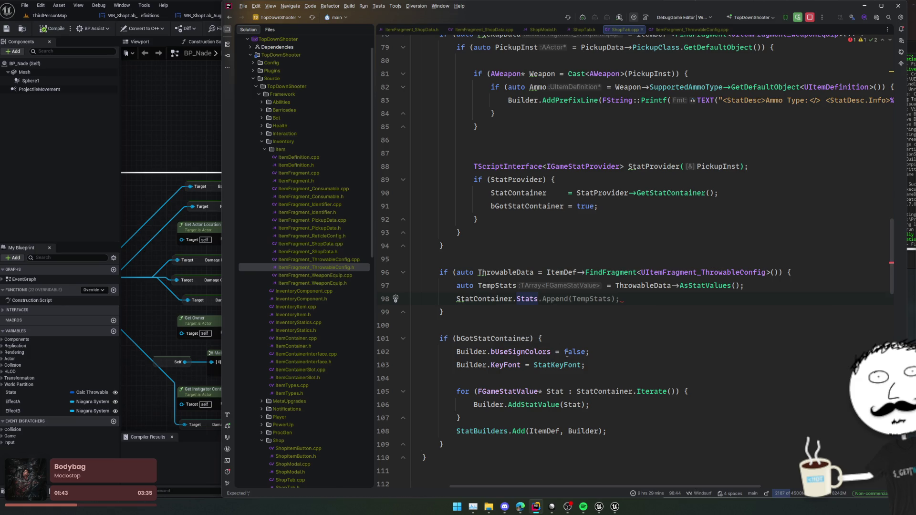
text(.Add)
key(Return)
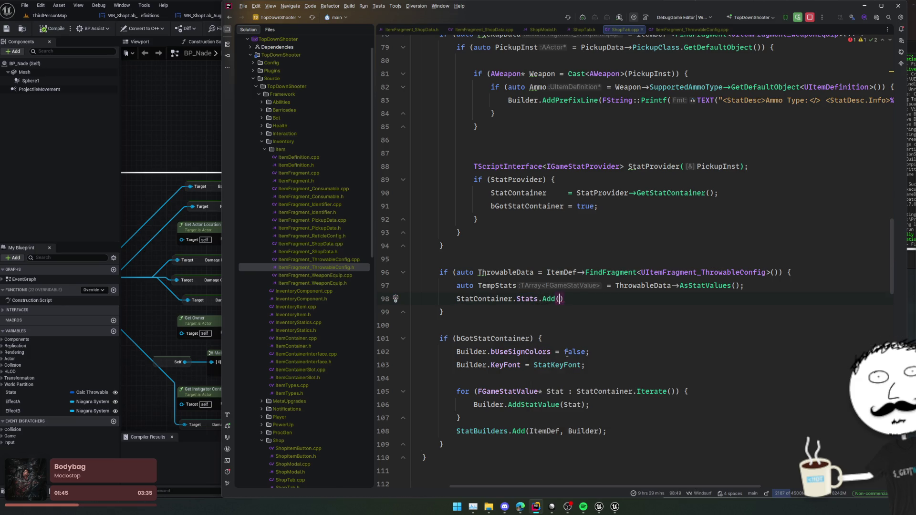
text({)
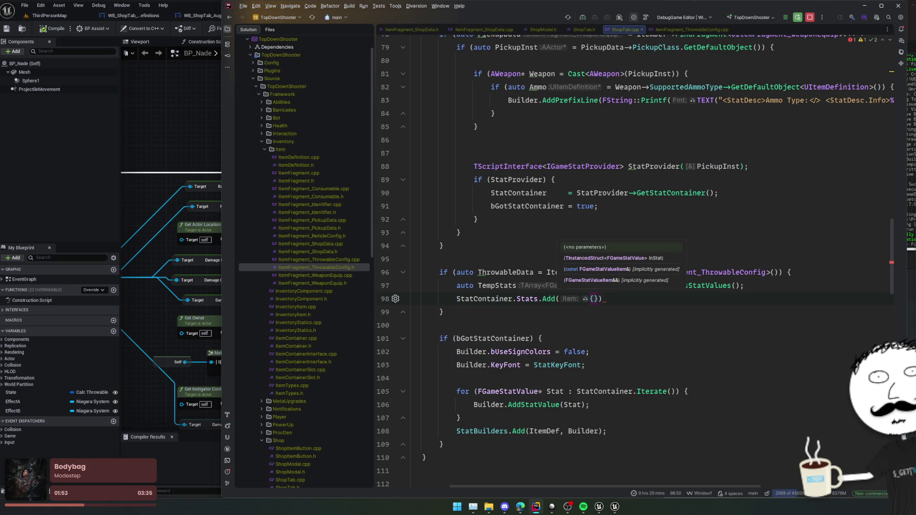
key(ctrl+z)
click(533, 365)
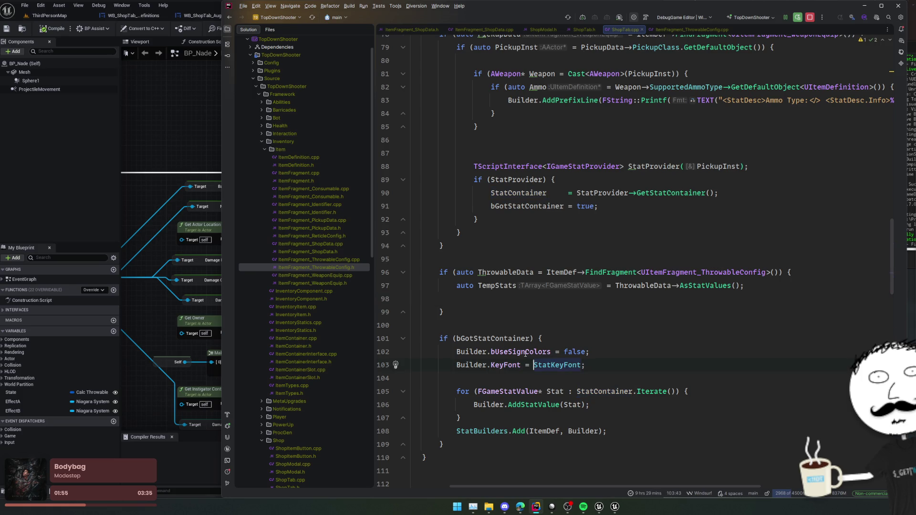
click(489, 301)
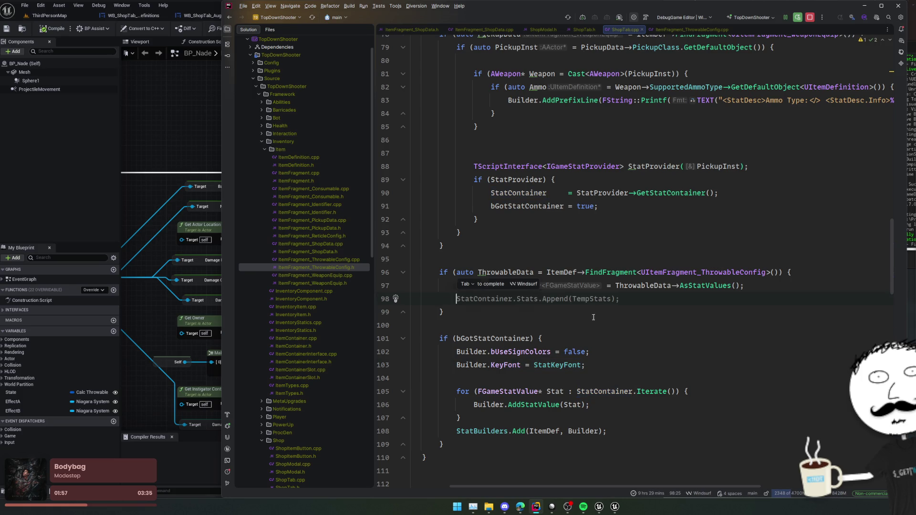
key(Down)
key(Down)
key(Down)
key(End)
click(654, 301)
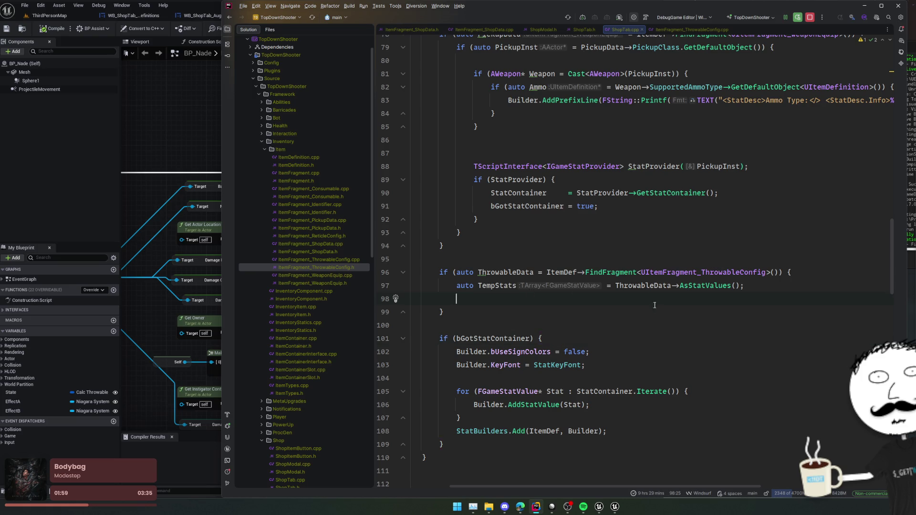
click(508, 391)
scroll(714, 369, down, 2)
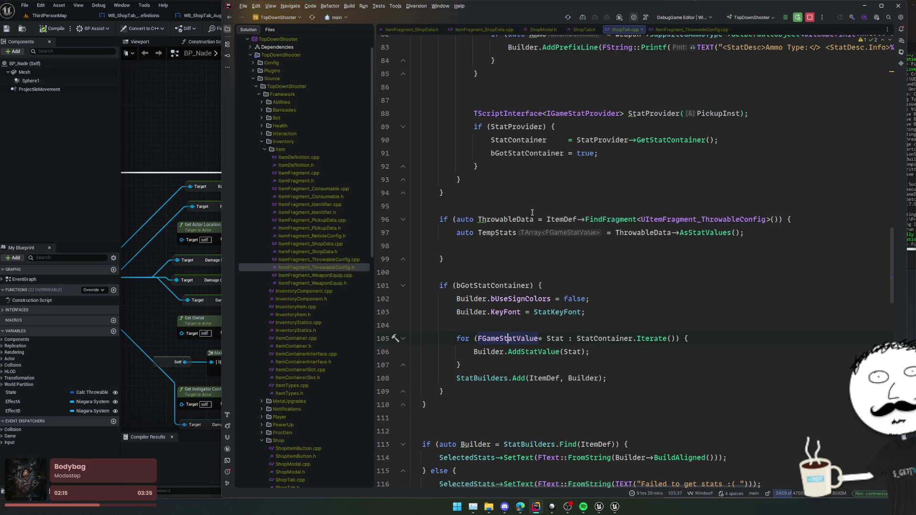
Declare 'TArray<FGameStatValue> StatsArray' below the StatContainer declaration, with surrounding blank lines.
scroll(532, 212, up, 5)
click(505, 126)
key(Home)
key(Return)
key(End)
key(Return)
key(Up)
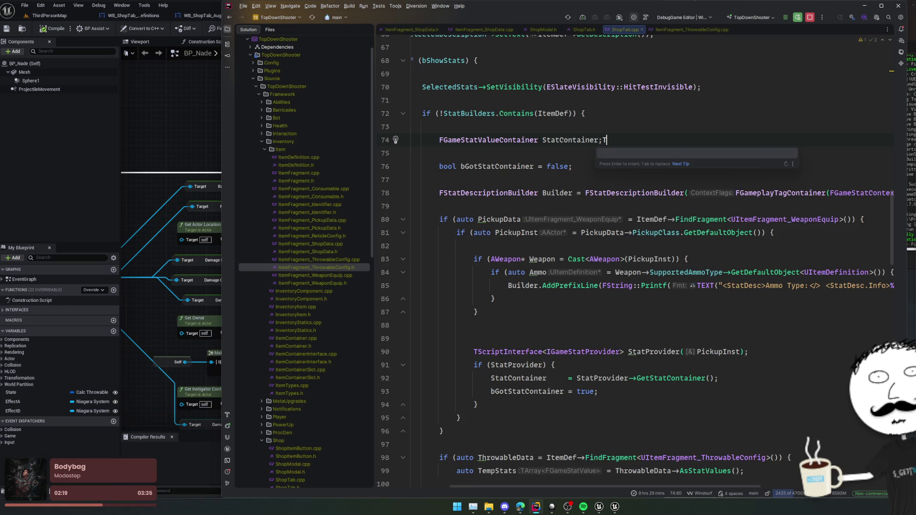
key(Return)
text(TArray<FGameStatV)
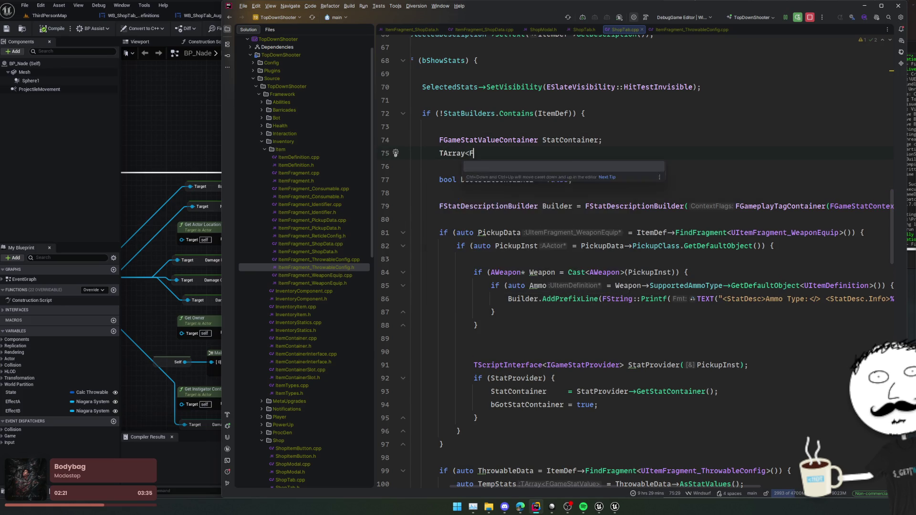
text(alue)
key(Escape)
key(BackSpace)
key(BackSpace)
key(BackSpace)
key(BackSpace)
text(>)
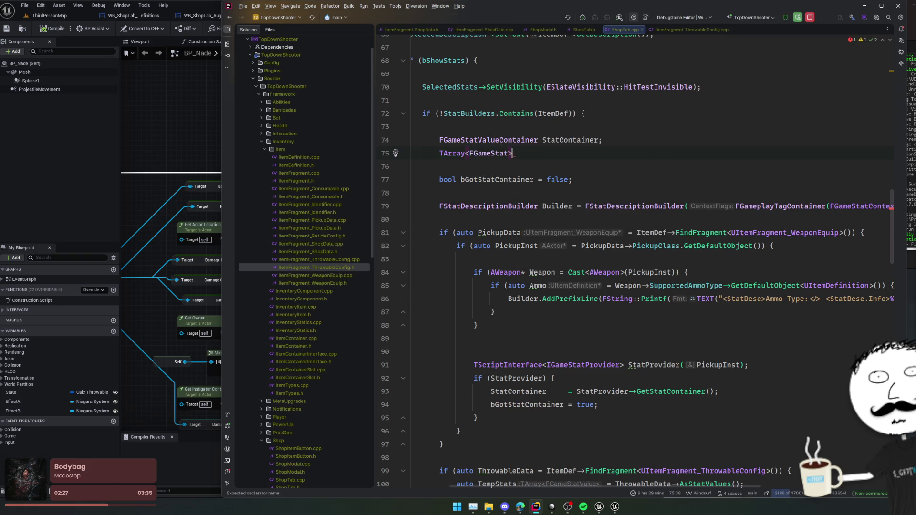
text( Stat)
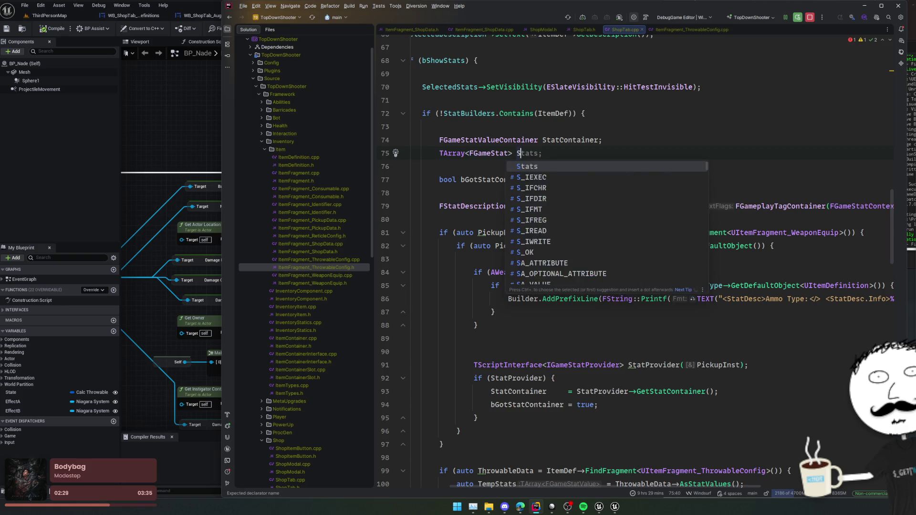
text(sArray)
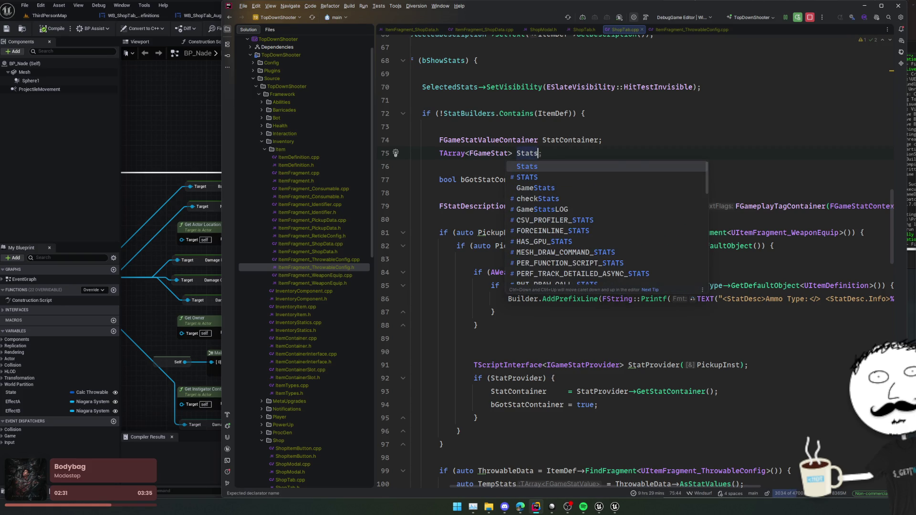
key(ctrl+w)
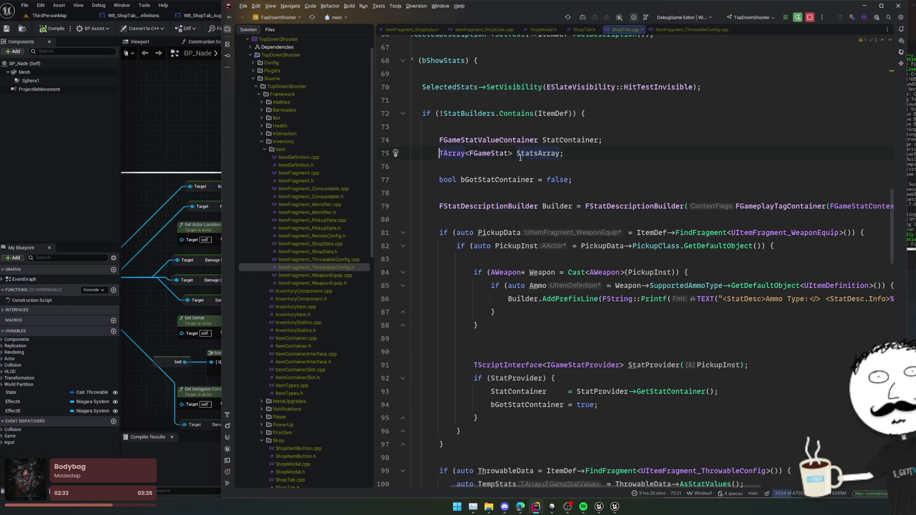
Accept the suggested StatsArray.Append(TempStats); line, then open the AsStatValues and FGameStatValue definitions.
scroll(594, 220, down, 4)
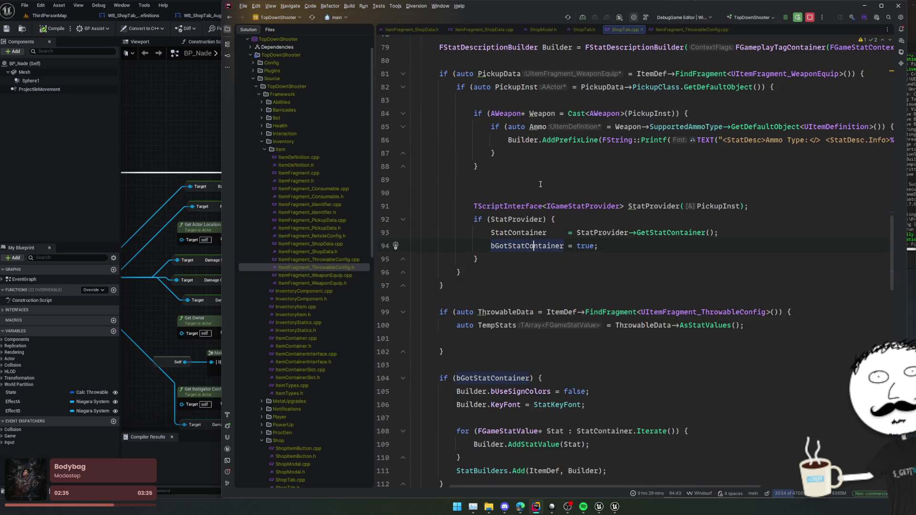
click(555, 336)
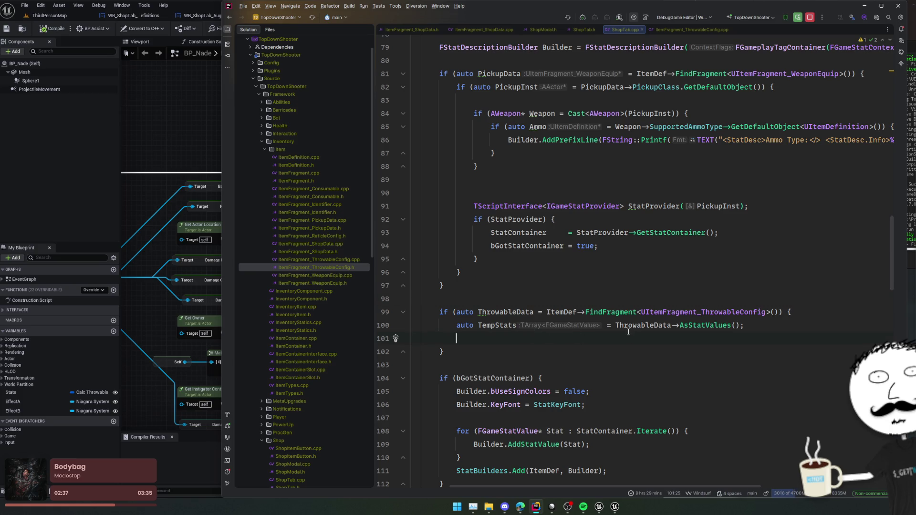
key(Tab)
click(600, 348)
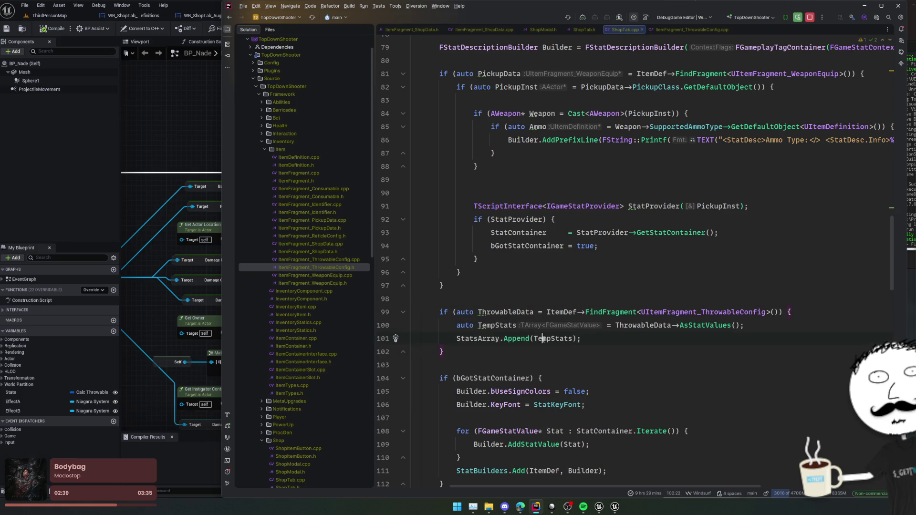
ctrl+click(715, 326)
ctrl+click(458, 189)
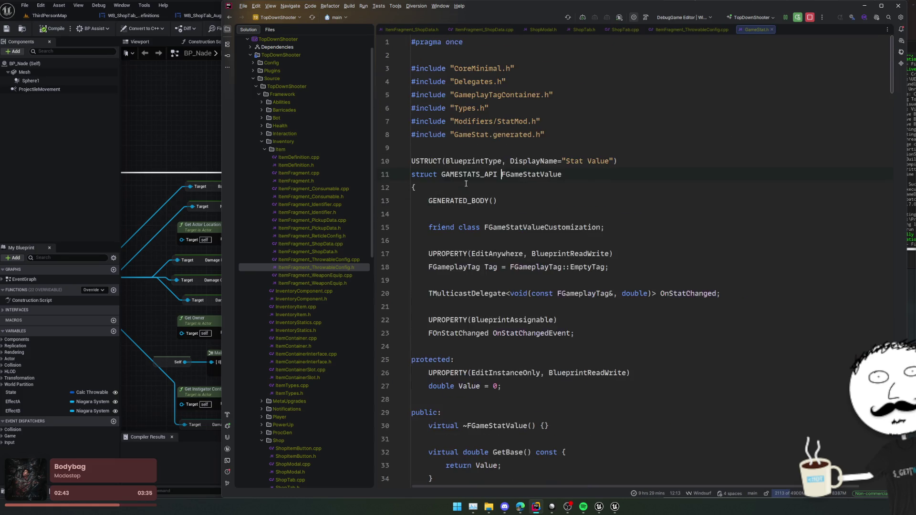
Inspect the FGameStatValue struct body in GameStat.h, then go back to ShopTab.cpp.
click(650, 195)
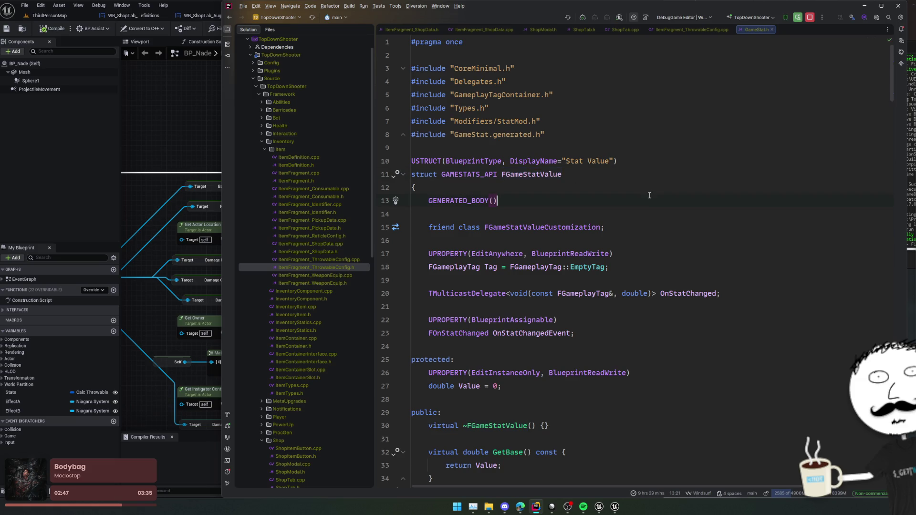
scroll(650, 195, down, 4)
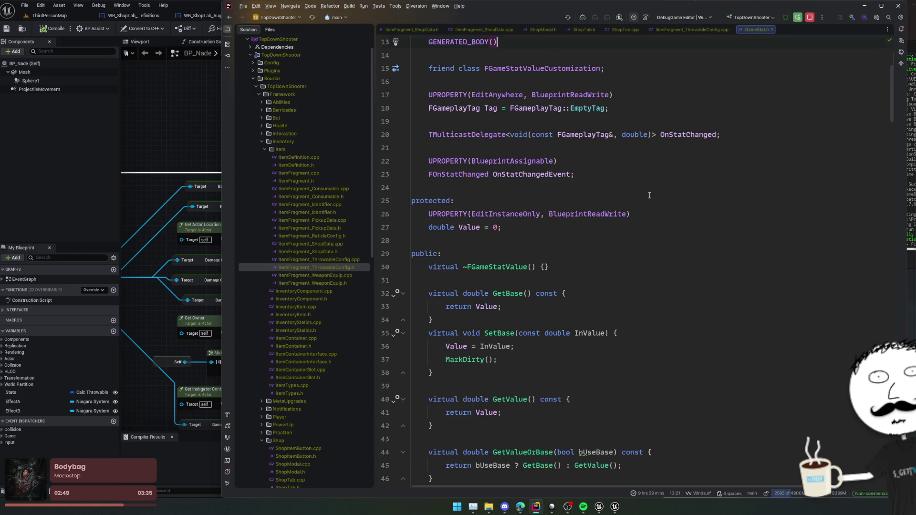
scroll(649, 196, up, 4)
click(523, 161)
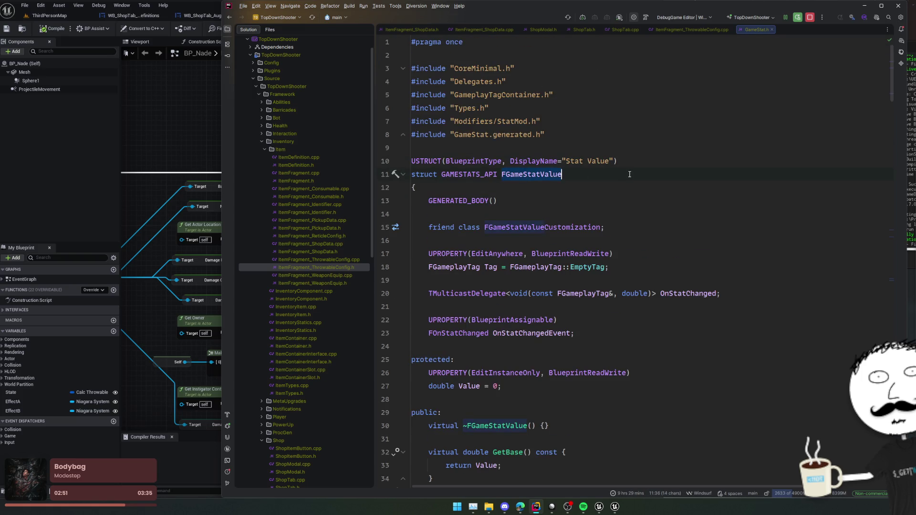
key(ctrl+alt+Left)
key(ctrl+alt+Left)
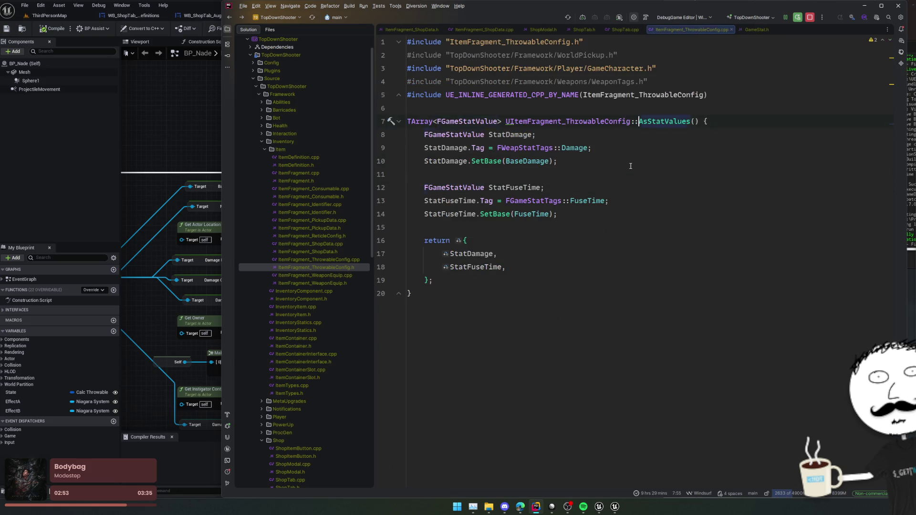
After the TempStats line, drop the direct RegisterStat call for a foreach loop over TempStats.
key(End)
key(Return)
text(StatContainer.Add)
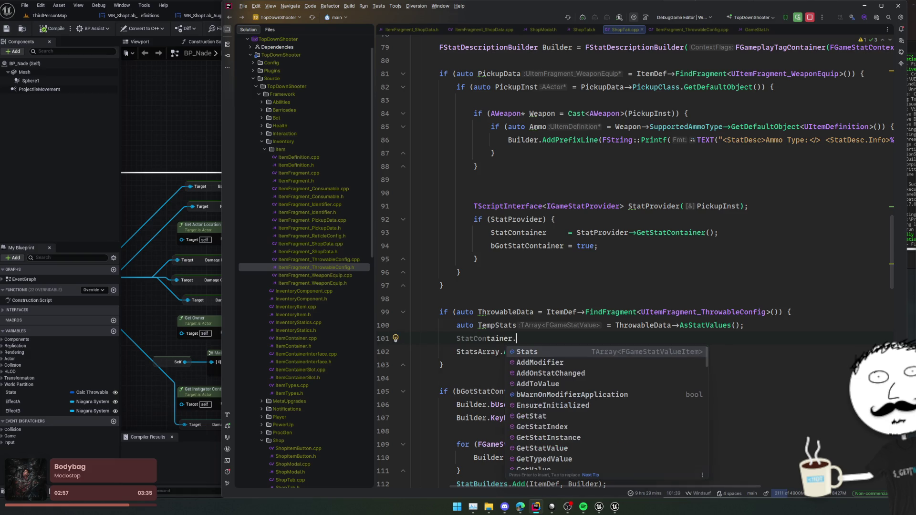
key(BackSpace)
key(BackSpace)
key(BackSpace)
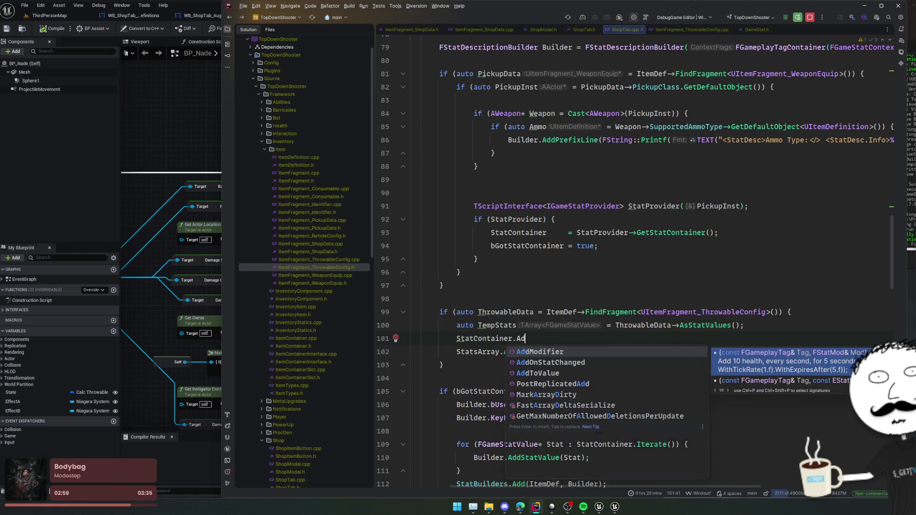
text(Register)
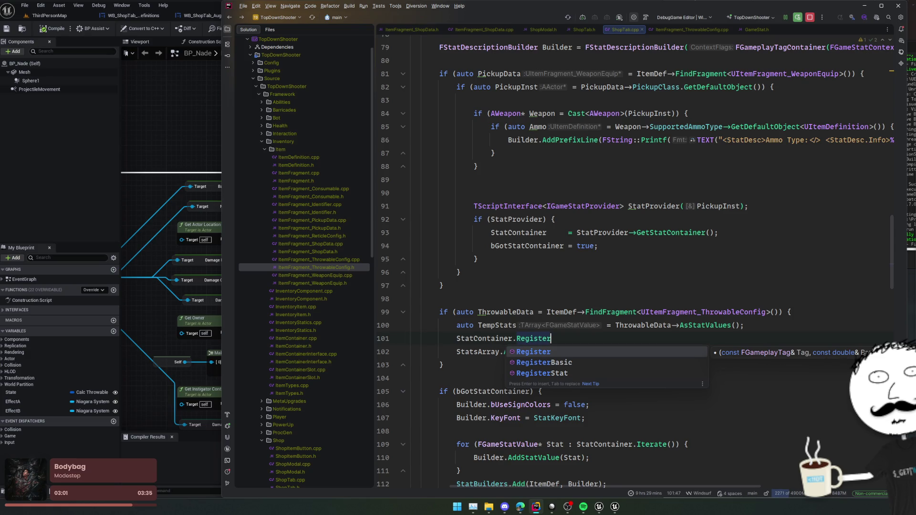
key(Down)
key(Down)
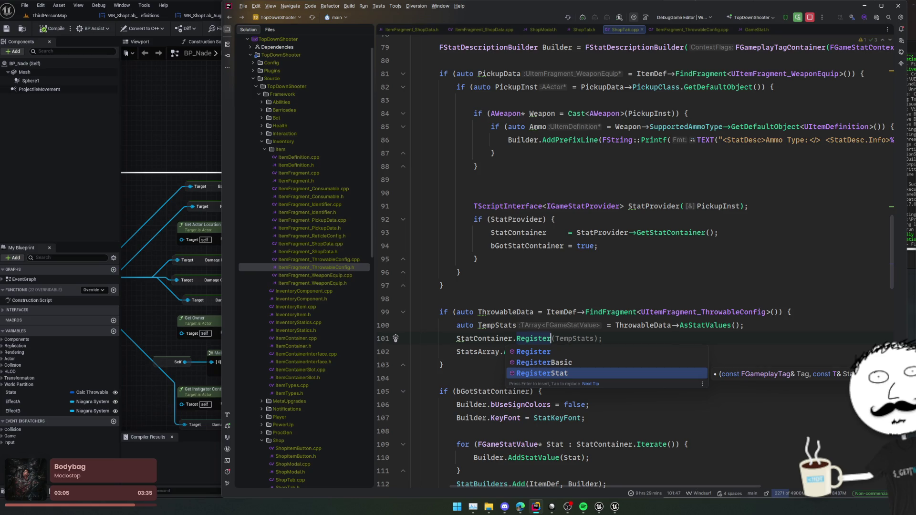
key(Return)
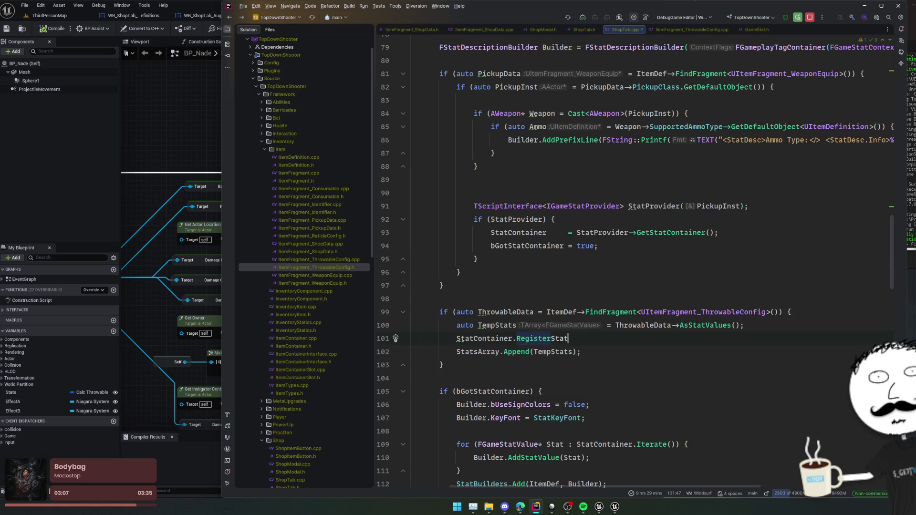
key(shift+Home)
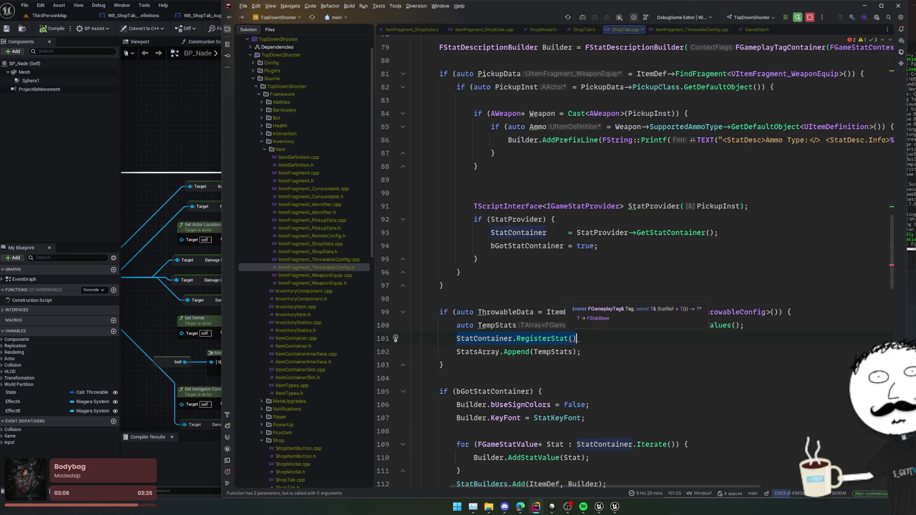
key(BackSpace)
text(TEmpSt)
key(Return)
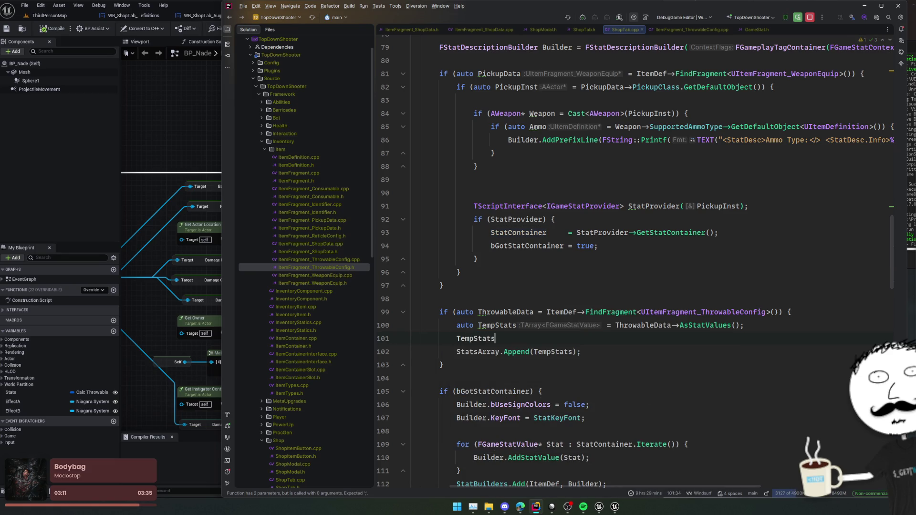
text(.foreach)
key(Return)
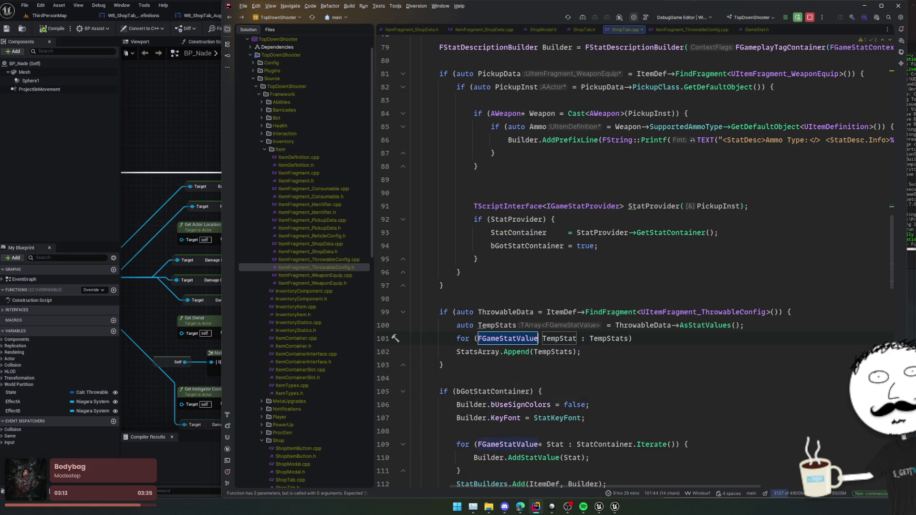
text({)
key(Return)
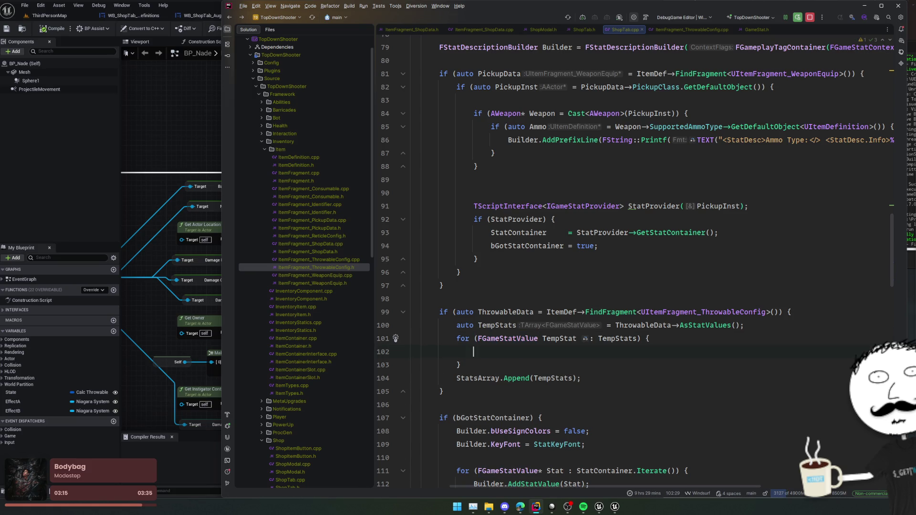
Inside the loop, call StatContainer.RegisterStat(TempStat.Tag, TempStat).
key(Tab)
key(Left)
key(Left)
key(ctrl+Left)
key(ctrl+p)
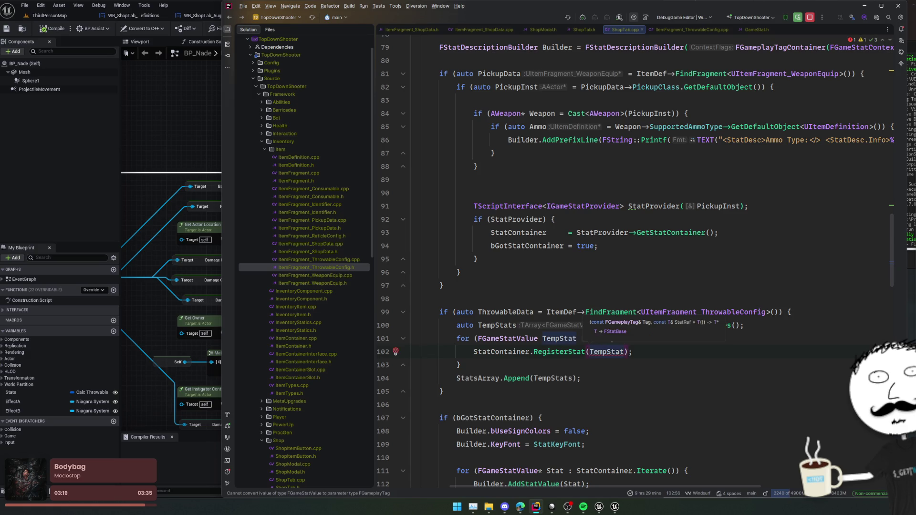
text(TempStat.)
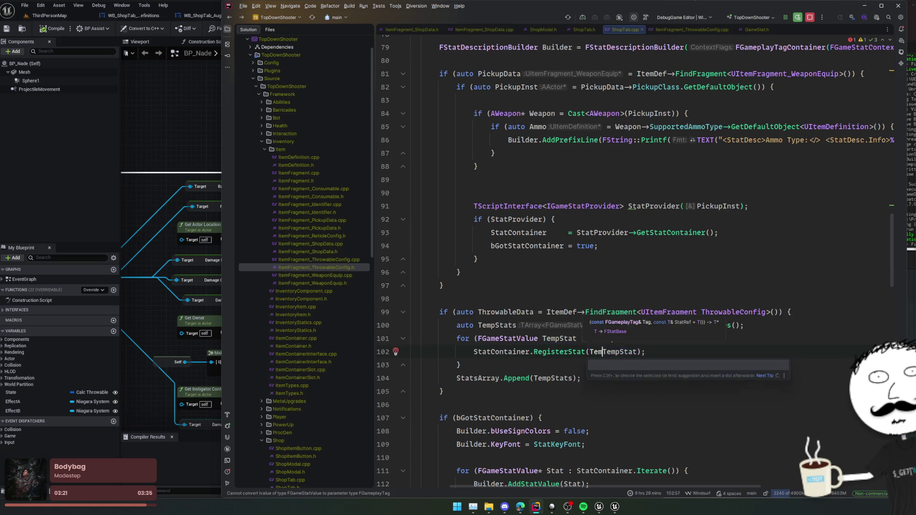
key(Return)
text(,)
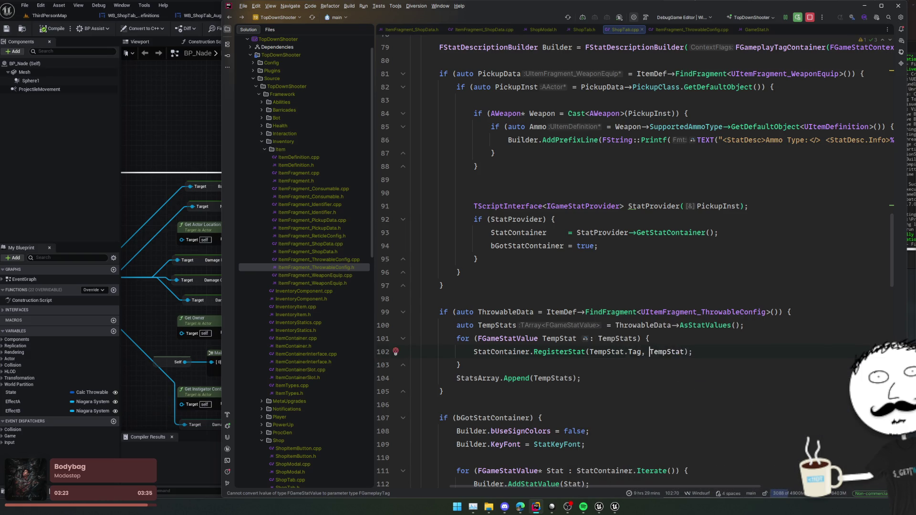
key(End)
Delete the StatsArray.Append line and check where bGotStatContainer is used.
click(626, 375)
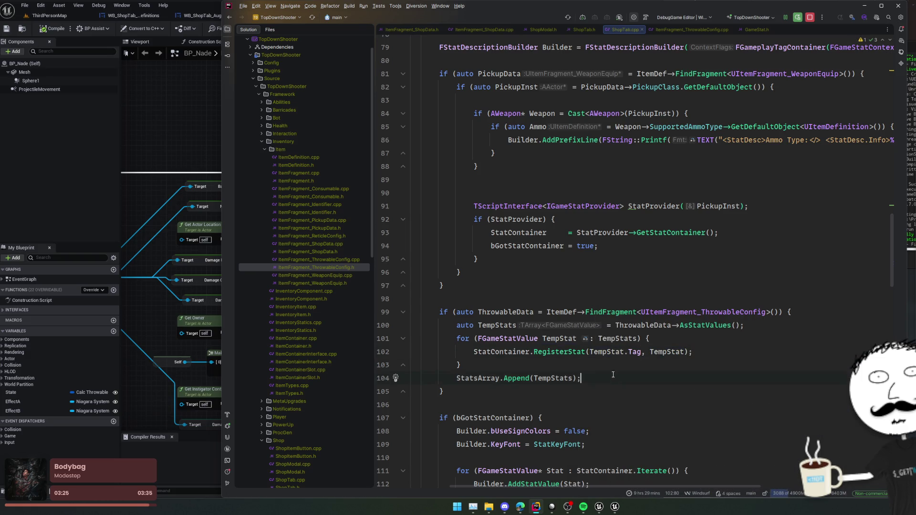
key(ctrl+x)
scroll(572, 333, up, 6)
key(shift+F2)
scroll(573, 276, down, 8)
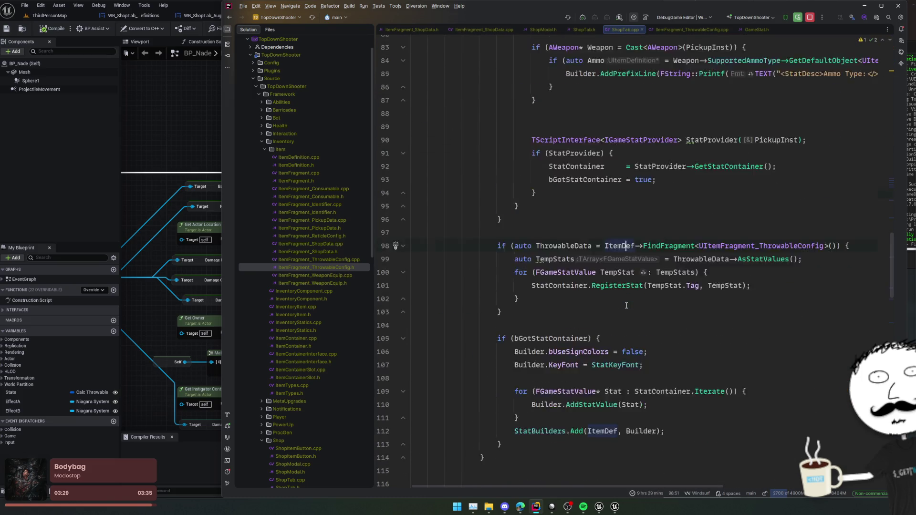
scroll(626, 305, down, 1)
scroll(630, 296, right, 2)
click(633, 288)
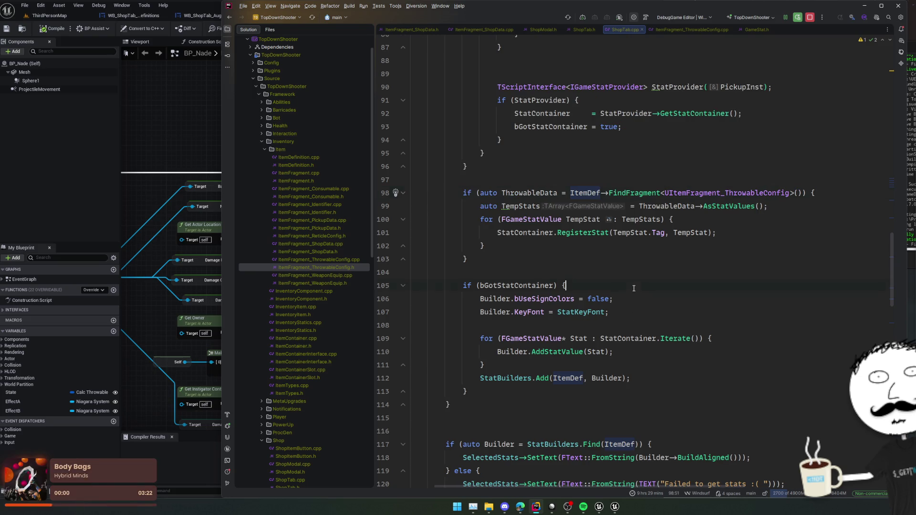
click(633, 232)
click(629, 179)
scroll(628, 202, up, 3)
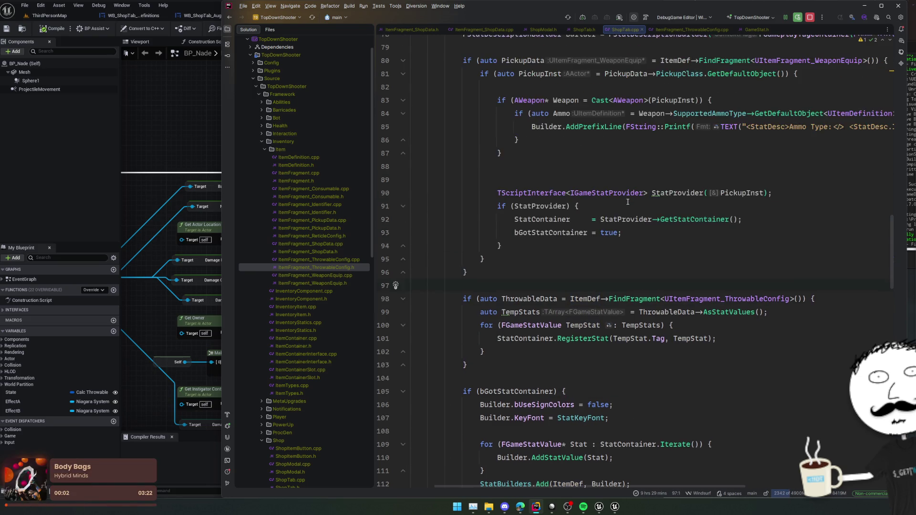
double_click(564, 233)
click(744, 336)
Add 'bGotStatContainer = true;' after the RegisterStat loop.
key(Down)
key(Return)
text(bGotStatContainer = tru)
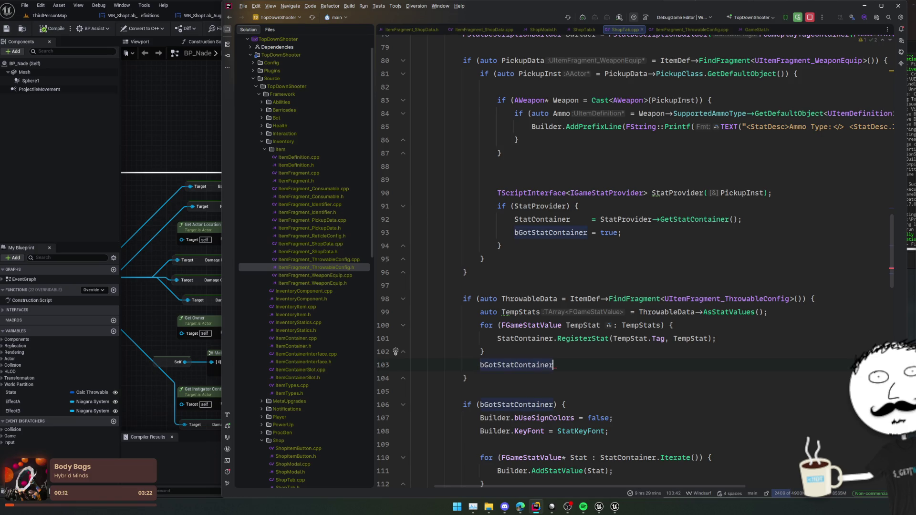
key(Return)
text(;)
key(Up)
key(Up)
key(Up)
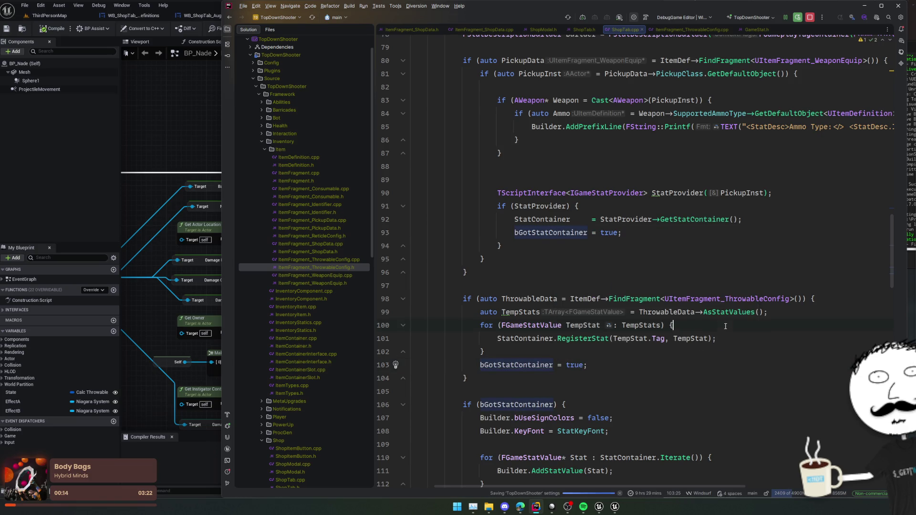
click(567, 274)
scroll(567, 274, up, 2)
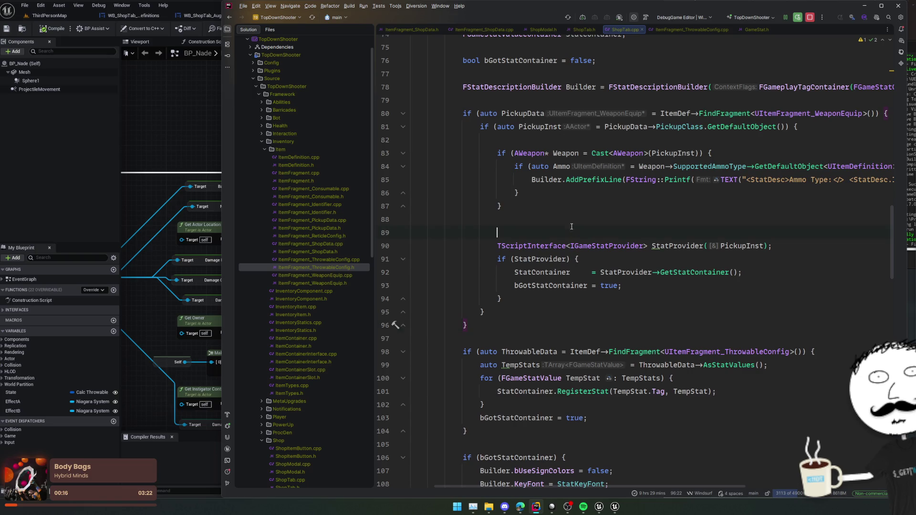
Review the ThrowableConfig stat-provider check and bGotStatContainer declaration in ShopTab.cpp.
key(alt+Tab)
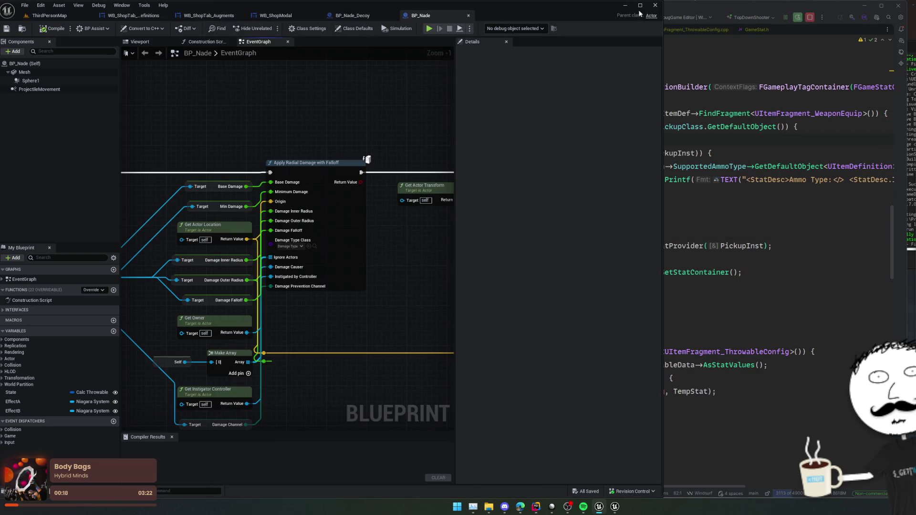
click(711, 140)
mouse_move(723, 170)
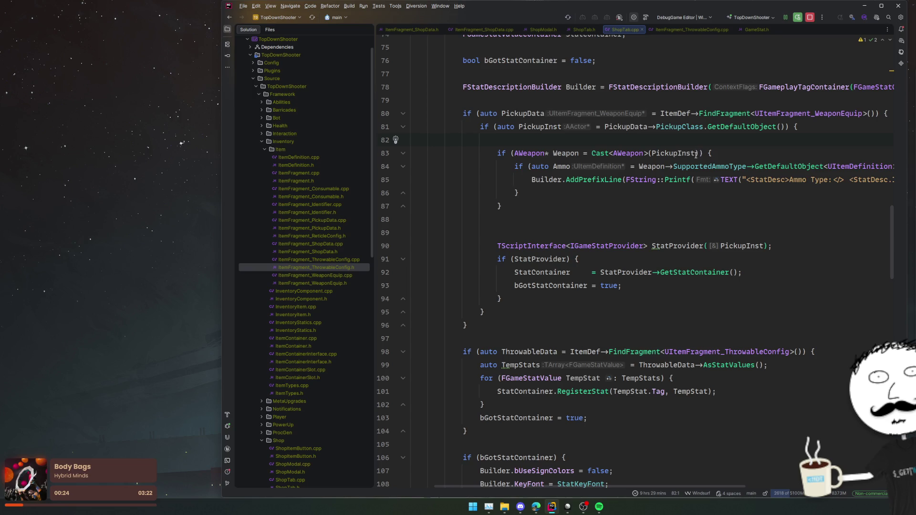
key(Down)
key(Down)
key(Down)
click(736, 271)
click(718, 214)
click(682, 257)
scroll(637, 229, up, 2)
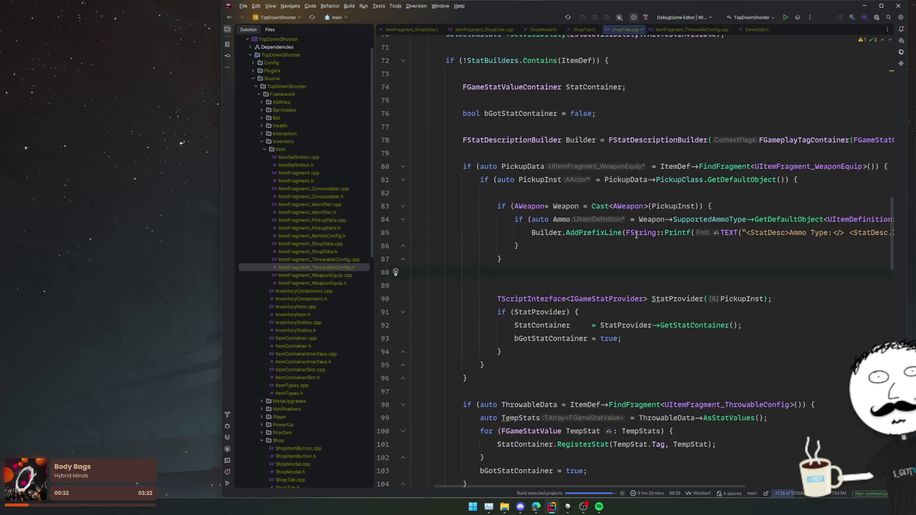
key(Down)
key(Down)
key(Down)
scroll(788, 331, up, 4)
click(748, 276)
Inspect the ItemDef weapon-equip fragment lookup on line 80 and line 89, then return to Unreal.
scroll(760, 274, down, 3)
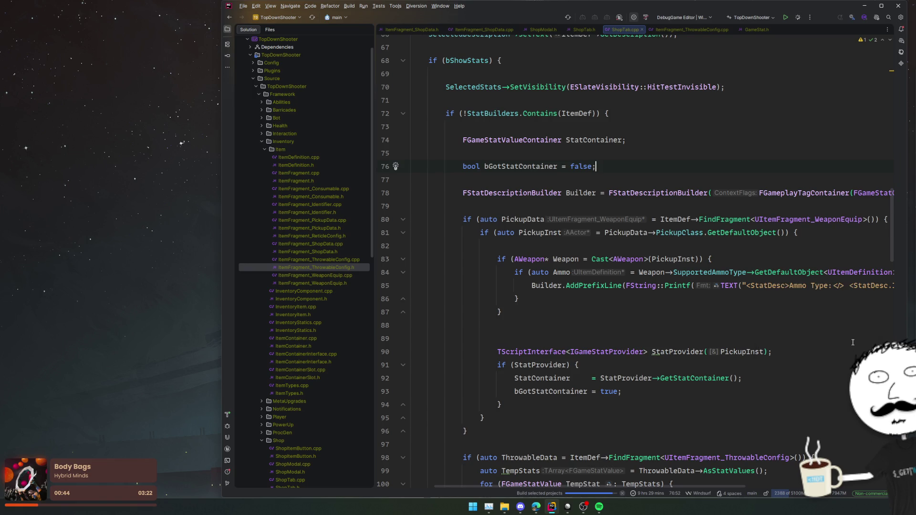
scroll(853, 342, down, 3)
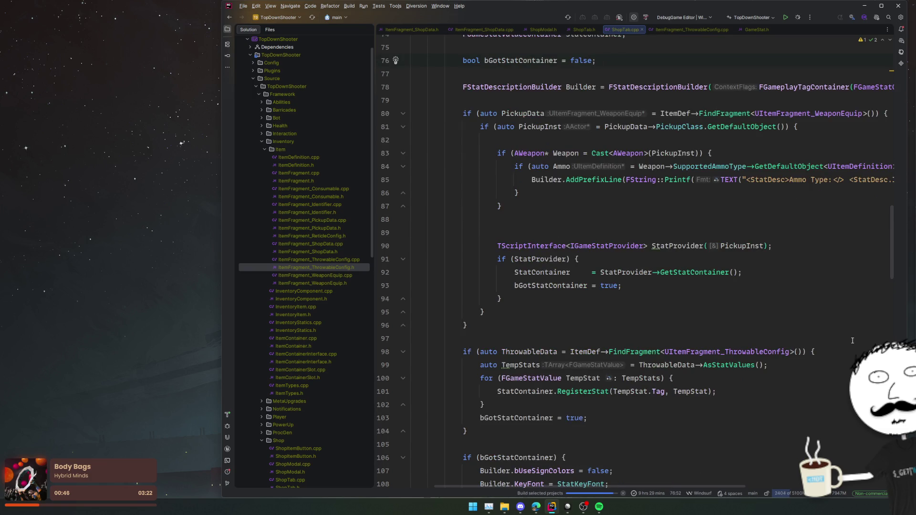
scroll(853, 339, up, 6)
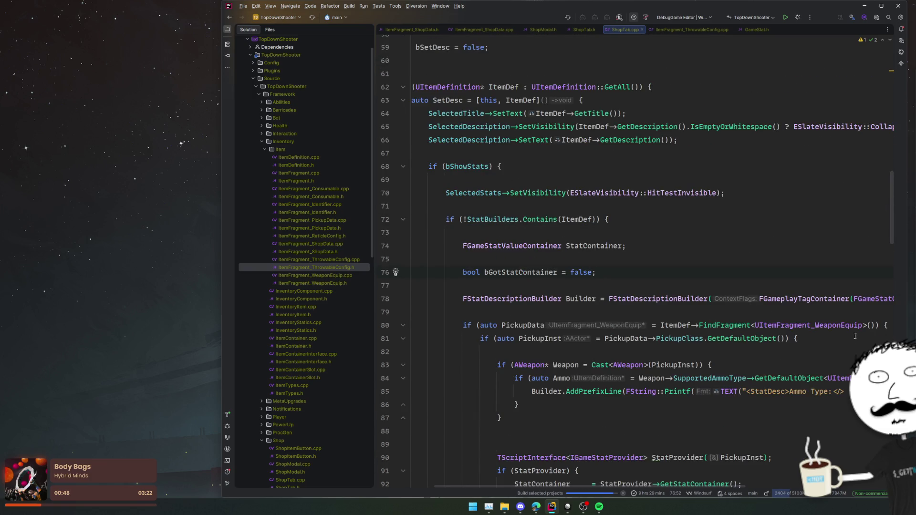
scroll(792, 254, down, 6)
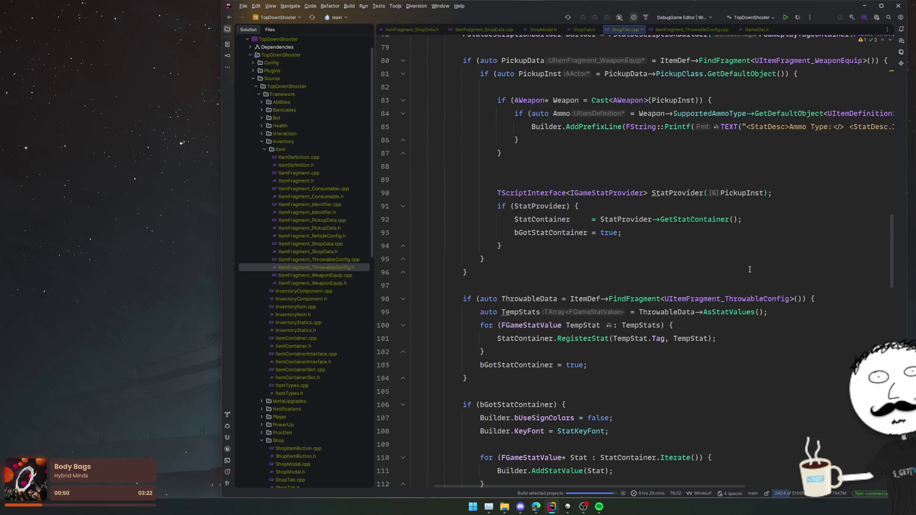
scroll(747, 288, up, 4)
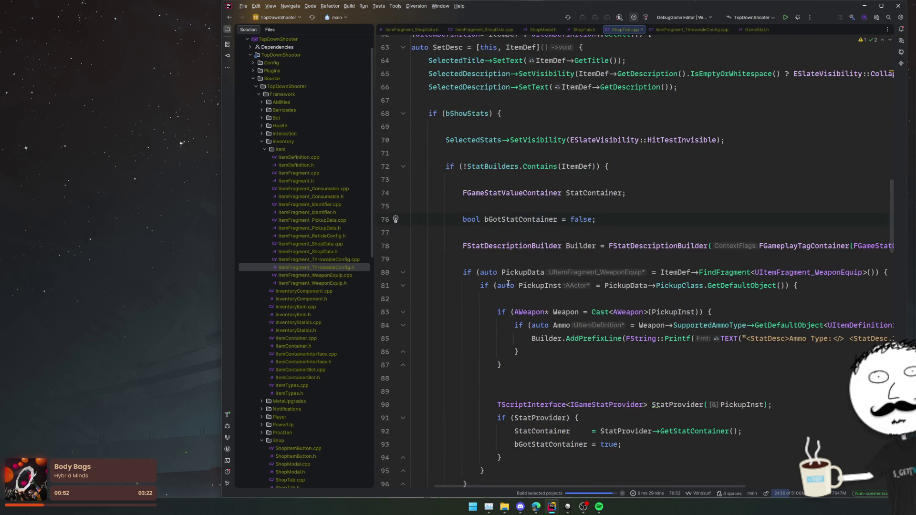
mouse_move(533, 323)
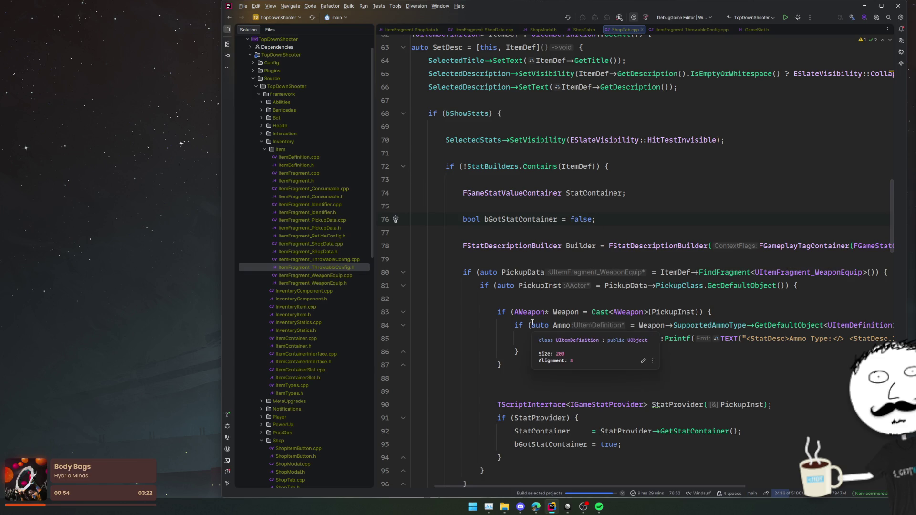
scroll(525, 321, down, 1)
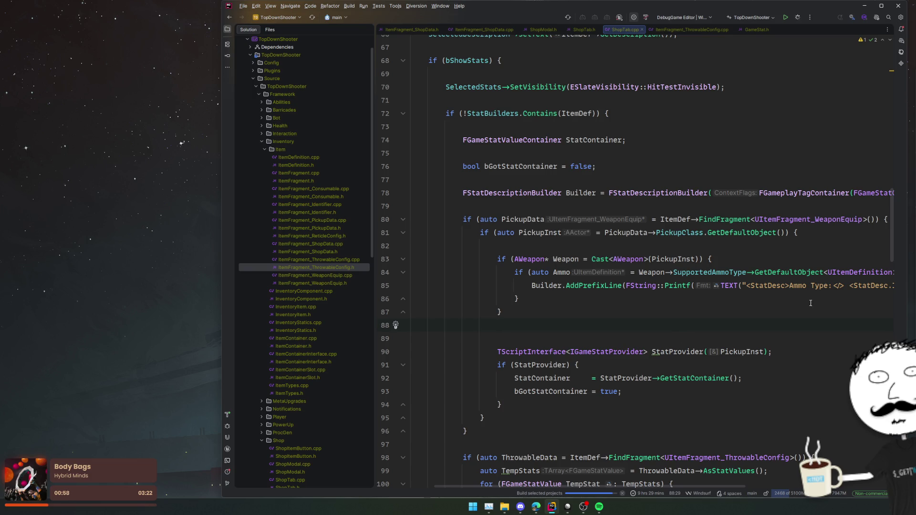
click(828, 219)
double_click(683, 220)
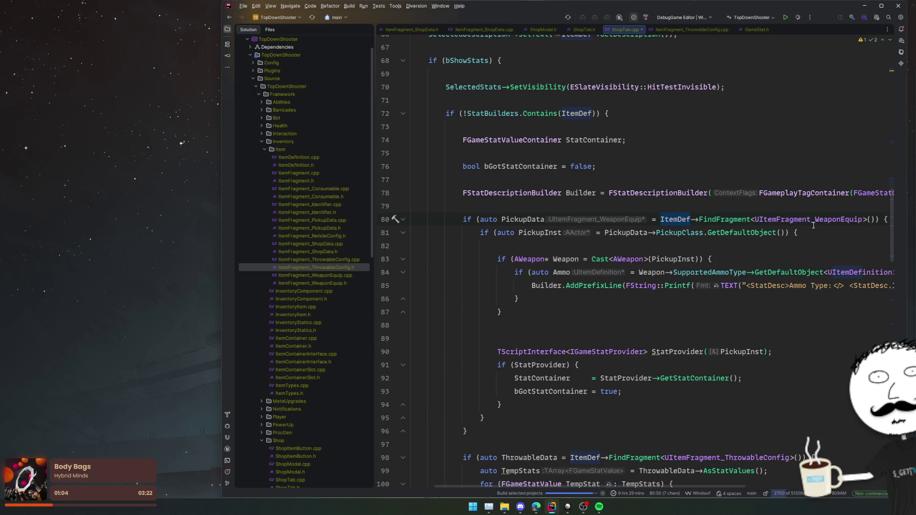
click(554, 338)
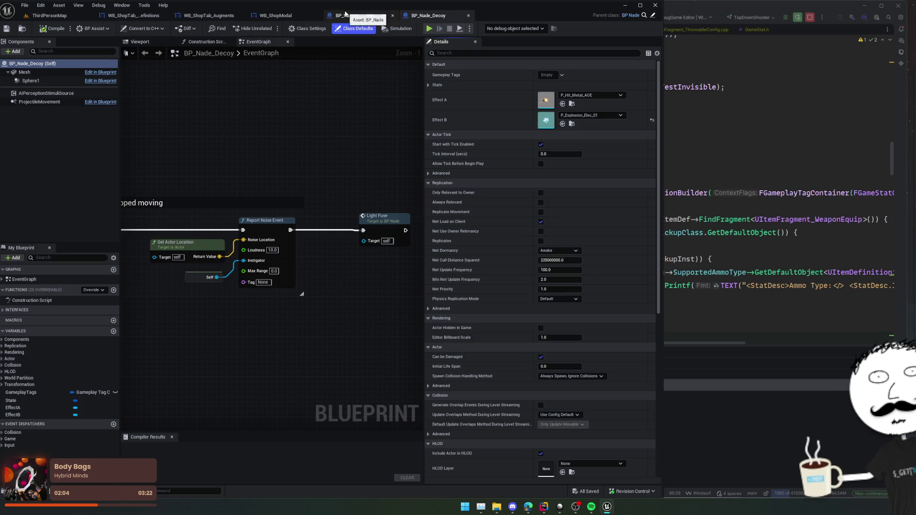
click(54, 16)
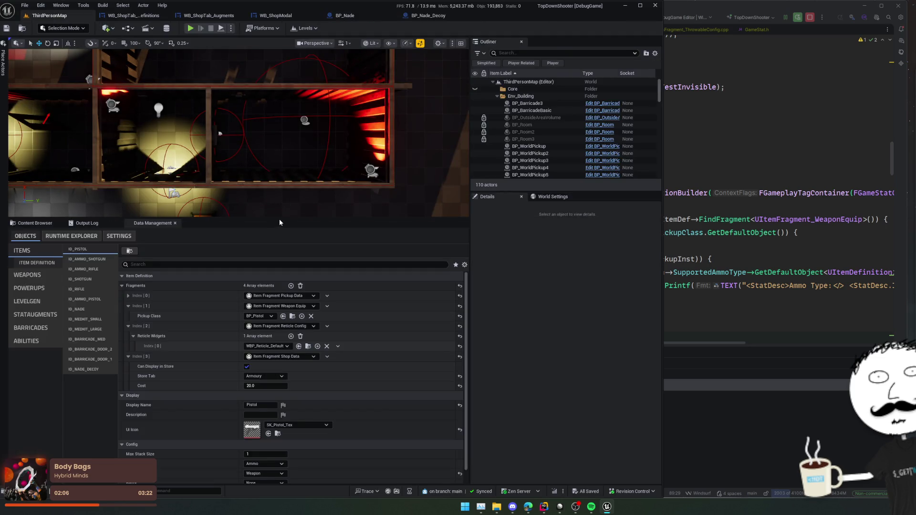
Play the game and compare the Grenade and Decoy Grenade Damage and FuseTime in the Armoury.
drag(279, 219, 303, 353)
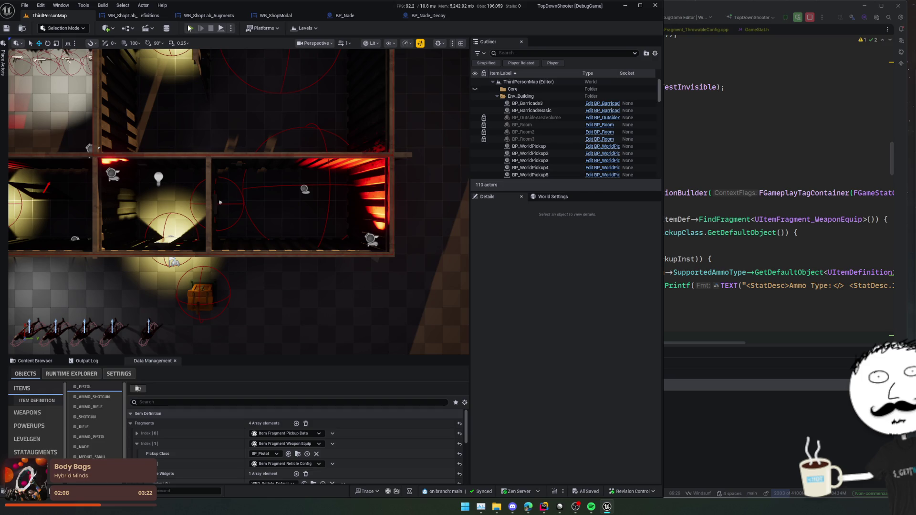
key(alt+p)
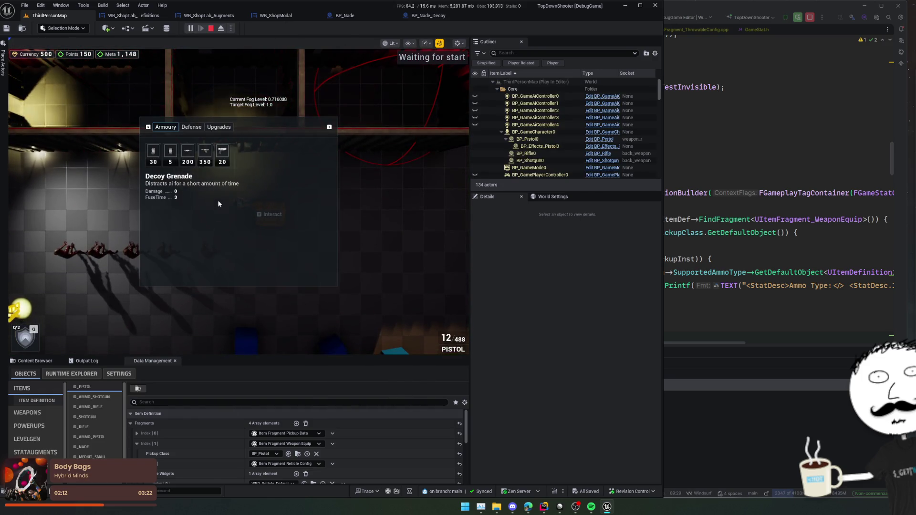
click(170, 153)
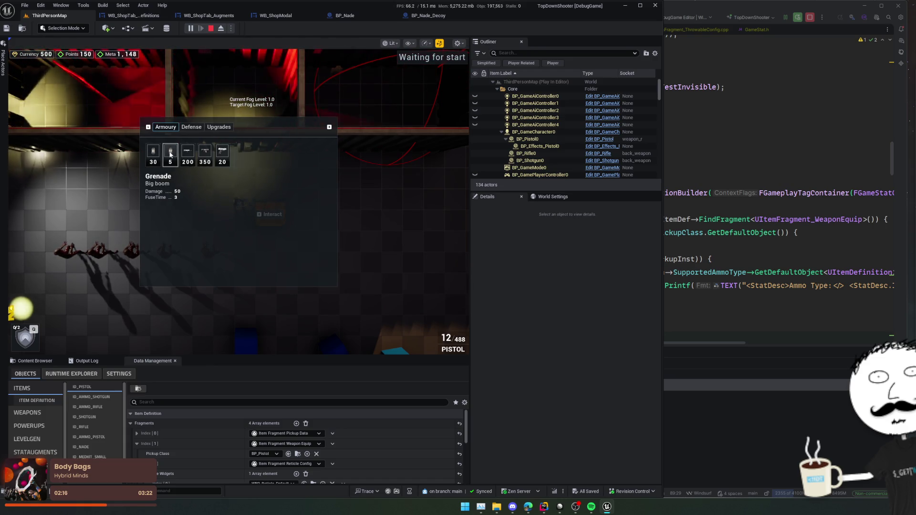
click(153, 152)
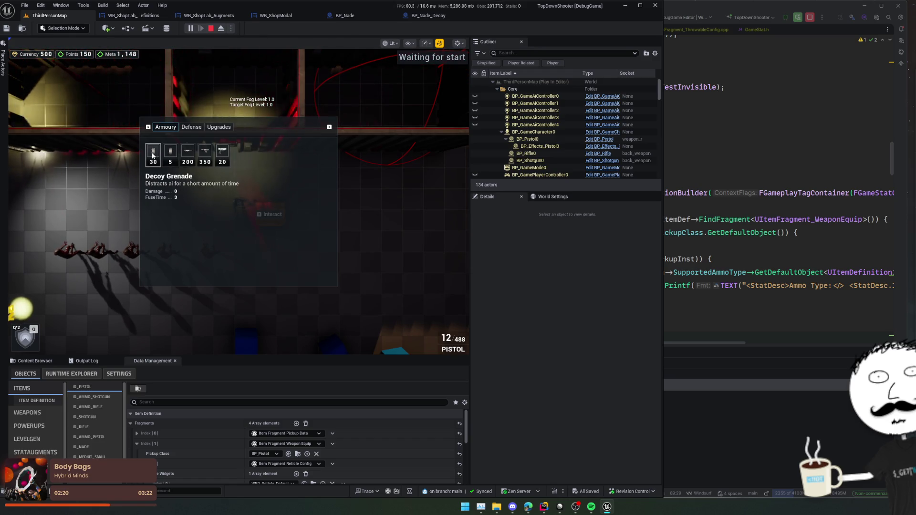
click(171, 153)
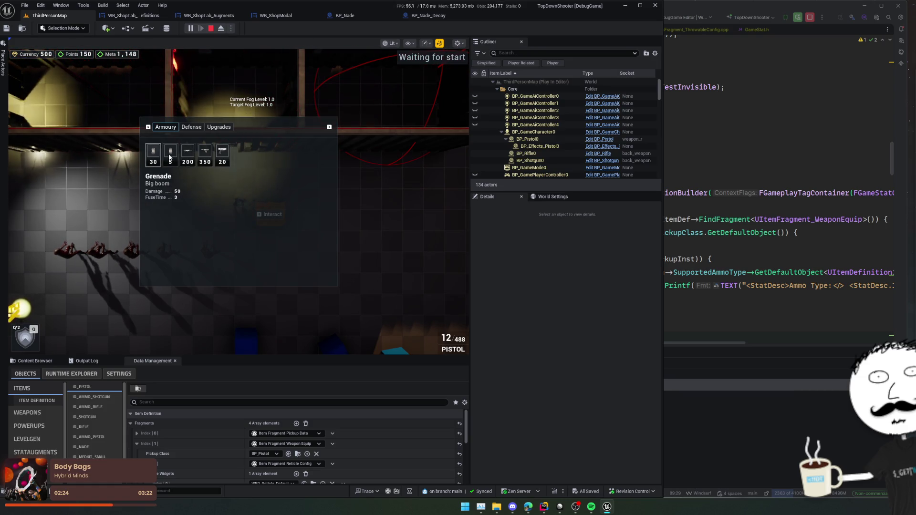
click(154, 156)
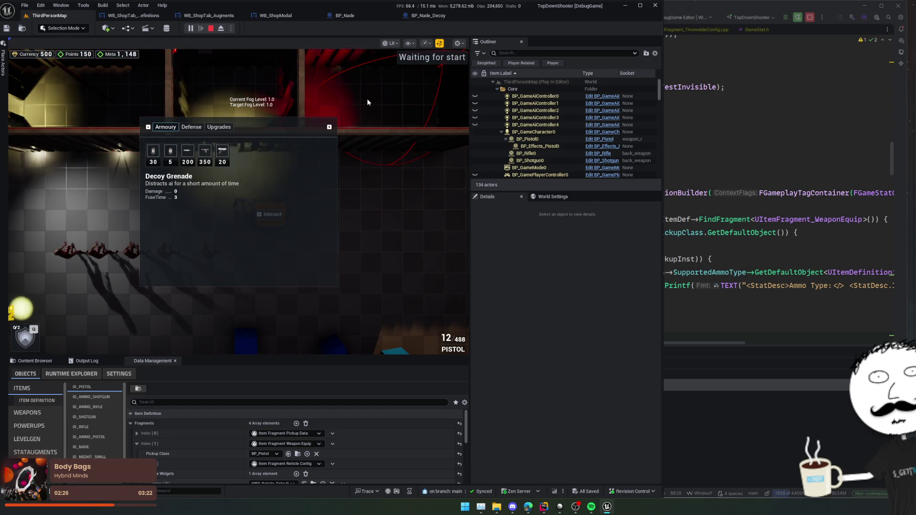
Open the Framework folder in the Content Browser.
click(39, 362)
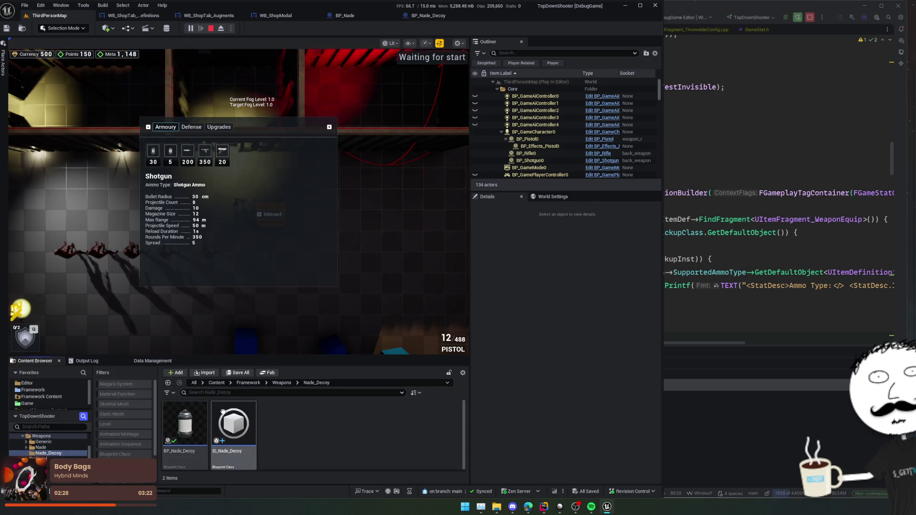
click(241, 383)
scroll(404, 432, down, 5)
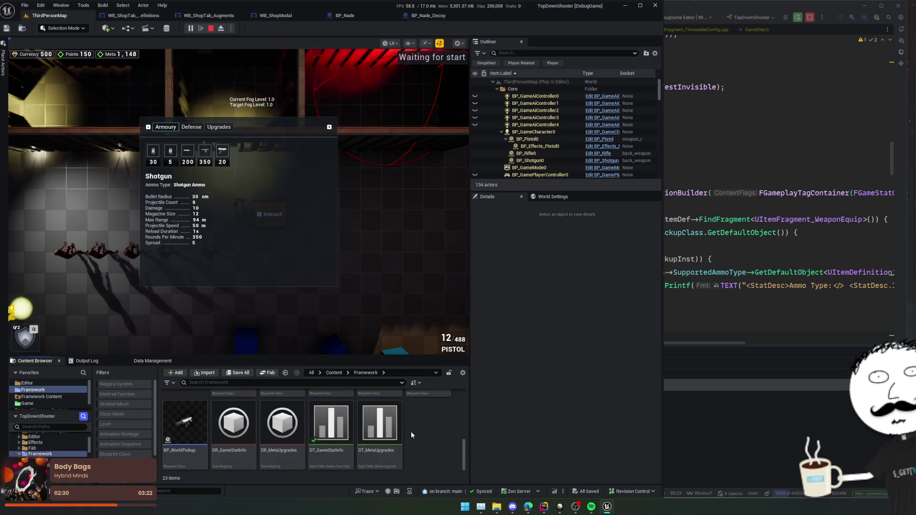
Open DT_GameStatInfo in its own enlarged window placed beside the game.
double_click(330, 430)
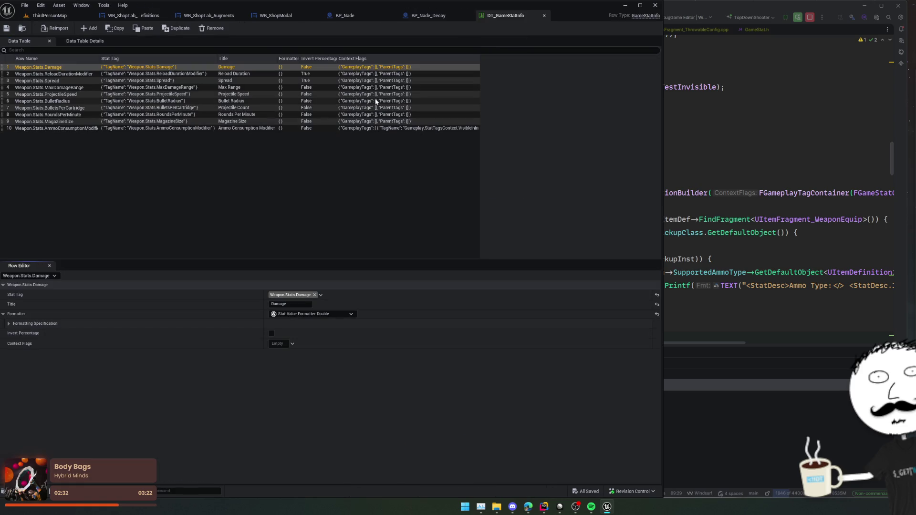
mouse_move(506, 15)
mouse_down()
mouse_move(508, 41)
mouse_move(659, 227)
mouse_up()
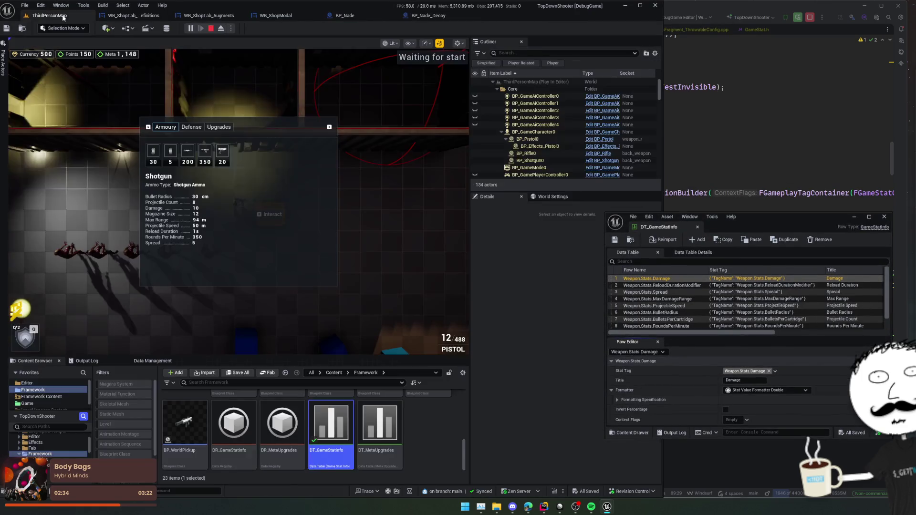
click(152, 151)
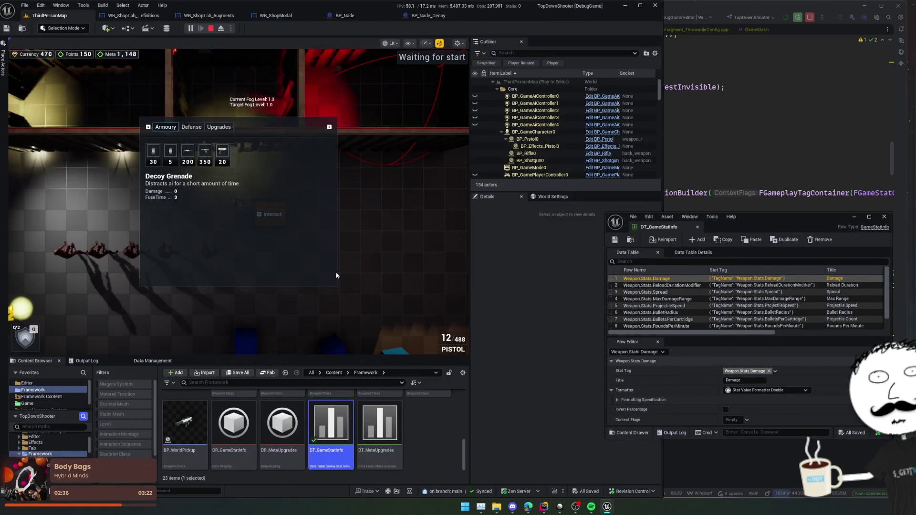
drag(607, 213, 513, 108)
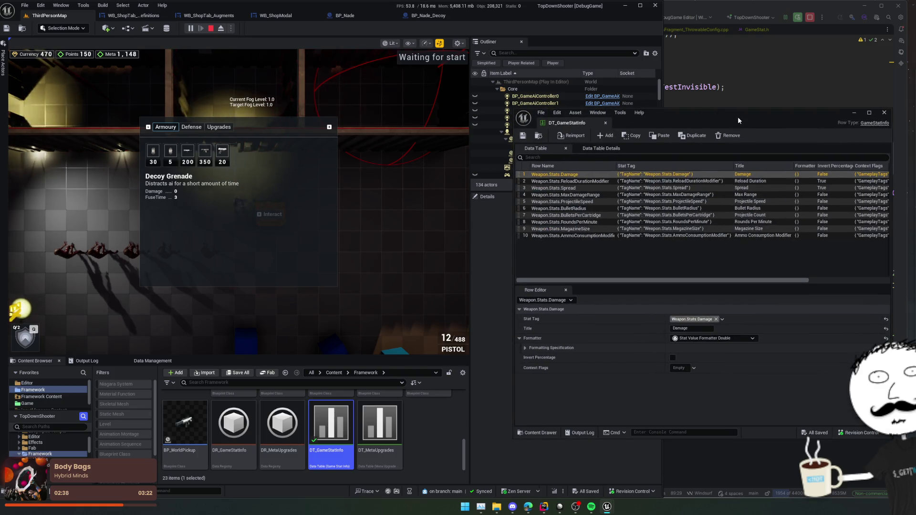
drag(737, 116, 648, 121)
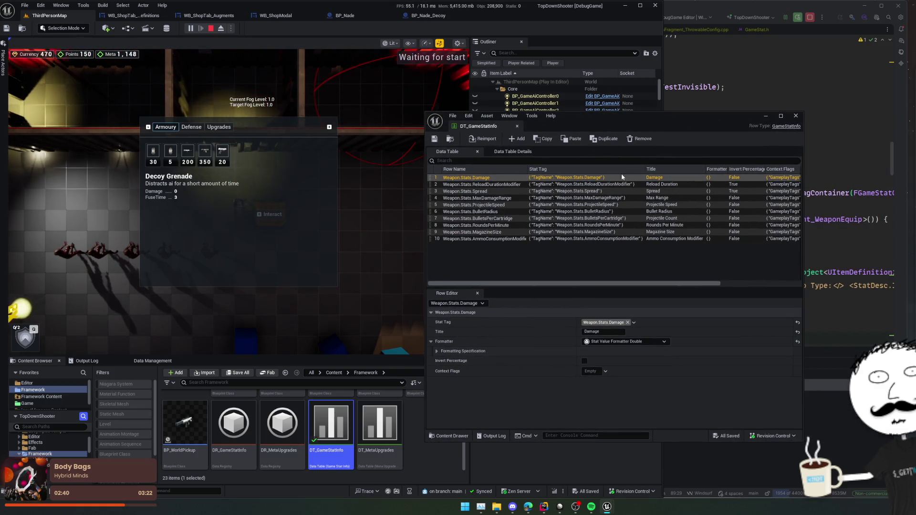
Duplicate the AmmoConsumptionModifier row as Weapon.Stats.FuseTime with the FuseTime stat tag.
click(498, 239)
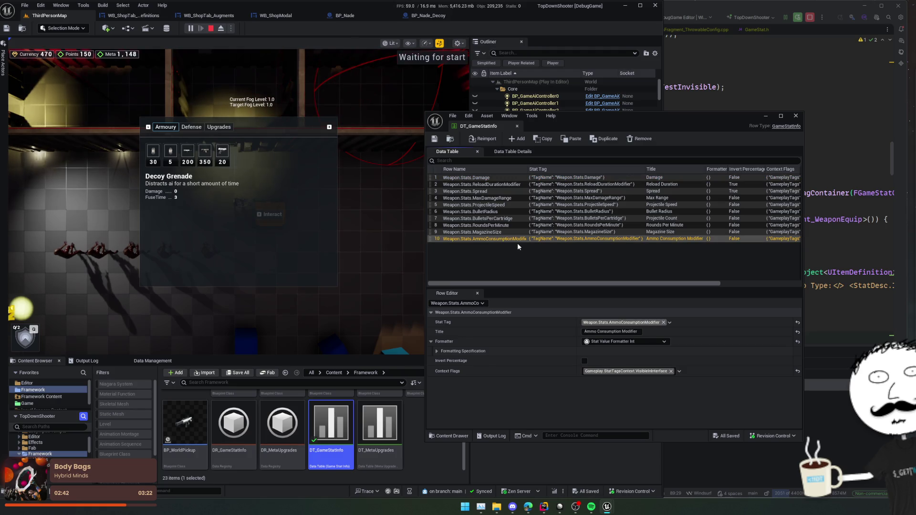
key(ctrl+d)
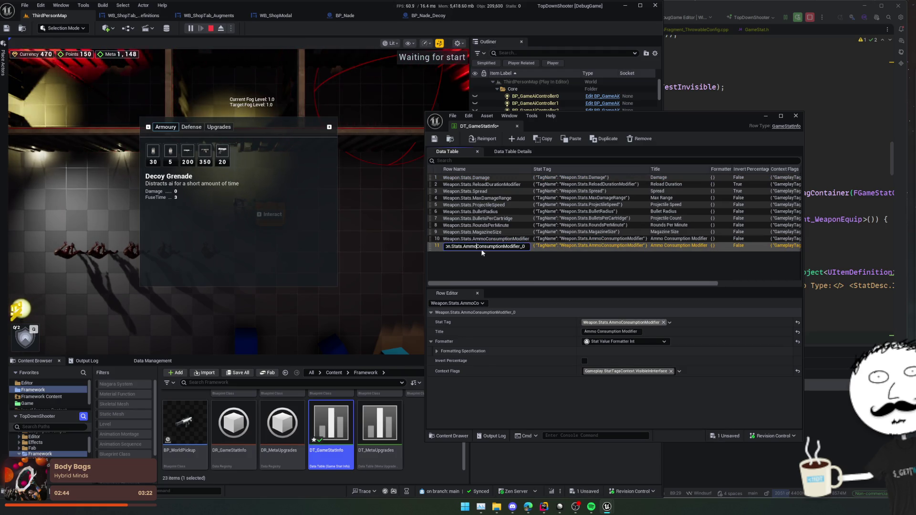
key(shift+End)
key(Delete)
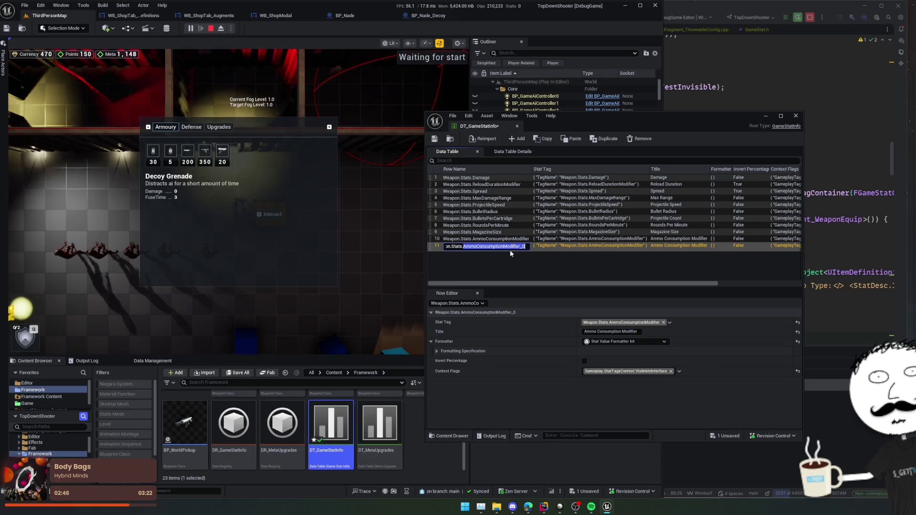
text(eTime)
key(Return)
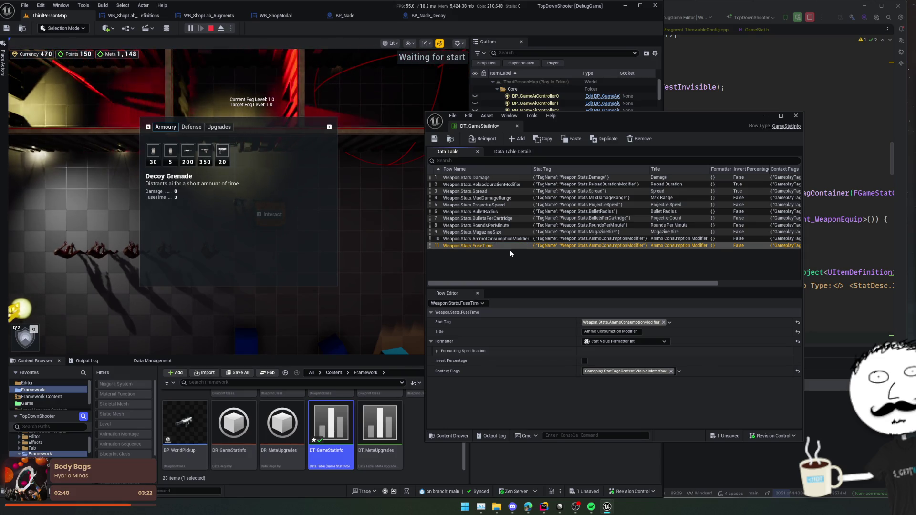
click(615, 322)
text(fuse)
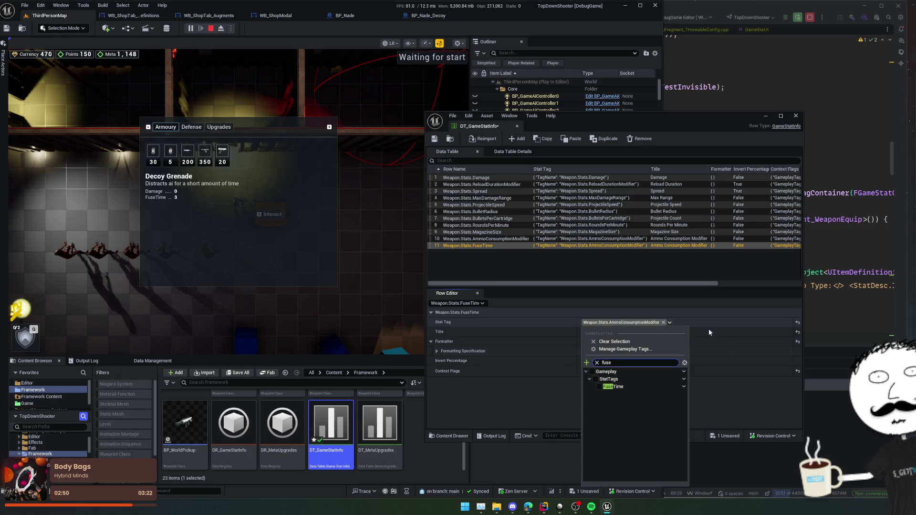
click(618, 387)
click(618, 386)
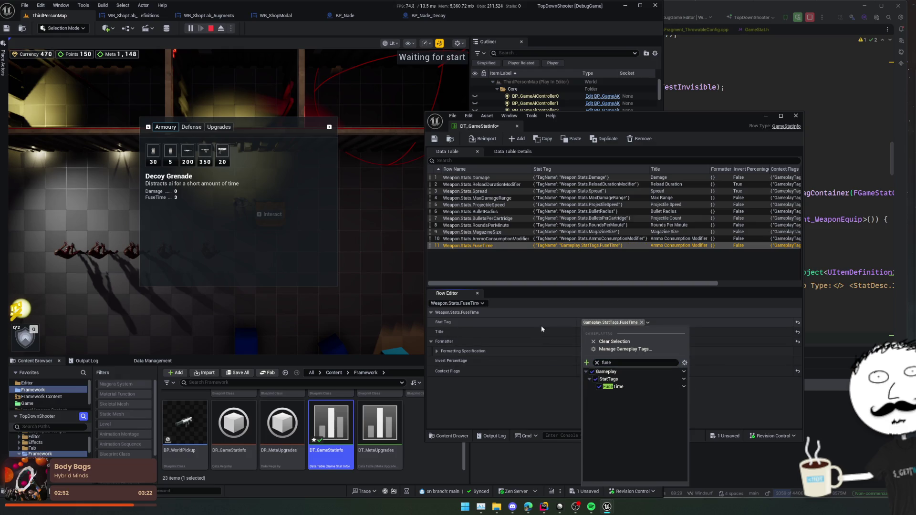
Rename the new row to Gameplay.StatTags.FuseTime and title it 'Fuse Time'.
double_click(466, 247)
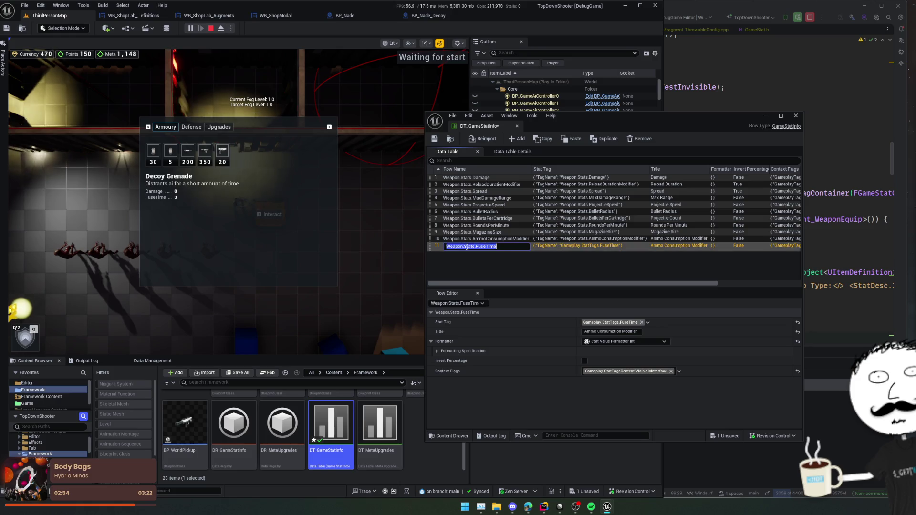
key(ctrl+v)
key(BackSpace)
key(BackSpace)
key(Home)
key(Delete)
key(Delete)
key(Delete)
key(Return)
click(620, 332)
text(Fuse Time)
key(Return)
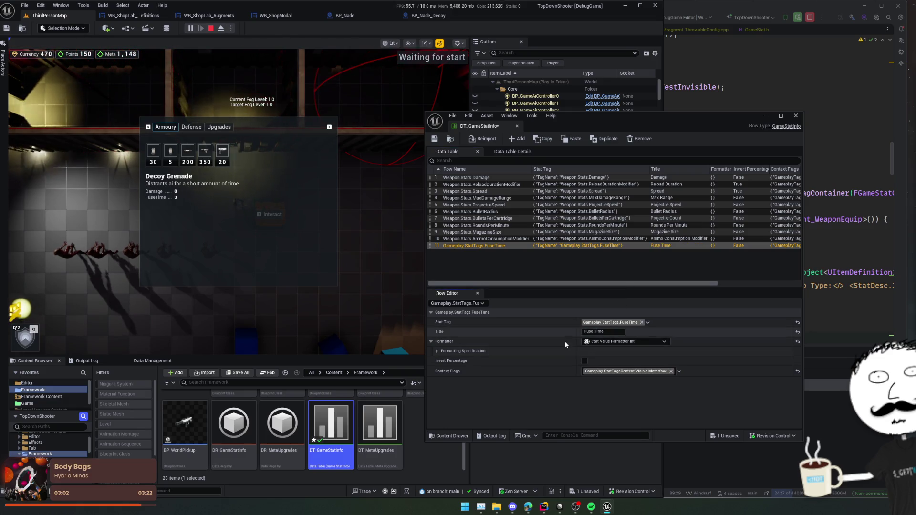
Format Fuse Time in seconds, drop its VisibleInInterface context flag, and save the table.
click(639, 341)
click(636, 405)
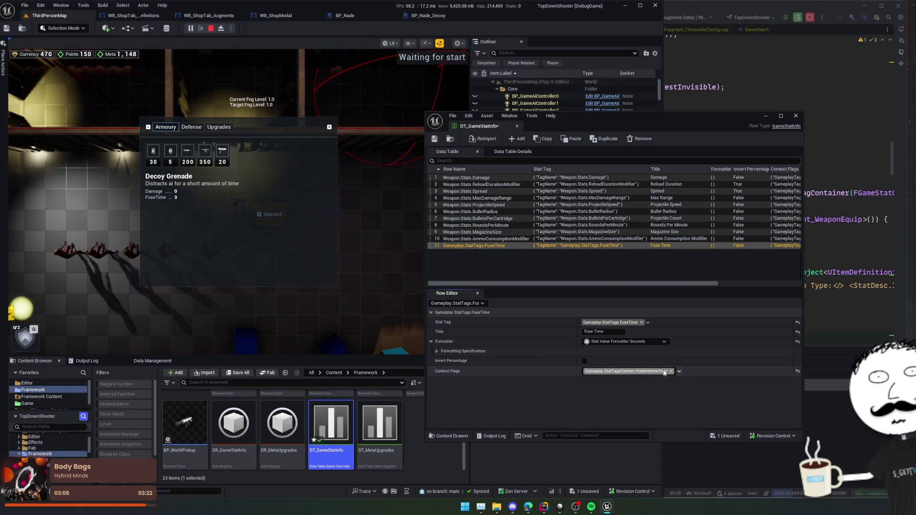
click(678, 372)
click(599, 353)
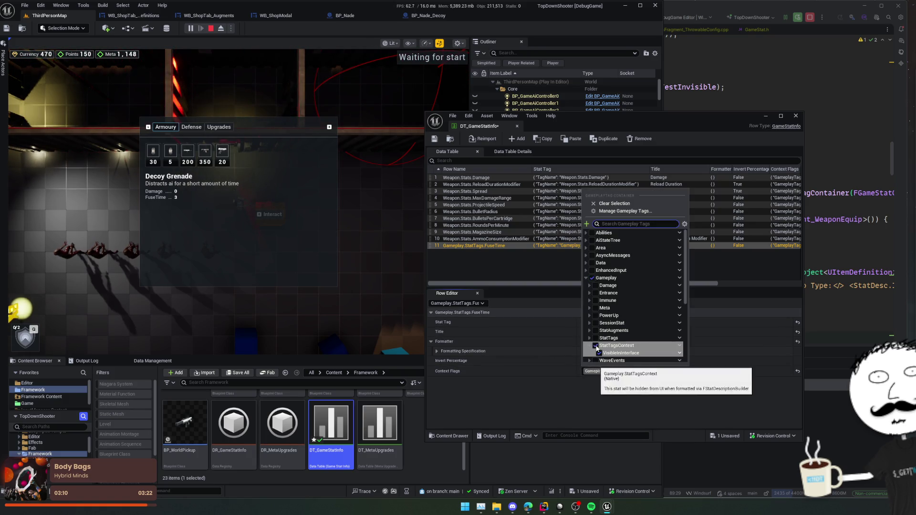
click(551, 327)
key(ctrl+s)
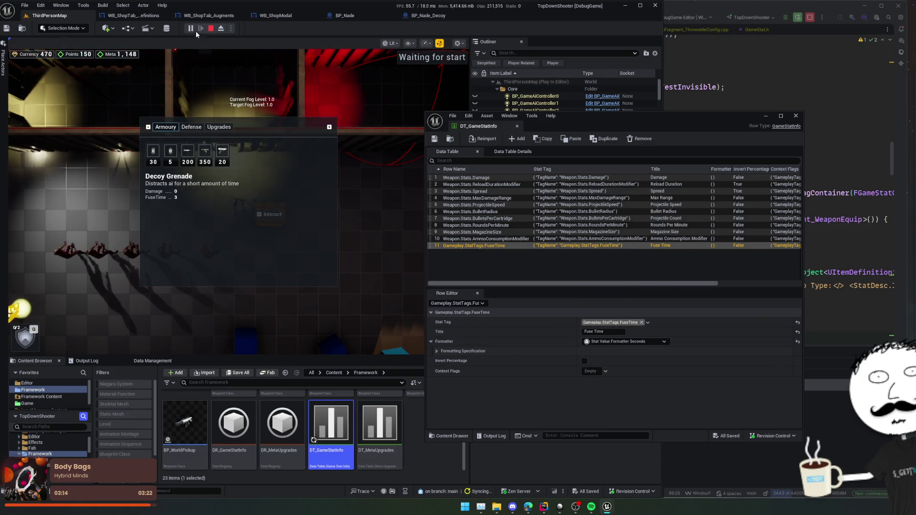
key(Escape)
Replay the game and open the shop crate to check the Decoy Grenade's Fuse Time.
click(192, 29)
key(s)
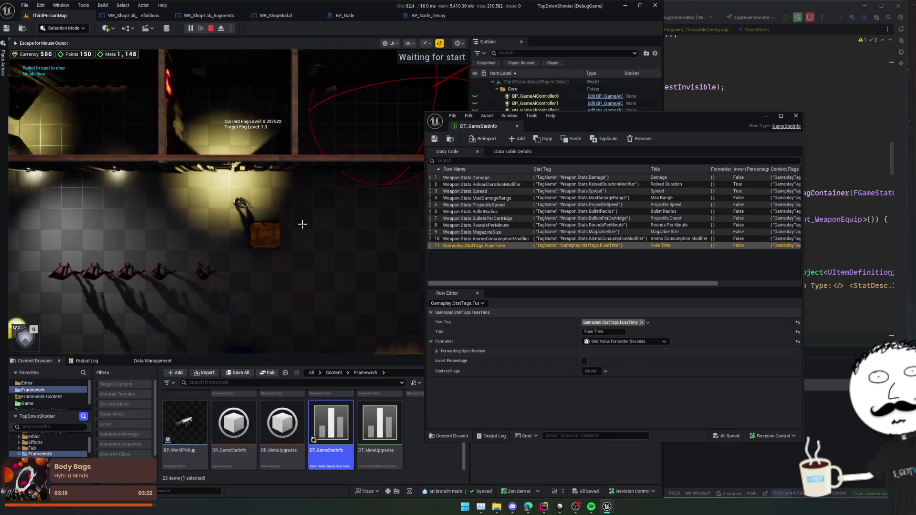
key(e)
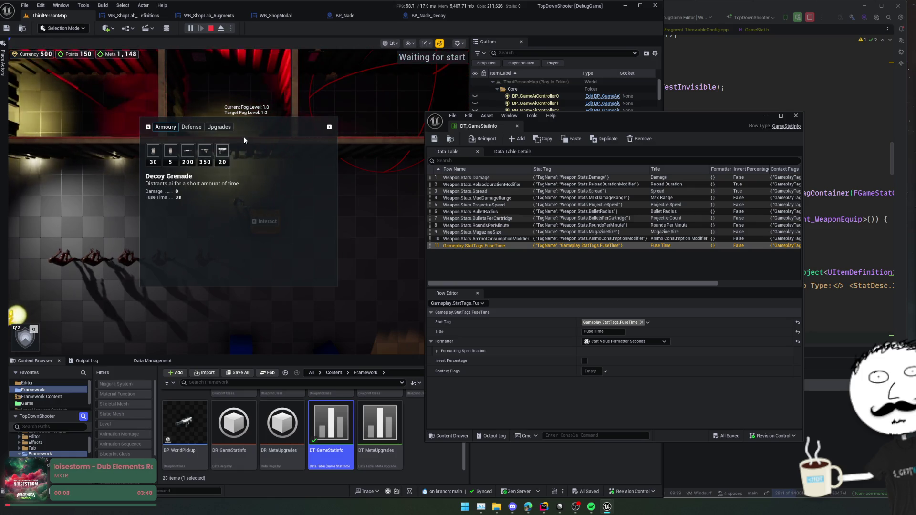
drag(639, 119, 743, 153)
Open Data Management and inspect the ID_NADE item's damage fields.
click(427, 15)
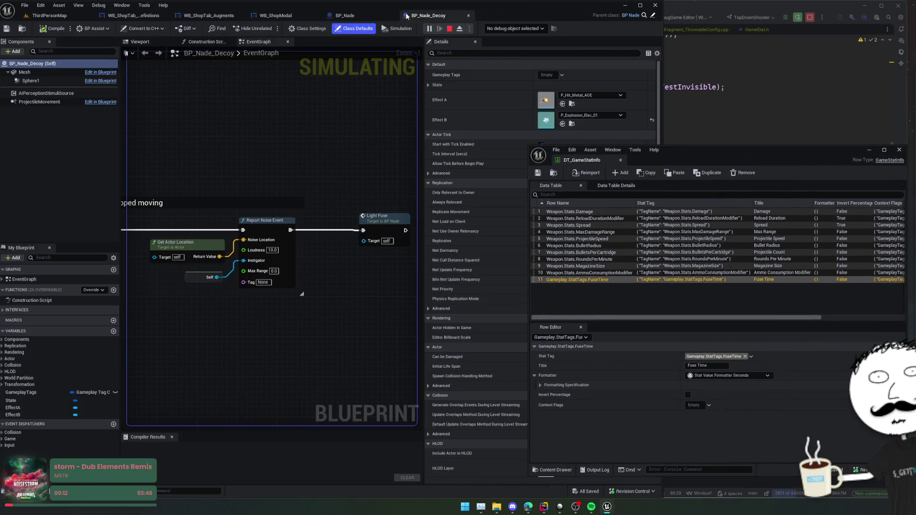
click(49, 16)
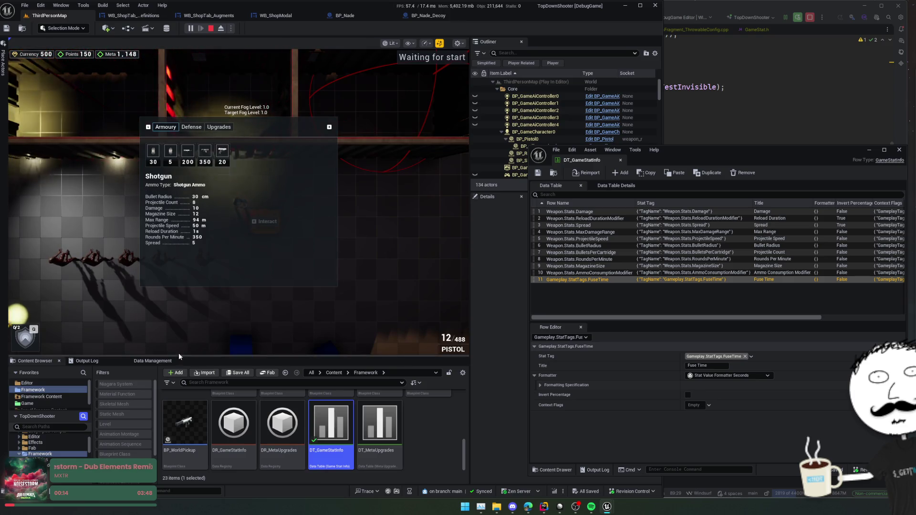
click(162, 362)
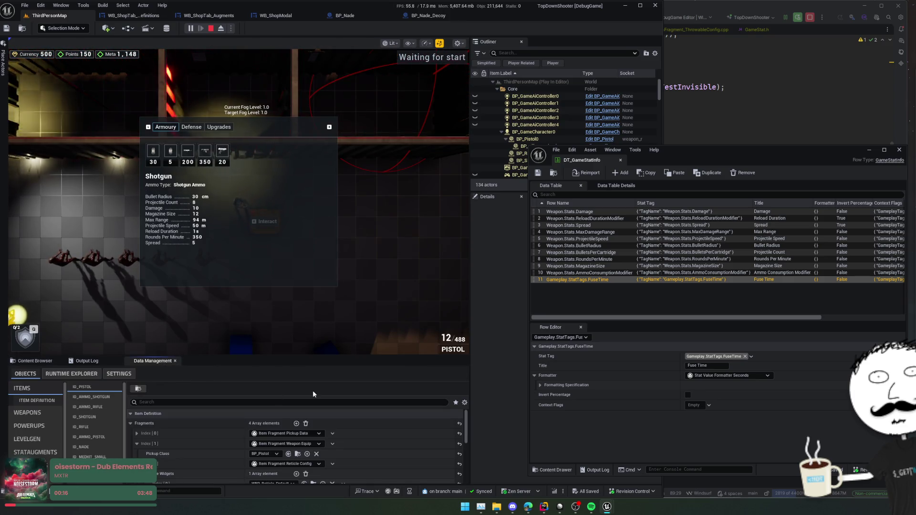
scroll(90, 424, down, 2)
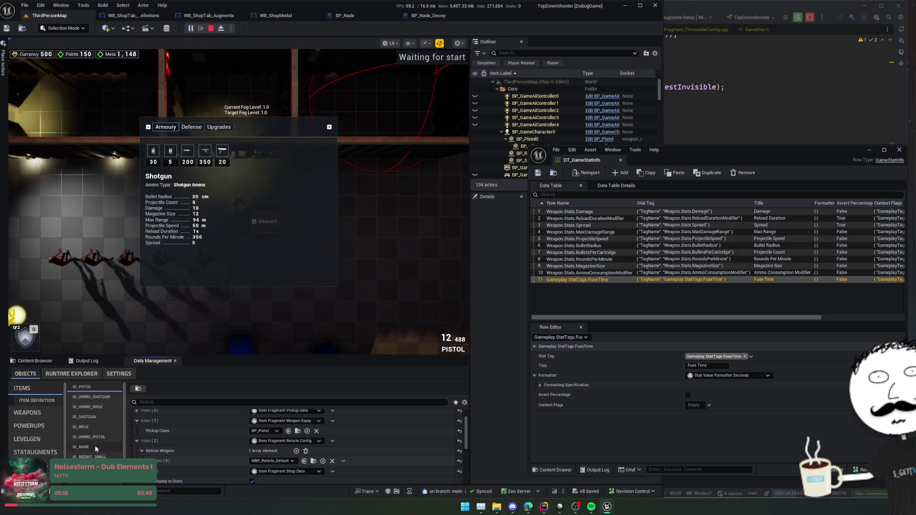
click(82, 430)
scroll(164, 417, down, 3)
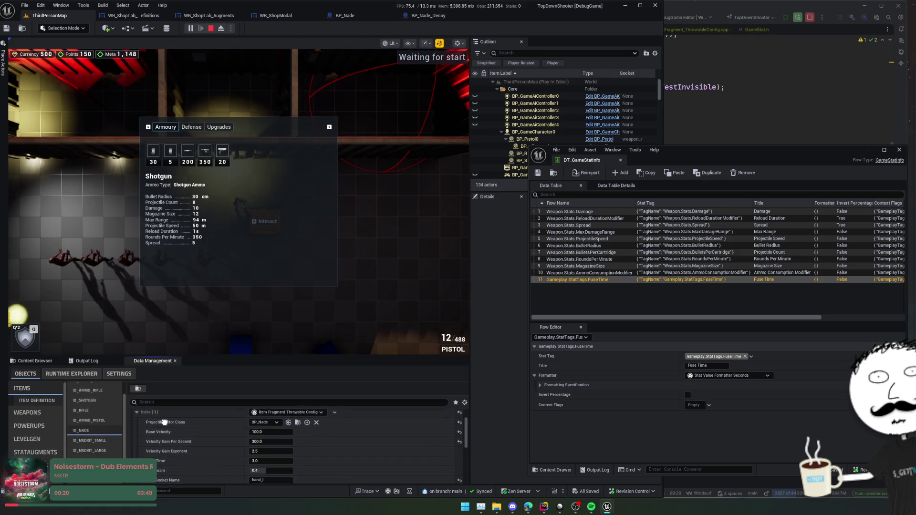
scroll(167, 430, down, 5)
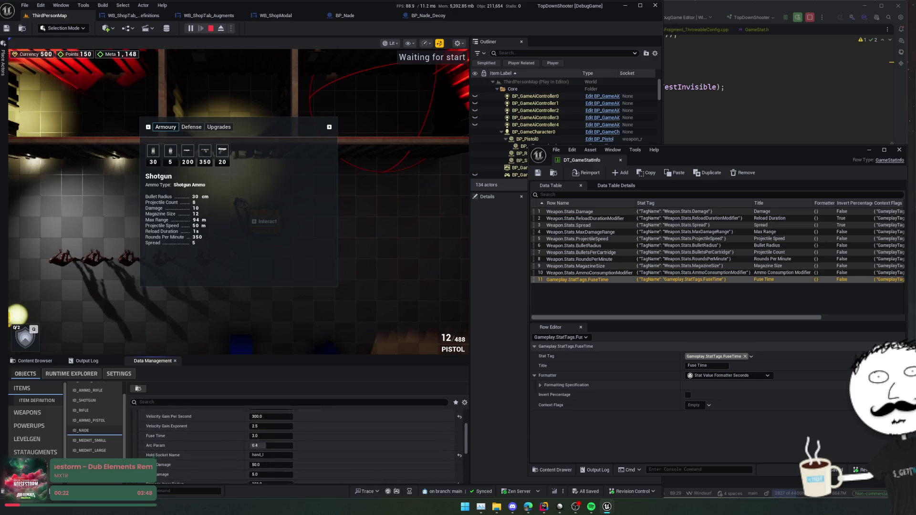
key(alt+Tab)
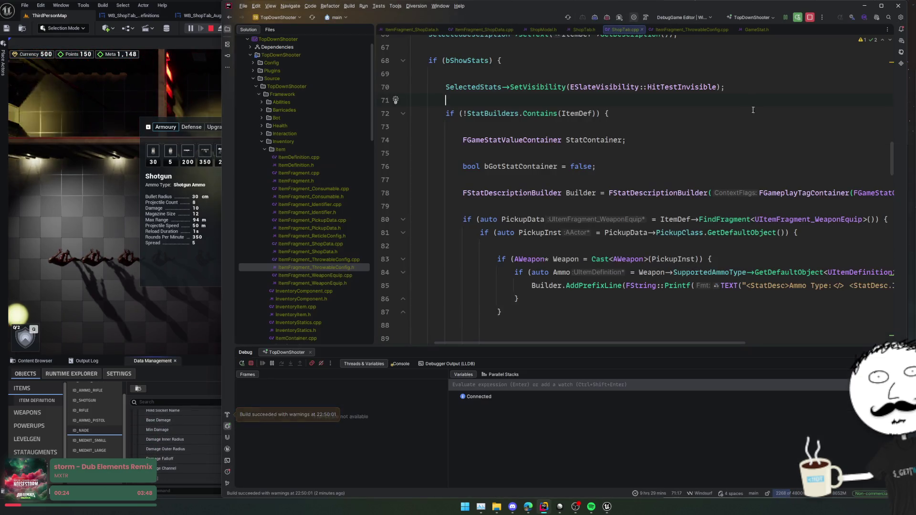
Navigate to GameTagGroups.h and locate the FuseTime tag via a Radius search.
click(766, 30)
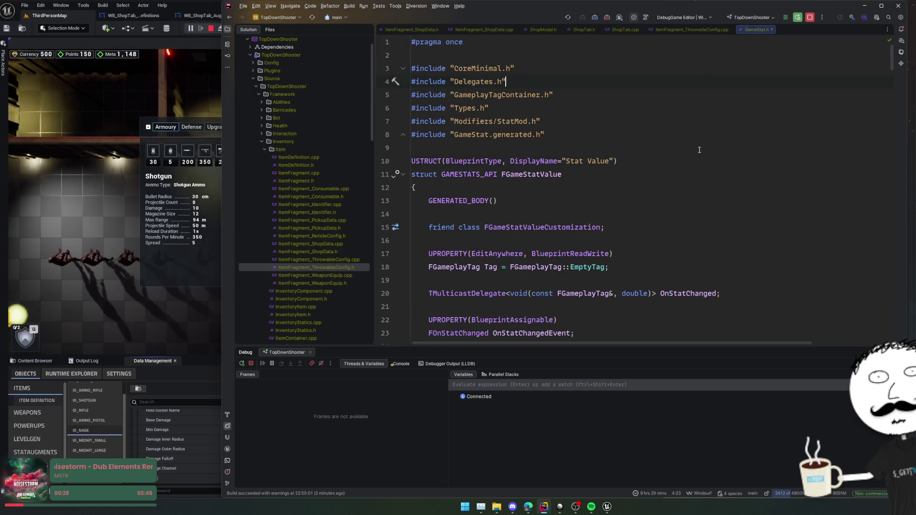
key(ctrl+Tab)
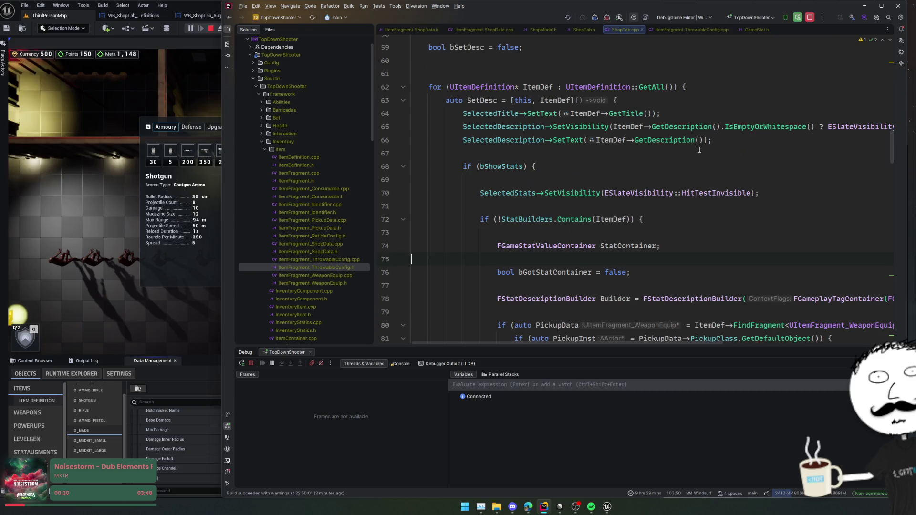
key(ctrl+alt+Left)
key(ctrl+alt+Left)
key(ctrl+alt+Left)
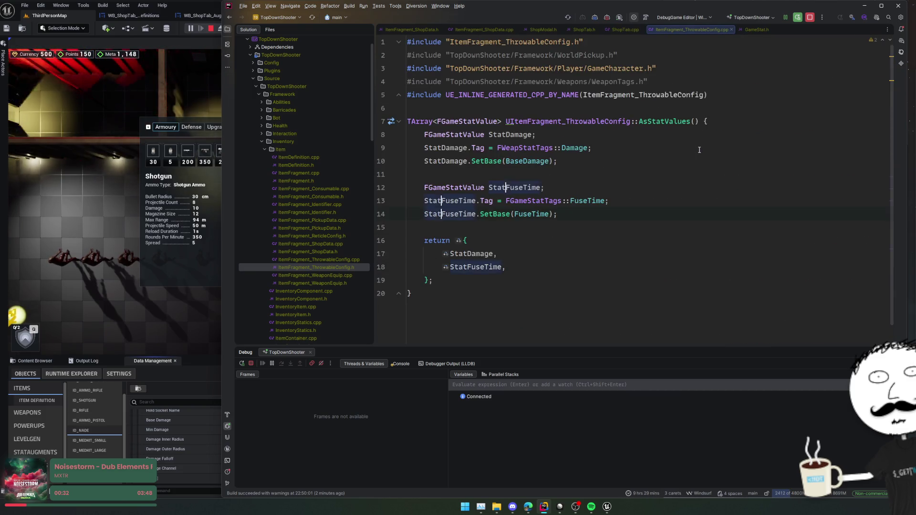
key(ctrl+alt+Left)
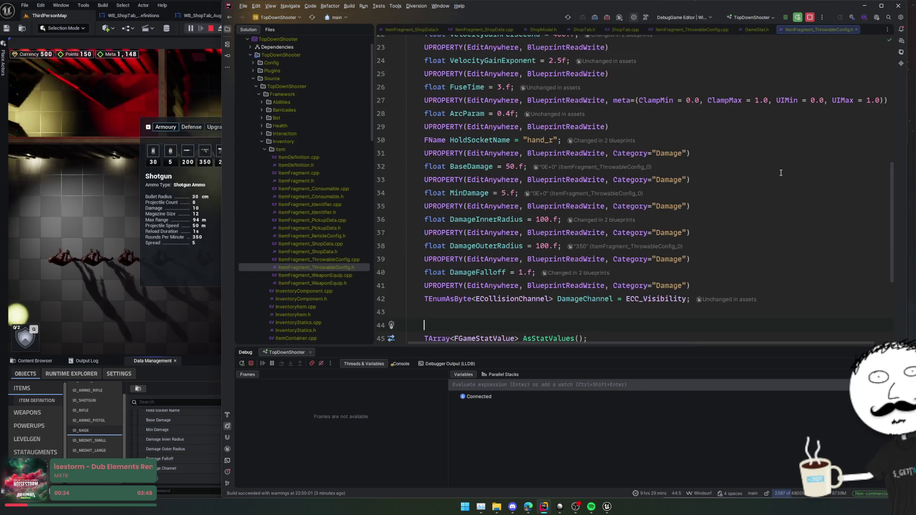
key(ctrl+alt+Left)
scroll(743, 241, down, 1)
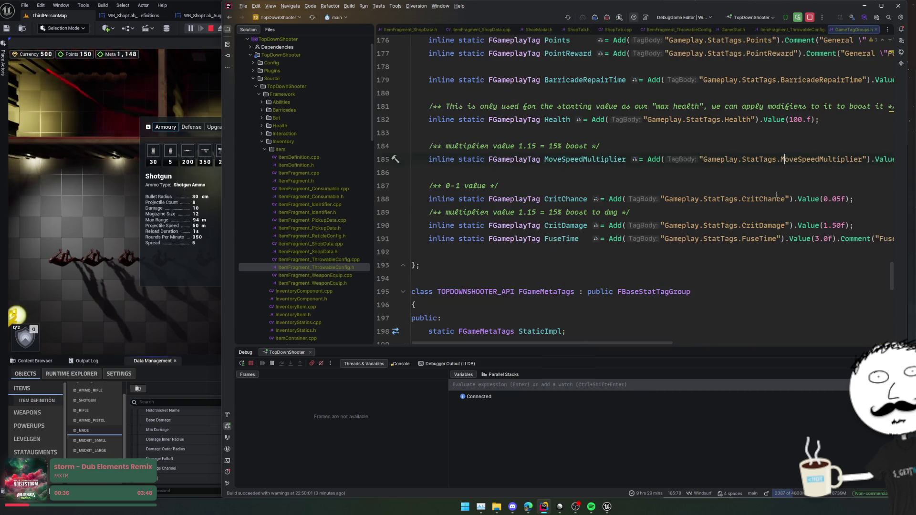
key(ctrl+f)
text(Radius)
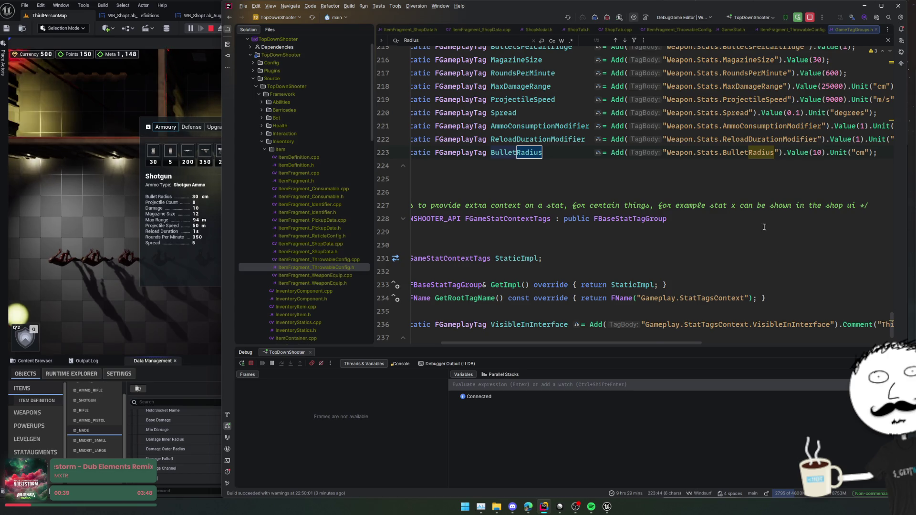
scroll(764, 227, up, 3)
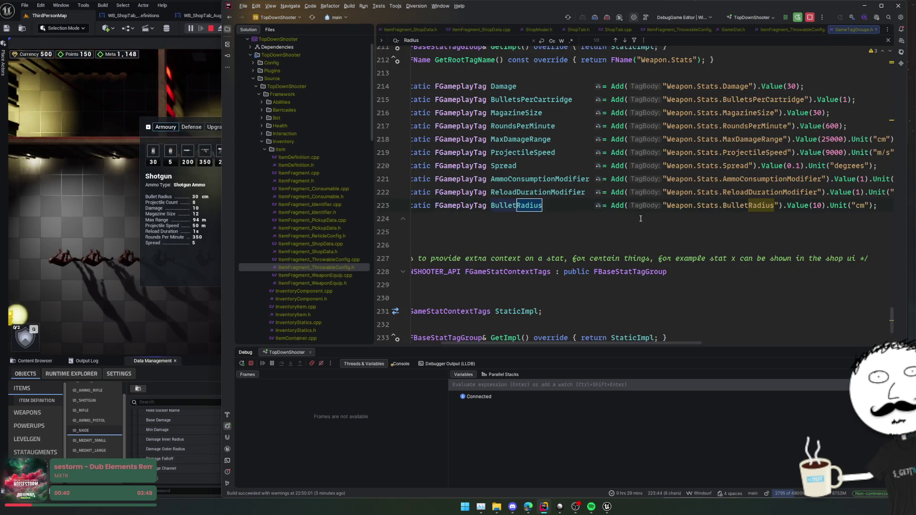
key(Return)
key(Escape)
key(ctrl+alt+Left)
key(ctrl+alt+Left)
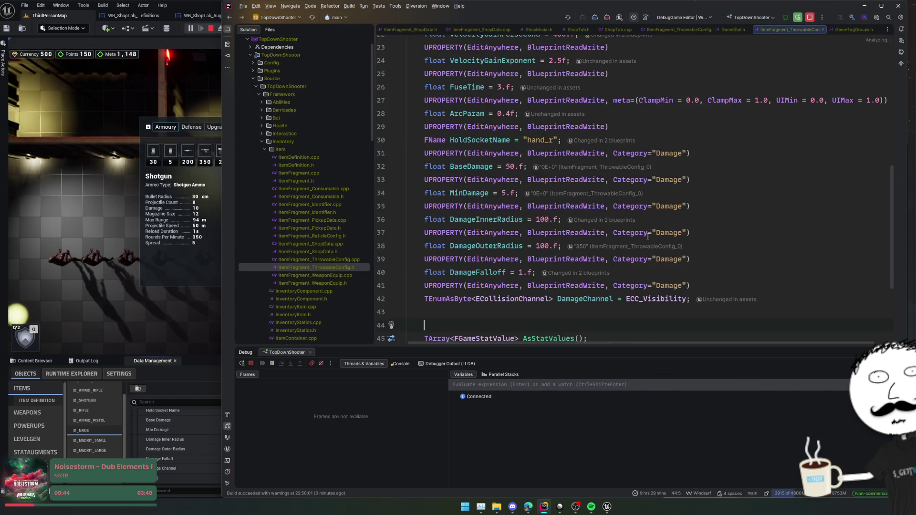
key(ctrl+Tab)
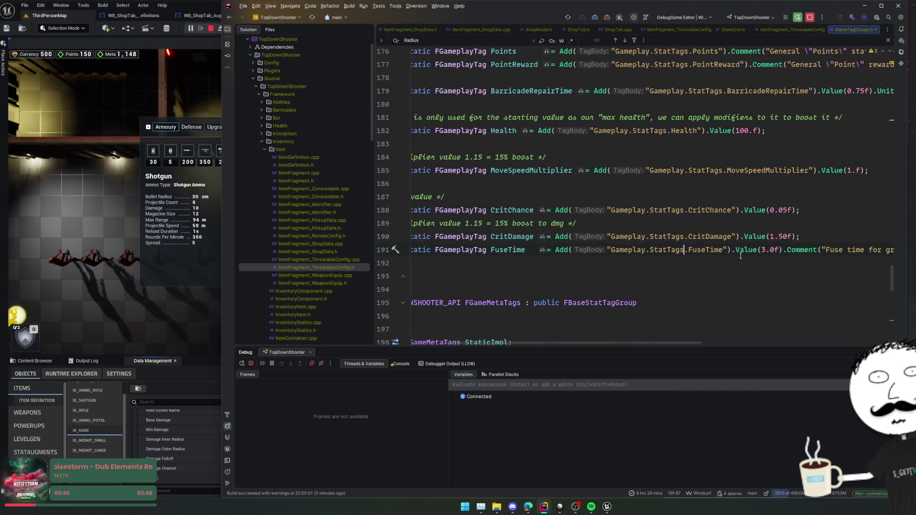
Duplicate the FuseTime tag line, rename both occurrences to ExplosionRadius, and update its comment.
key(ctrl+d)
double_click(511, 262)
key(alt+j)
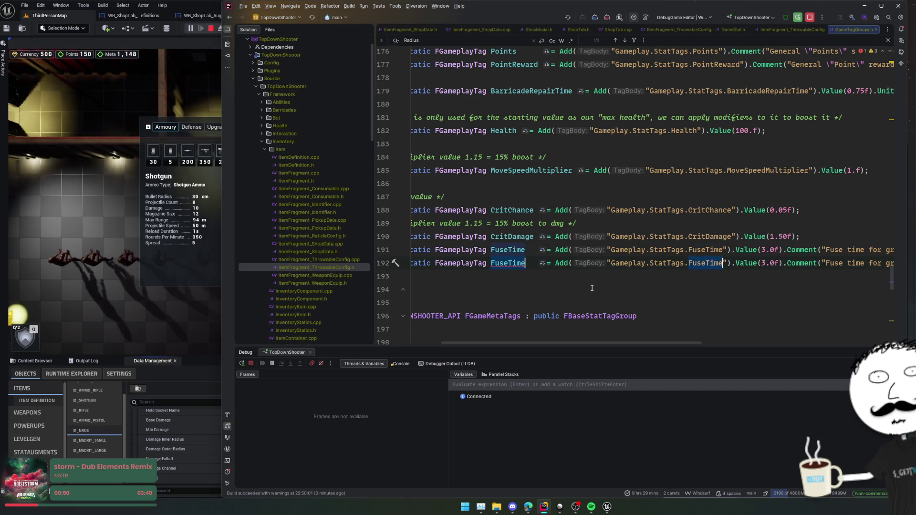
text(Radius)
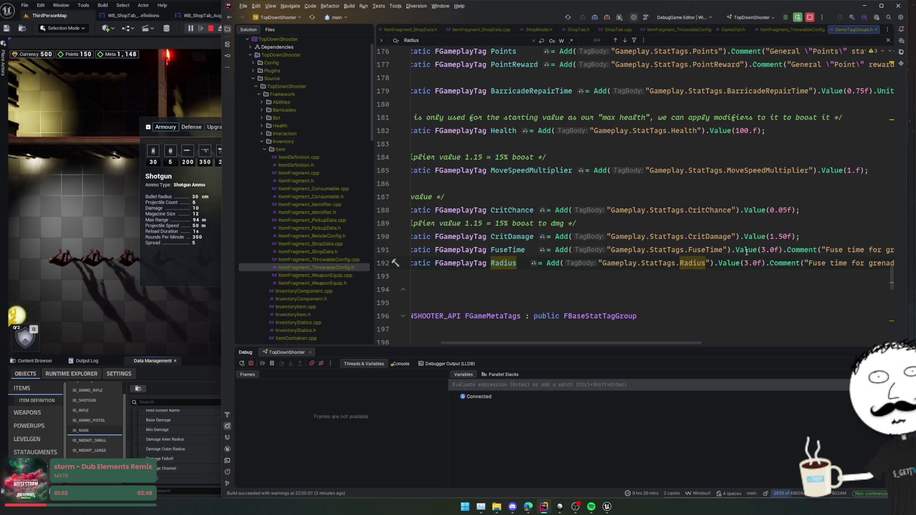
text(Explosio)
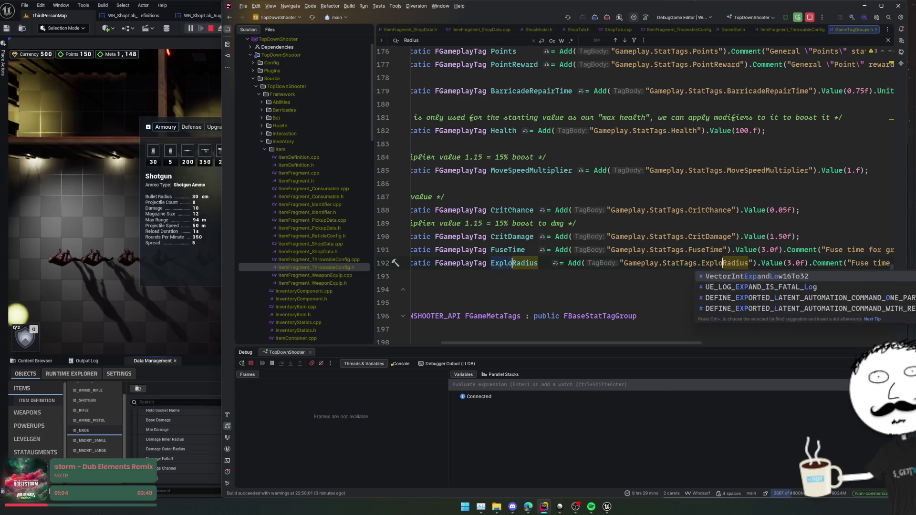
text(n)
key(Escape)
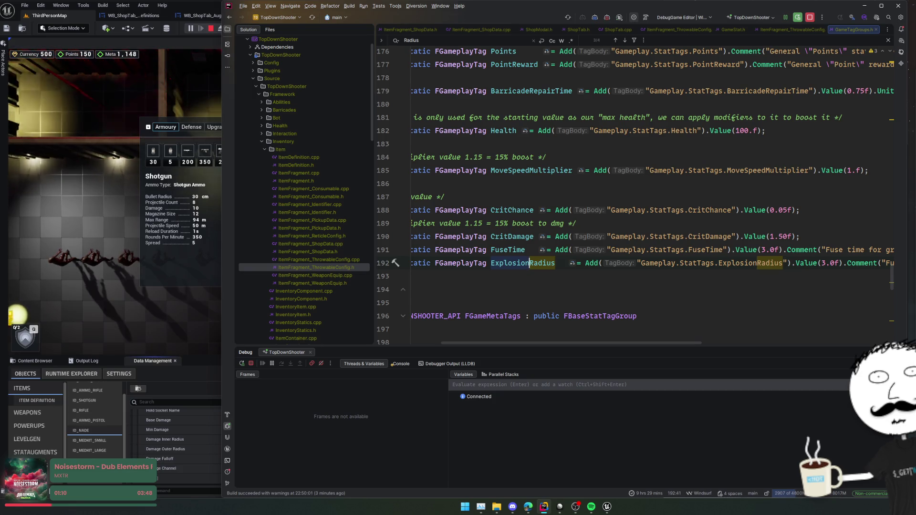
scroll(828, 270, right, 3)
drag(775, 263, 868, 263)
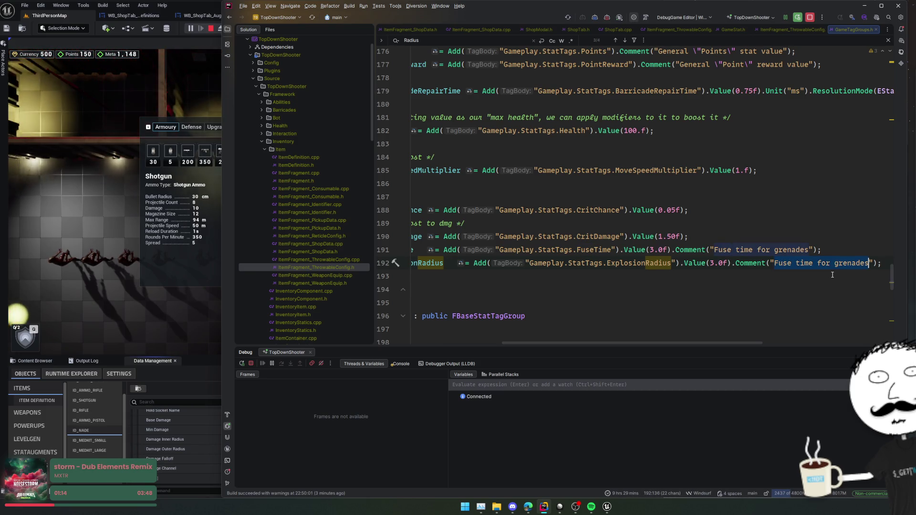
text(Radiu)
text(s of explosion)
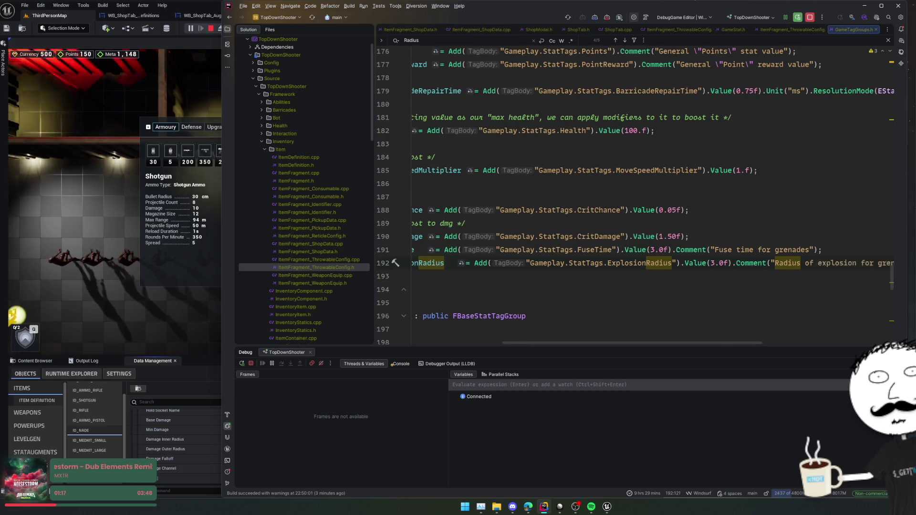
key(Tab)
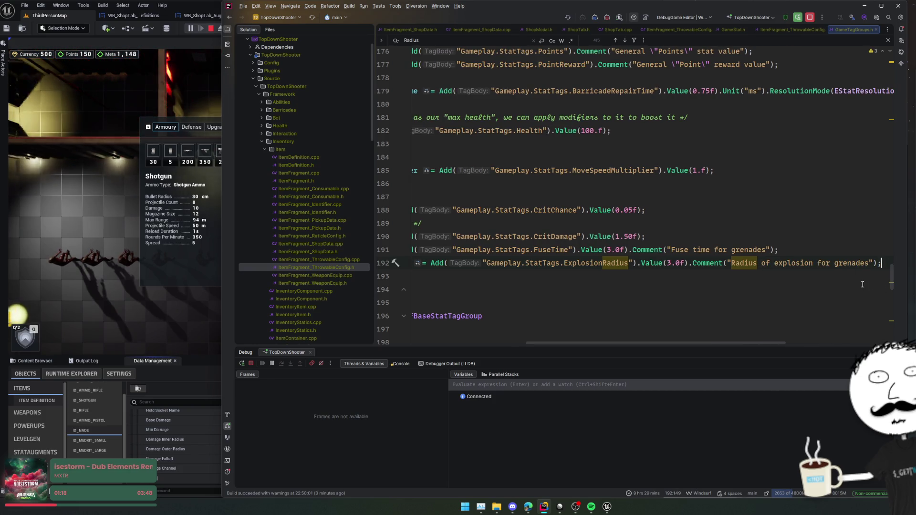
drag(667, 263, 683, 262)
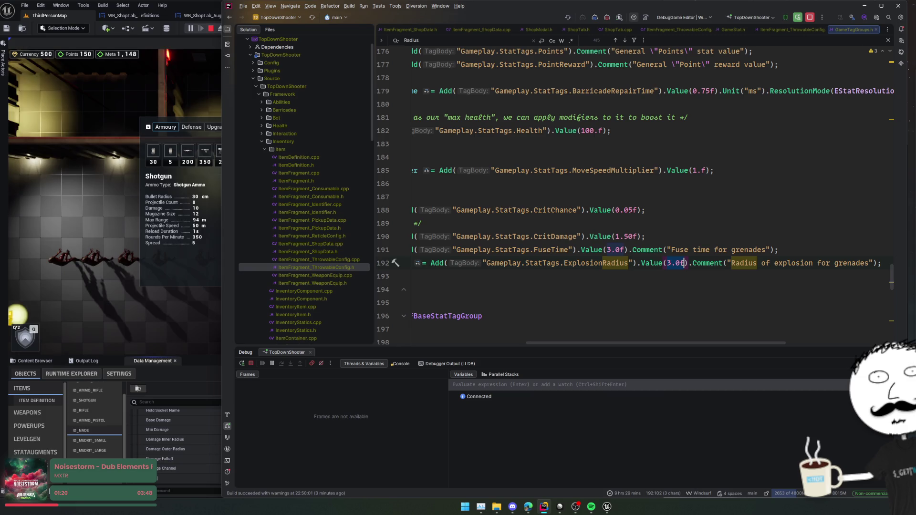
Check the grenade's radius values in Unreal and set the ExplosionRadius tag default to 350.f.
click(175, 444)
scroll(176, 444, up, 3)
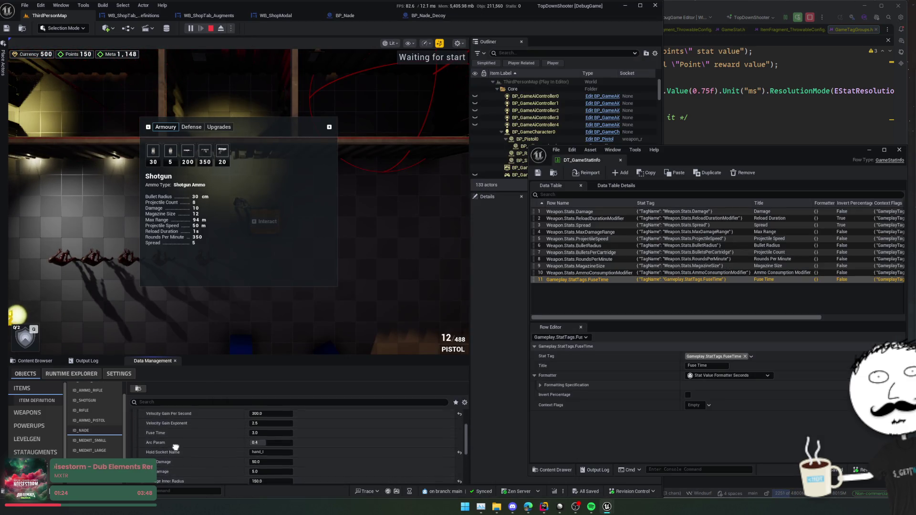
scroll(176, 439, up, 3)
scroll(181, 412, down, 5)
scroll(181, 429, down, 2)
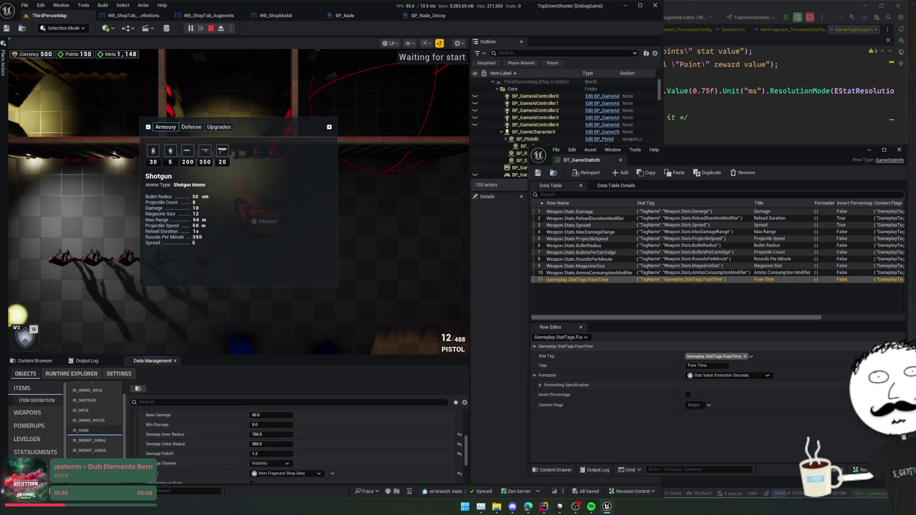
key(alt+Tab)
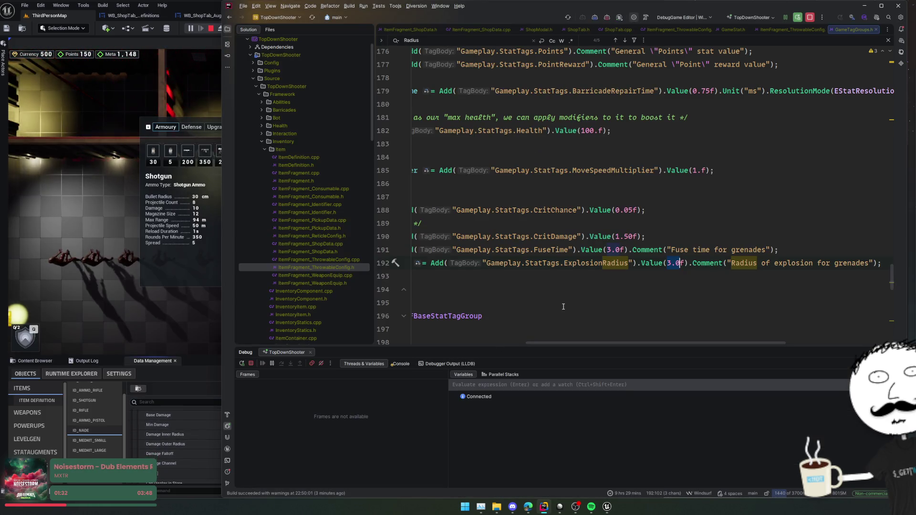
text(350.)
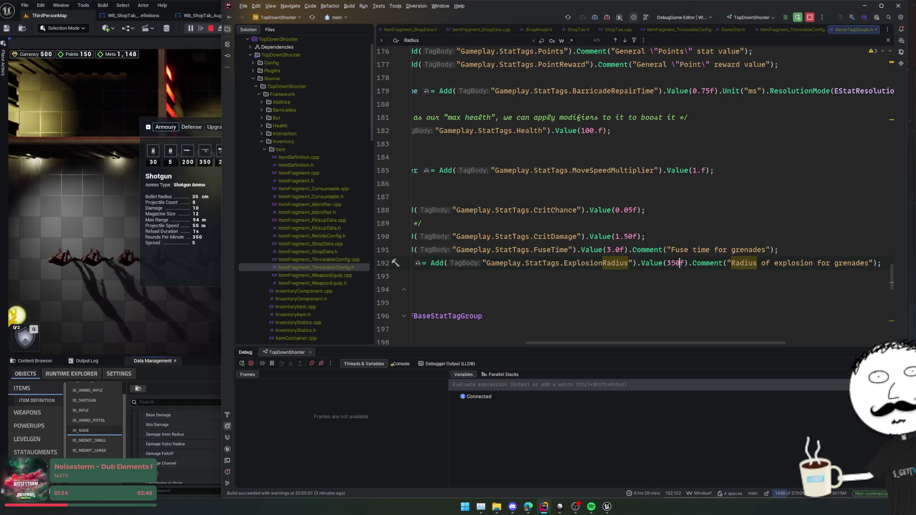
key(Home)
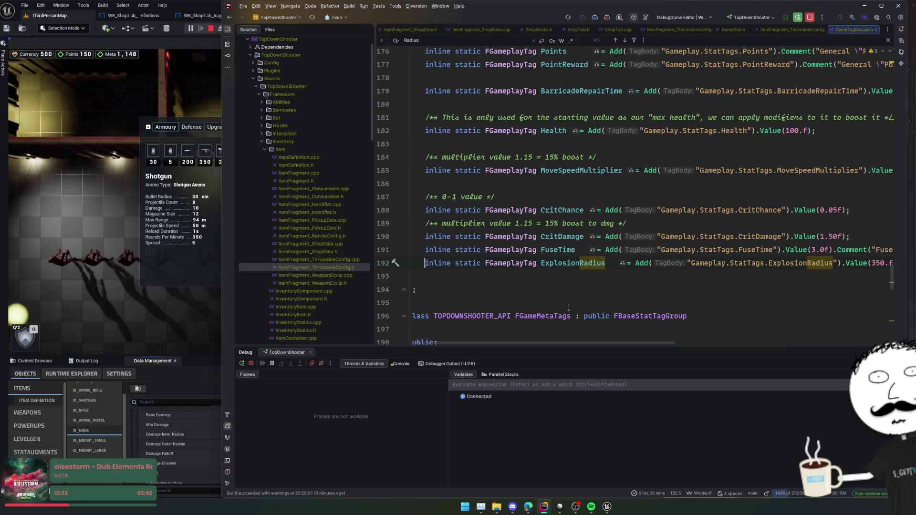
click(570, 263)
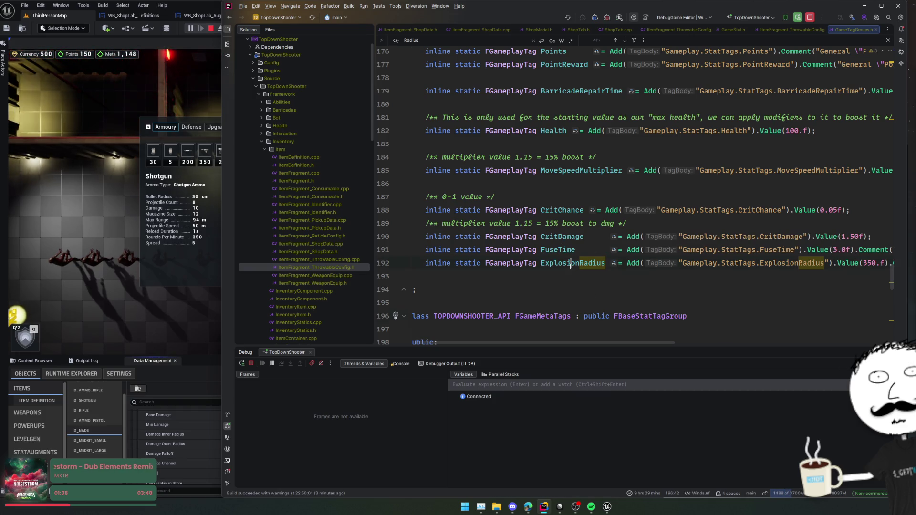
In AsStatValues, duplicate the StatFuseTime block and rename the copy to ExplosionRadius.
middle_click(851, 27)
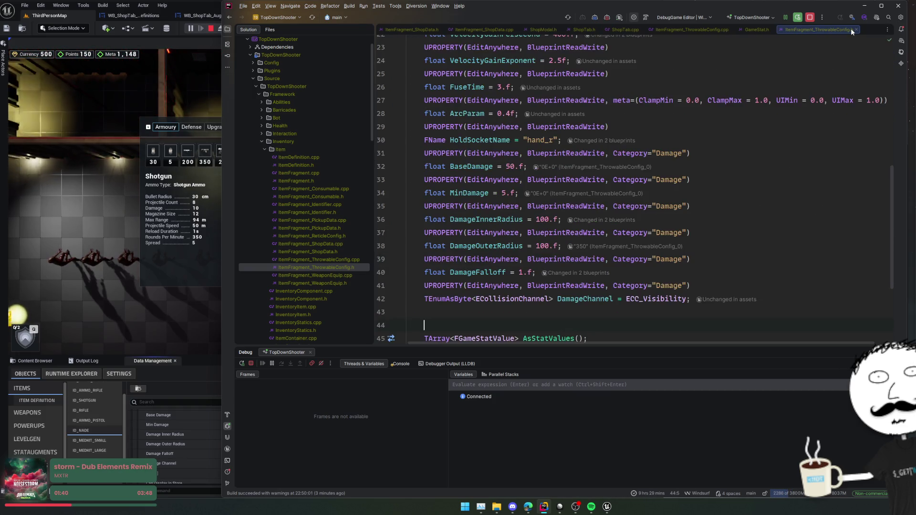
scroll(552, 287, down, 2)
ctrl+click(552, 286)
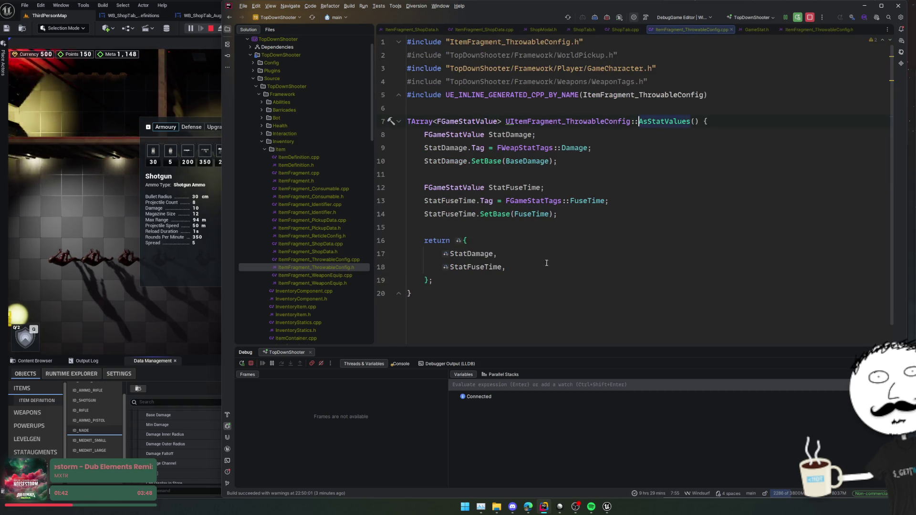
drag(616, 214, 616, 161)
key(ctrl+d)
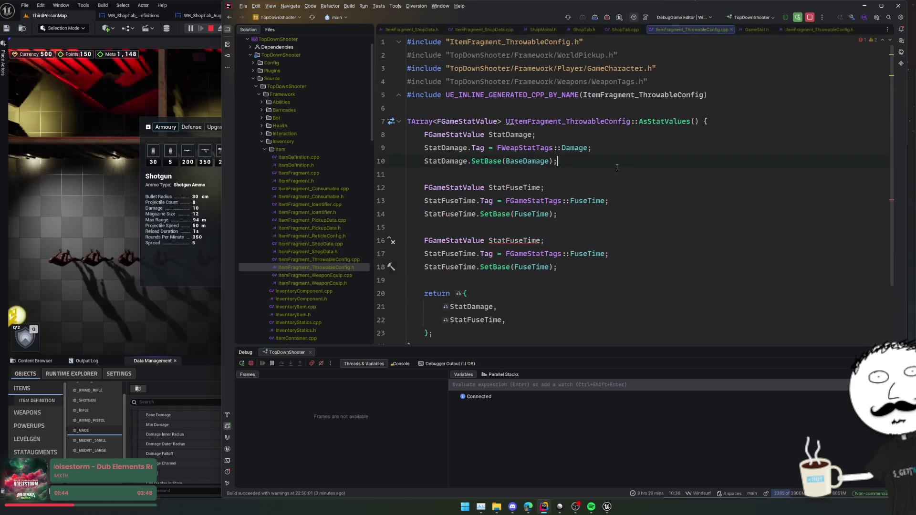
key(alt+j)
key(alt+j)
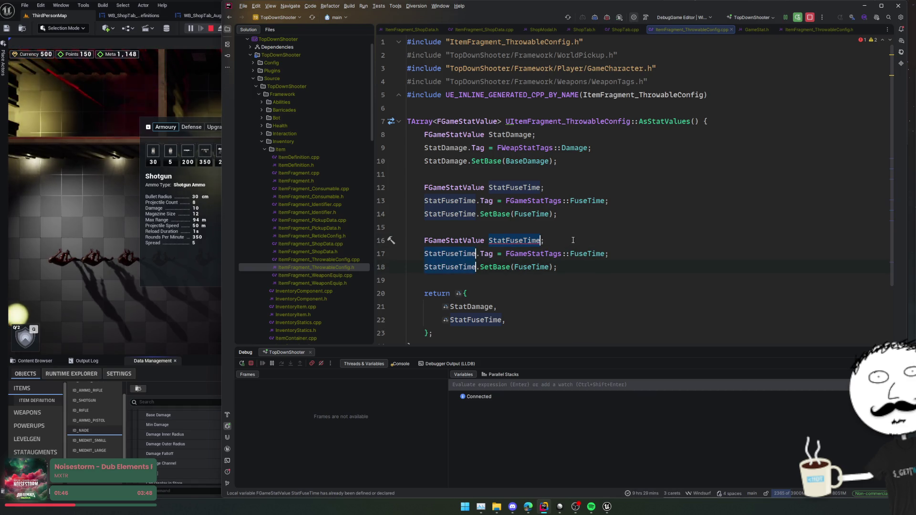
text(ExplosionRadiu)
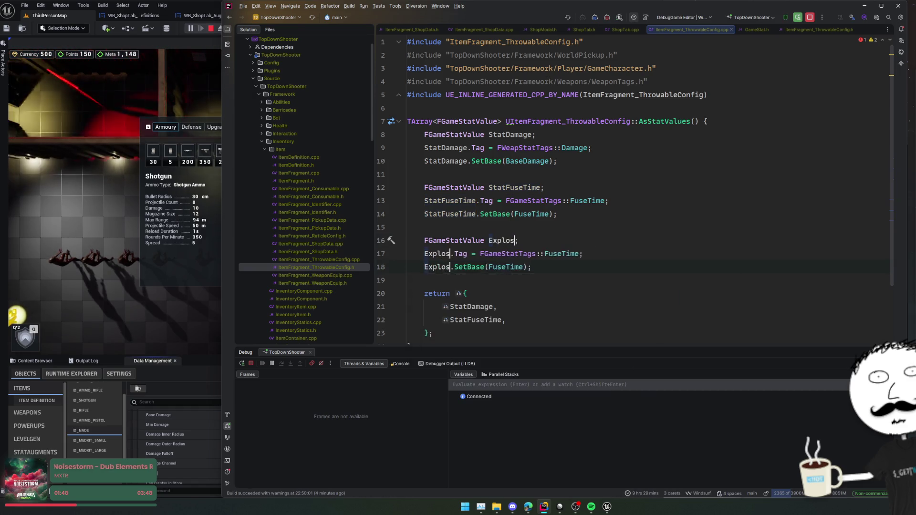
text(s)
key(Escape)
key(Tab)
Base the ExplosionRadius stat value on the DamageOuterRadius property from the header.
mouse_move(616, 260)
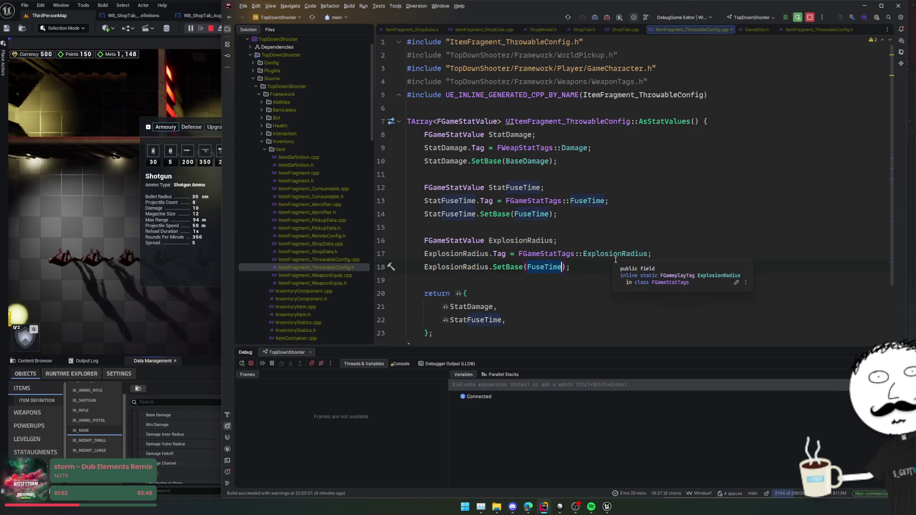
text(MA)
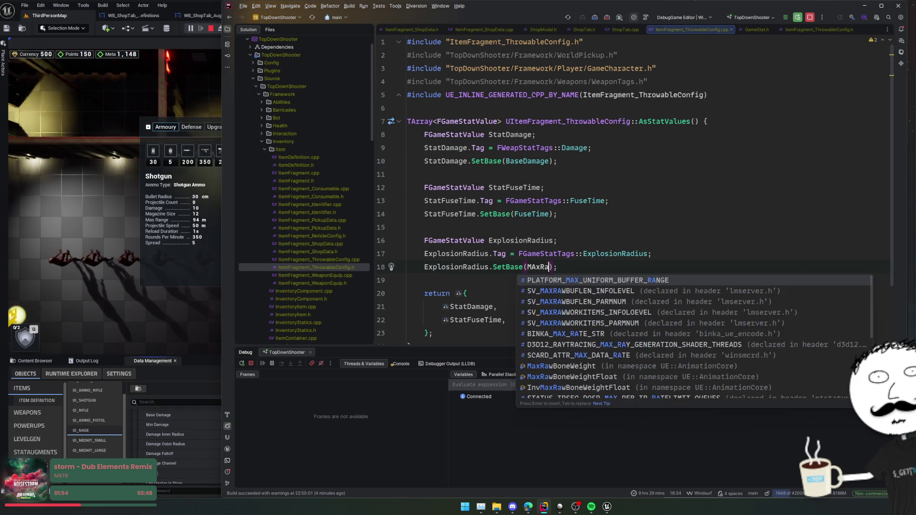
key(BackSpace)
text(axRad)
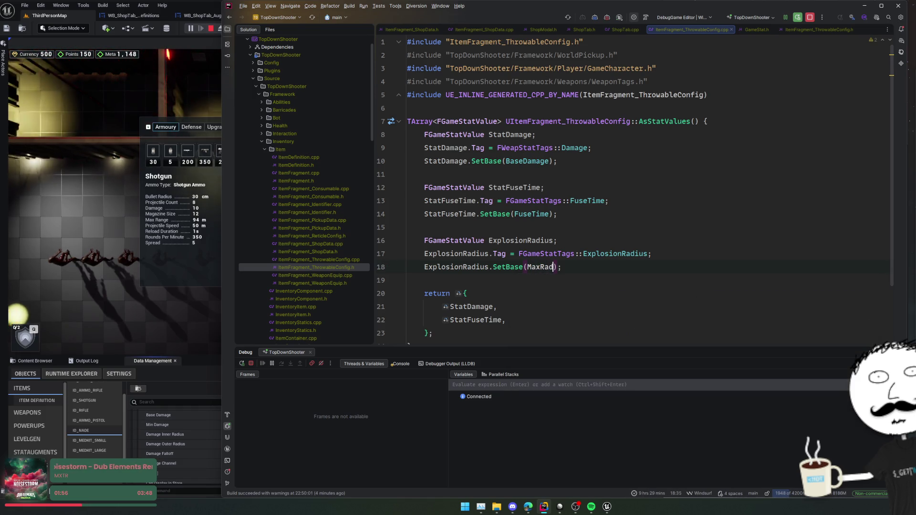
key(BackSpace)
key(BackSpace)
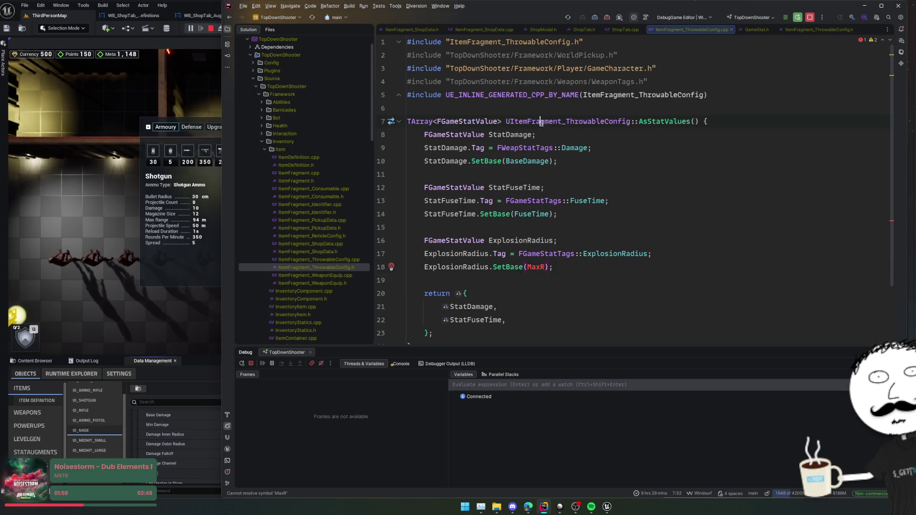
key(ctrl+alt+Home)
key(ctrl+f)
text(fadius)
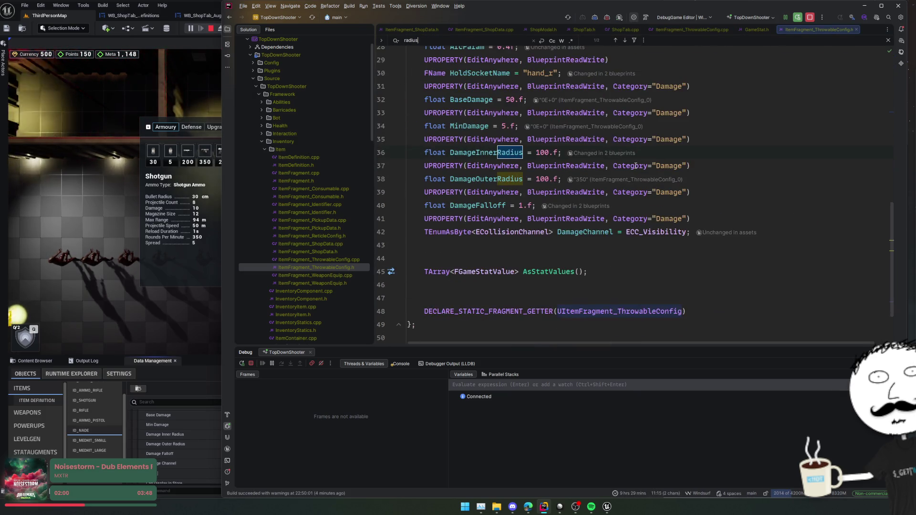
double_click(472, 179)
key(ctrl+alt+Home)
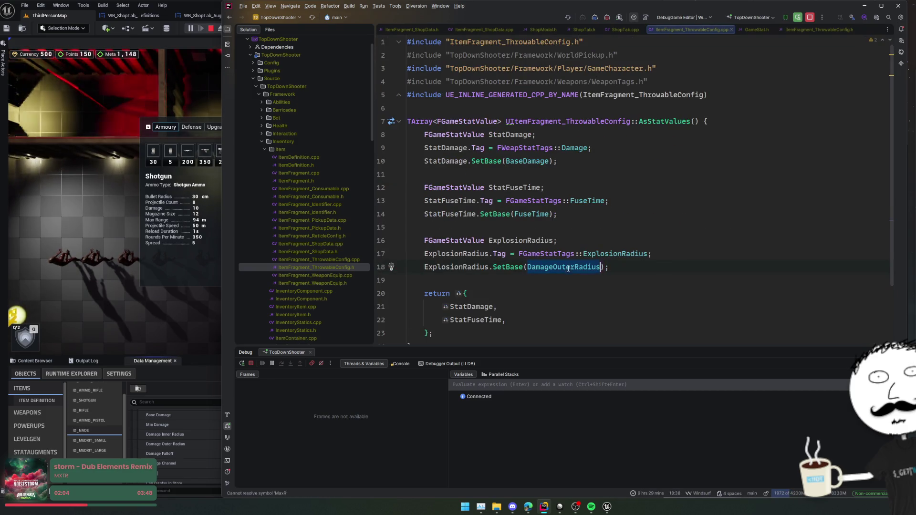
scroll(465, 213, down, 2)
double_click(465, 212)
Add ExplosionRadius to the returned stat list and recompile with Live Coding.
key(ctrl+c)
click(511, 267)
key(Return)
key(ctrl+v)
text(,)
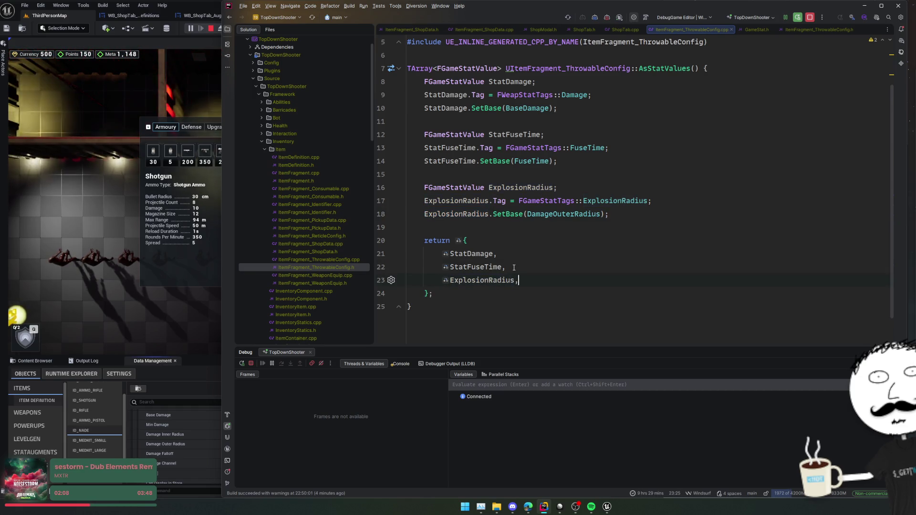
click(631, 121)
click(620, 213)
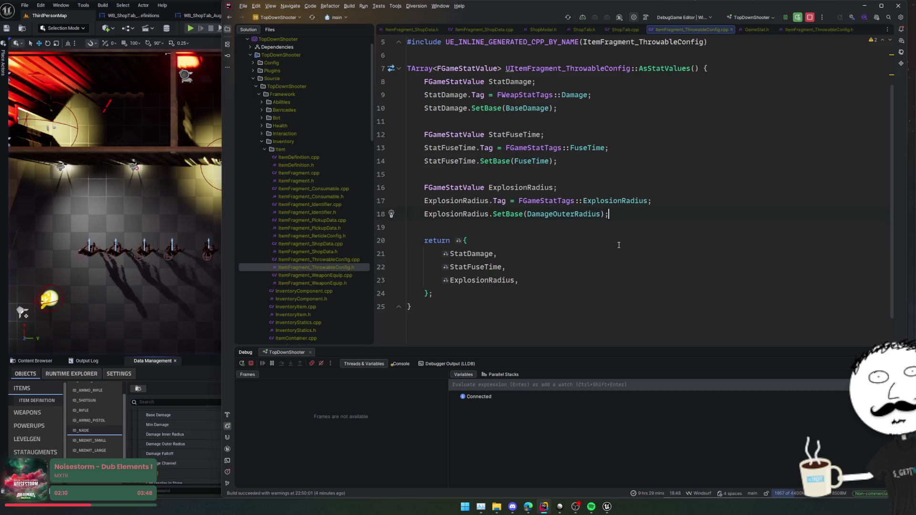
key(ctrl+alt+F11)
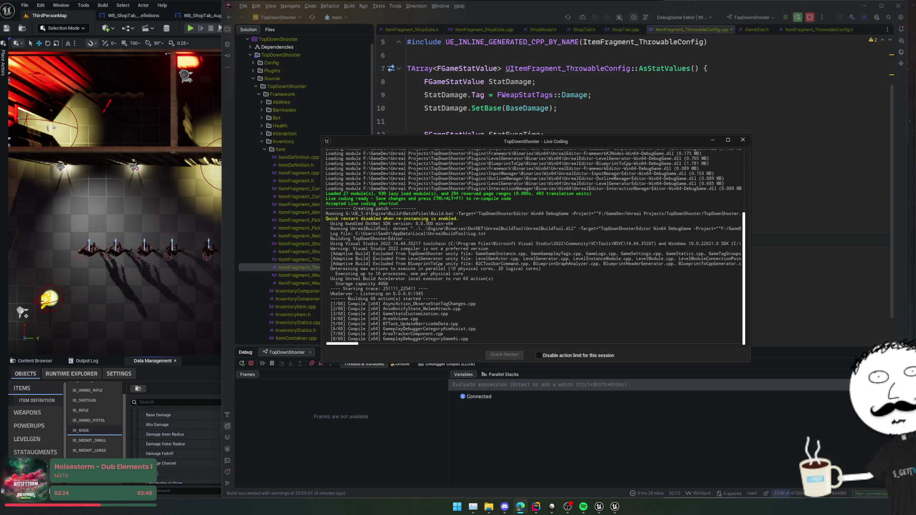
Shut down the running Unreal Editor so the project can be rebuilt and restarted.
key(ctrl+F2)
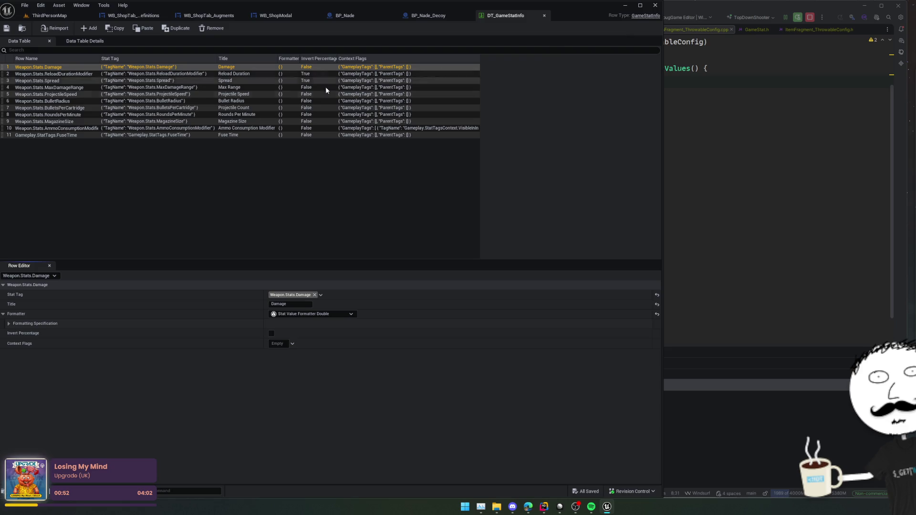
Undock DT_GameStatInfo into its own window, then play the level with the shop open.
drag(505, 16, 628, 164)
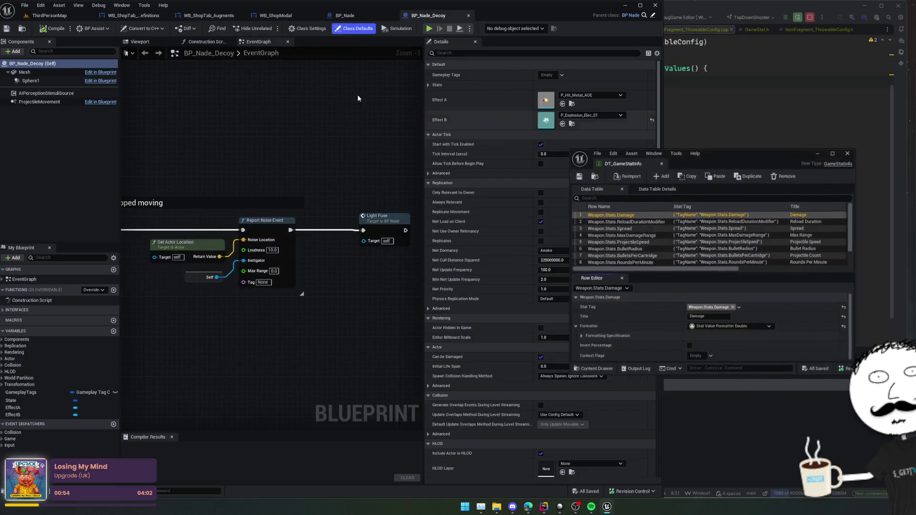
click(49, 15)
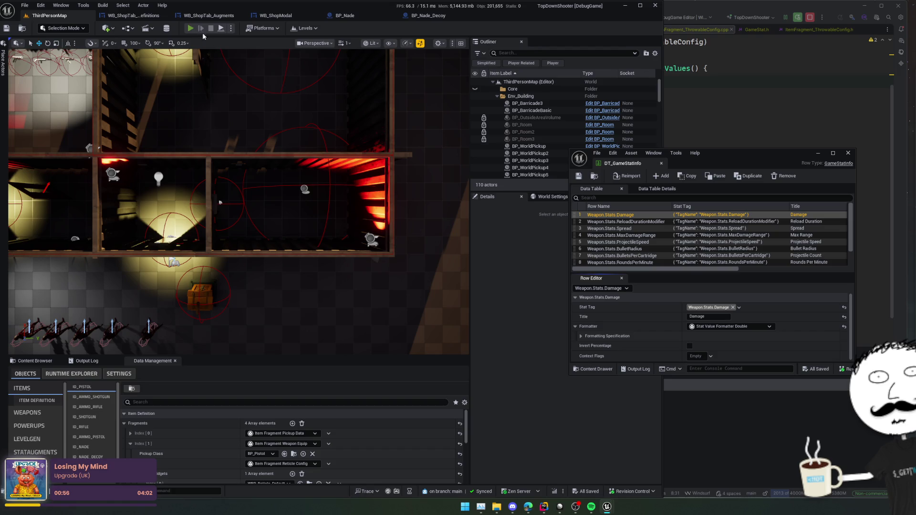
key(alt+p)
key(e)
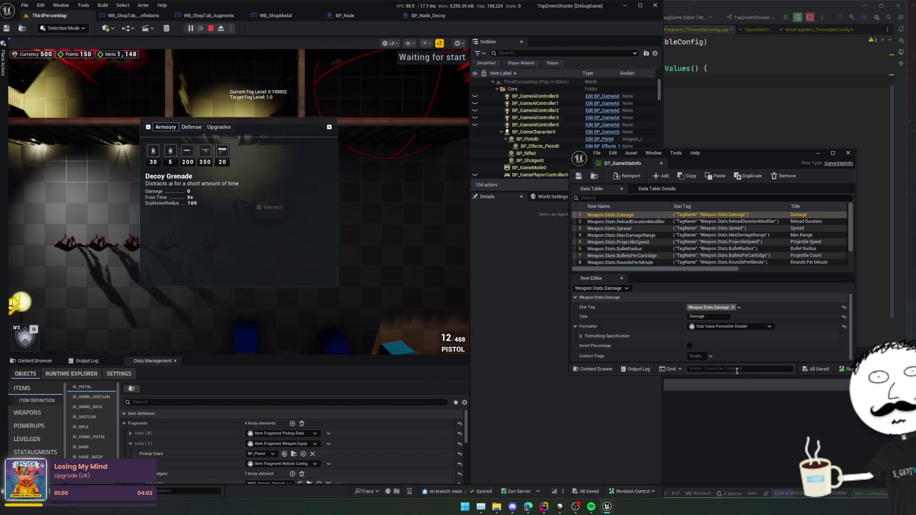
Duplicate the Fuse Time row as a new row named ExplosionRadius.
drag(736, 377, 736, 456)
click(620, 283)
key(ctrl+d)
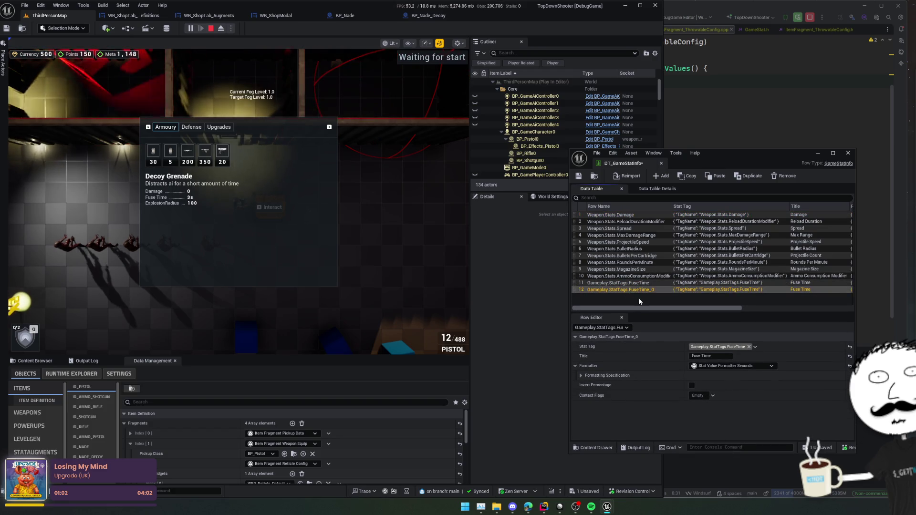
key(F2)
key(ctrl+BackSpace)
text(E)
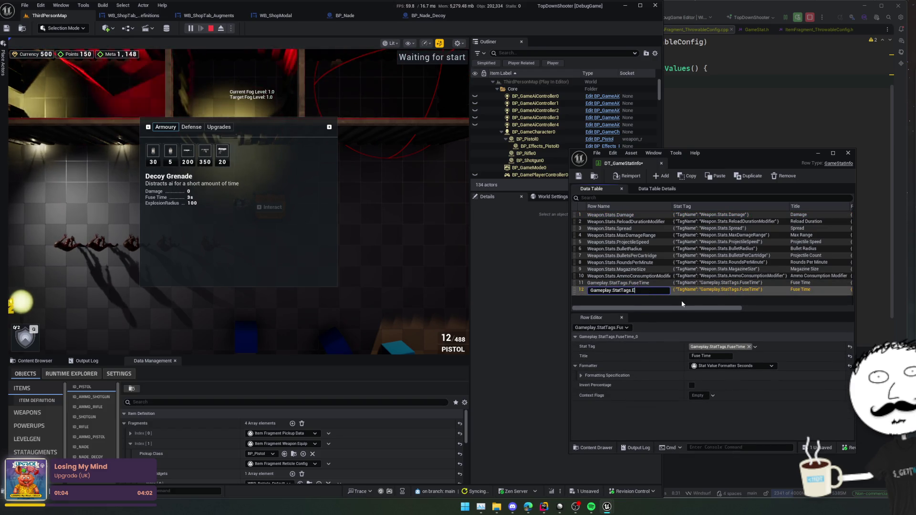
text(xplosionRadius)
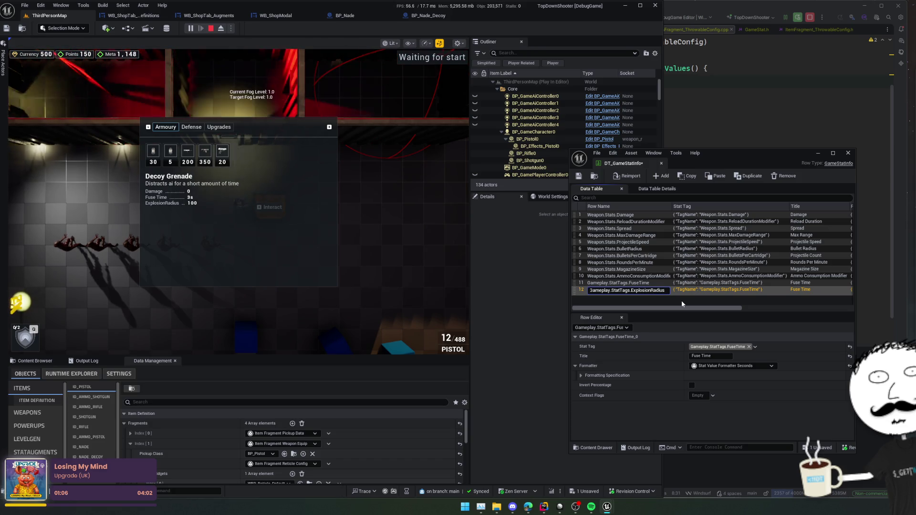
key(Return)
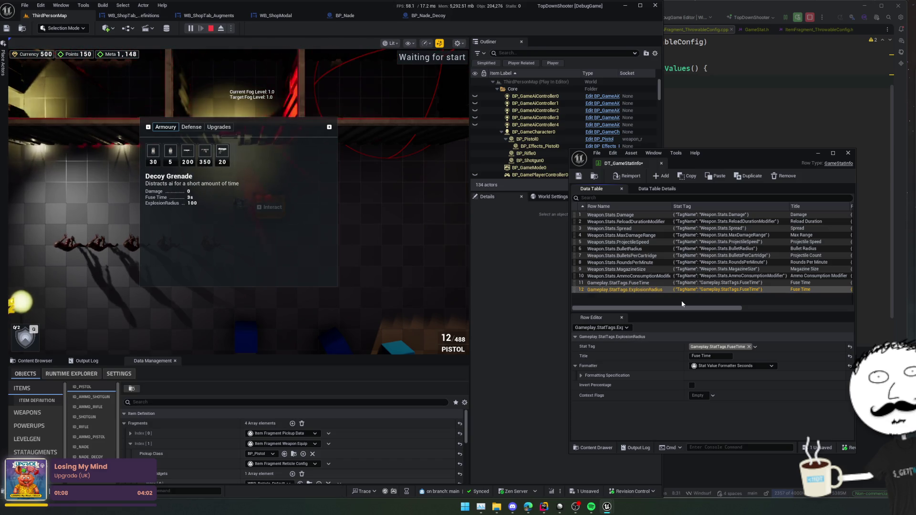
Give the new row the ExplosionRadius stat tag and the title Explosion Radius.
click(720, 347)
text(ExplosionRadius)
click(706, 243)
click(667, 346)
click(707, 356)
text(ExplosionRadius)
click(706, 356)
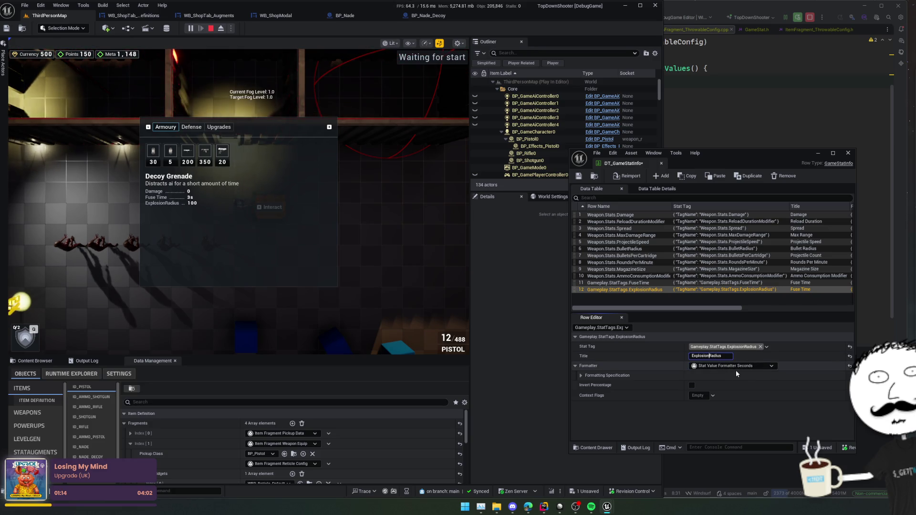
key(Return)
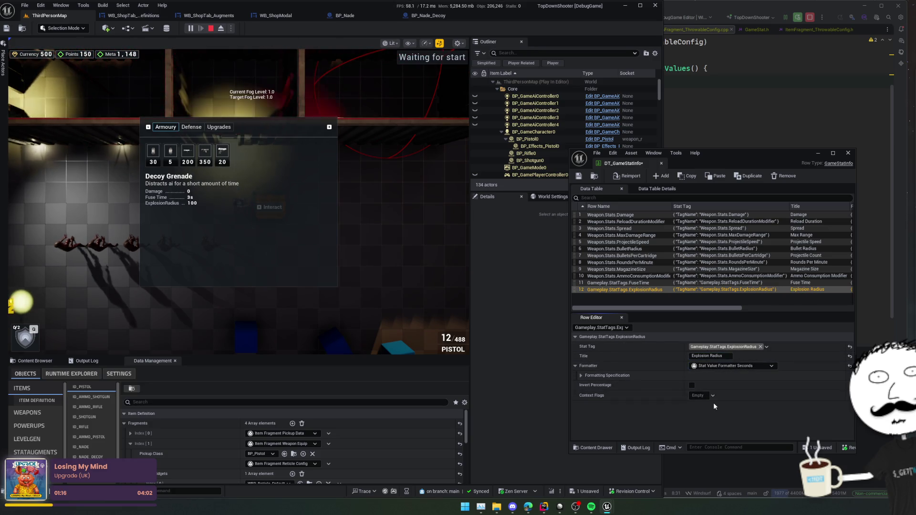
Set the row's formatter to Stat Value Formatter Distance, save the table, and restart the game.
click(738, 367)
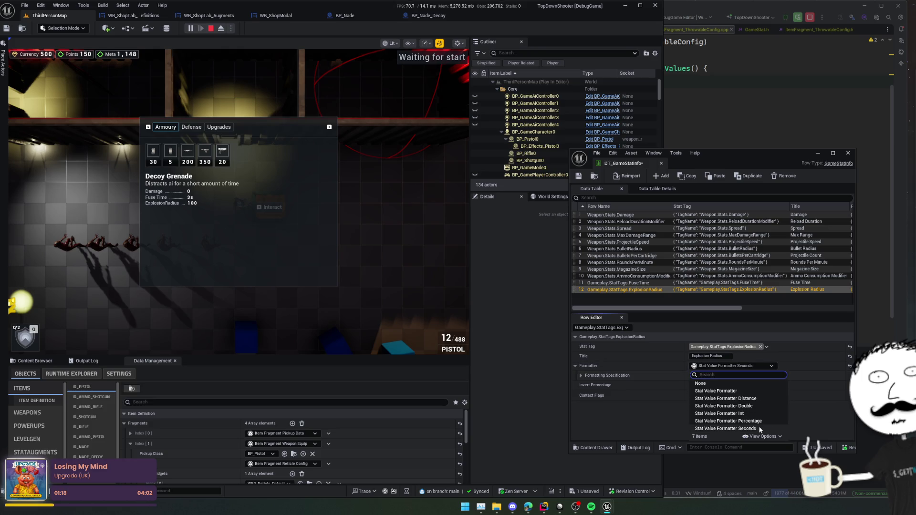
click(725, 398)
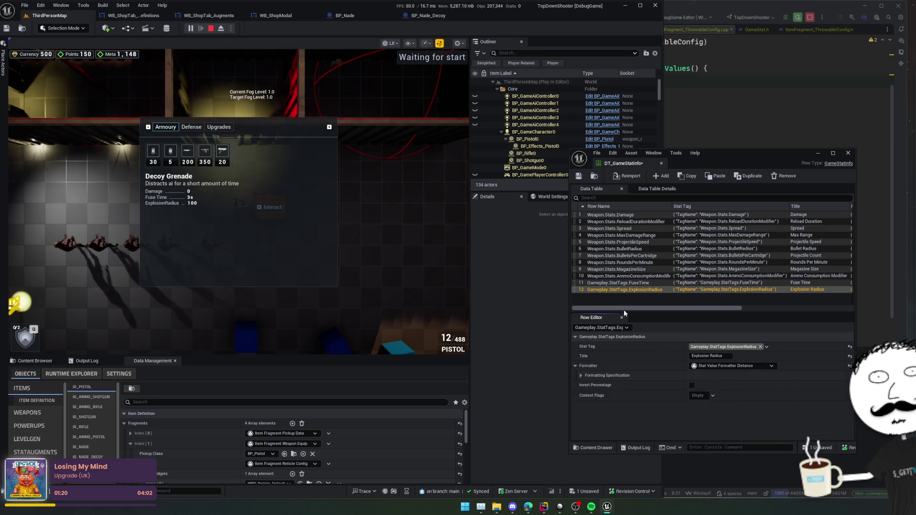
key(ctrl+s)
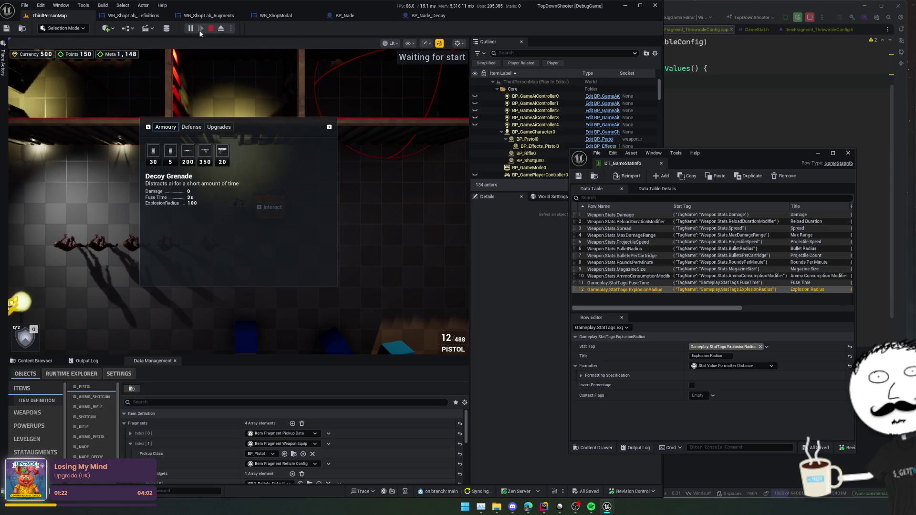
click(210, 29)
click(190, 29)
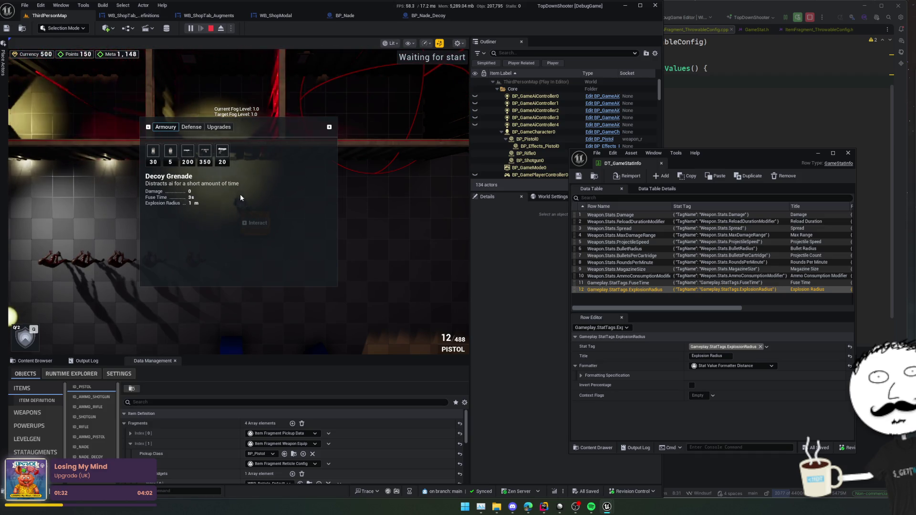
Check that the Armoury Grenade shows Explosion Radius 4 m, then close the shop.
click(169, 161)
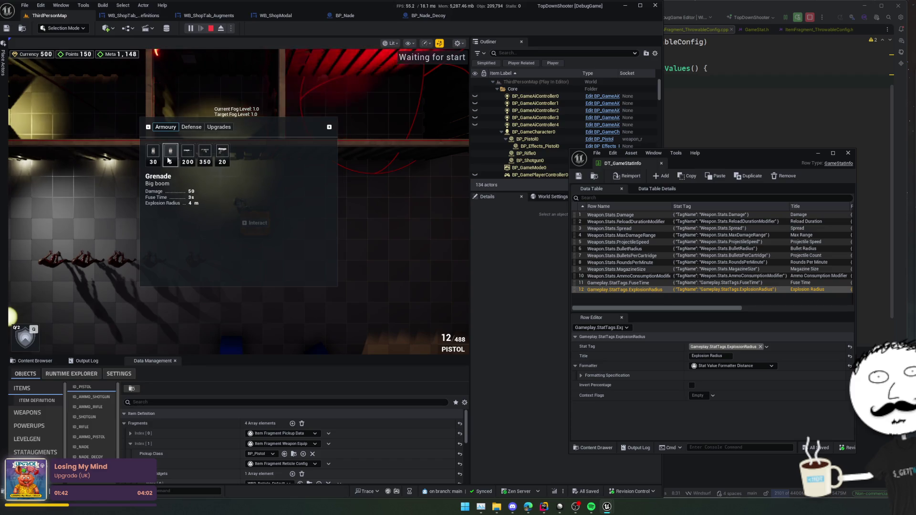
key(Escape)
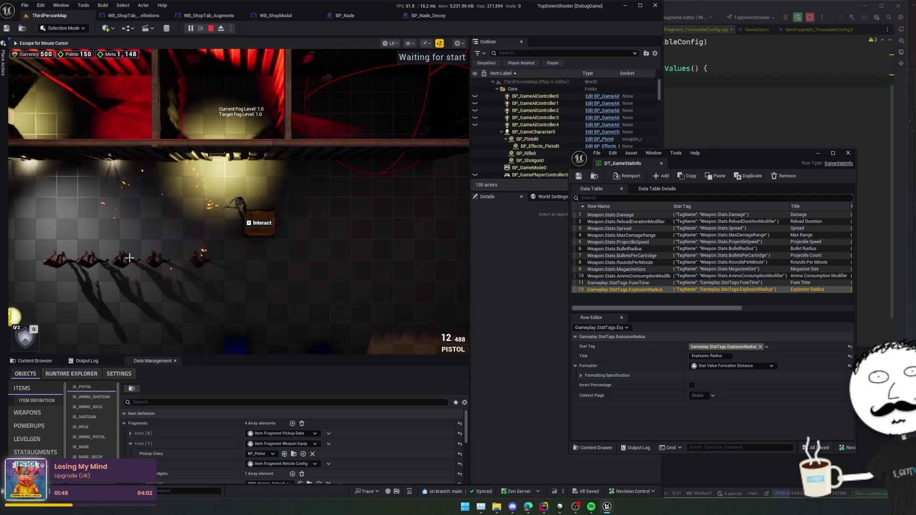
Swap the Grenade and Decoy Grenade inventory slots and throw a grenade at the enemies.
key(i)
drag(198, 308, 229, 306)
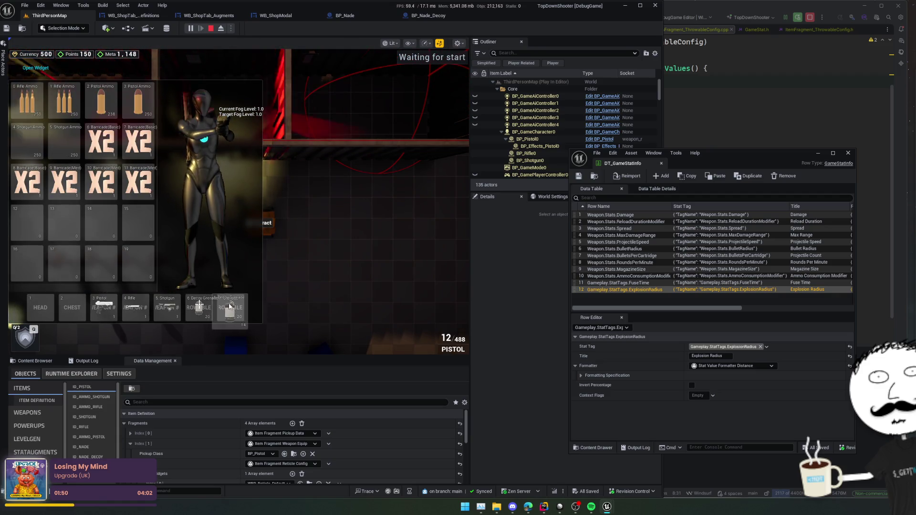
key(i)
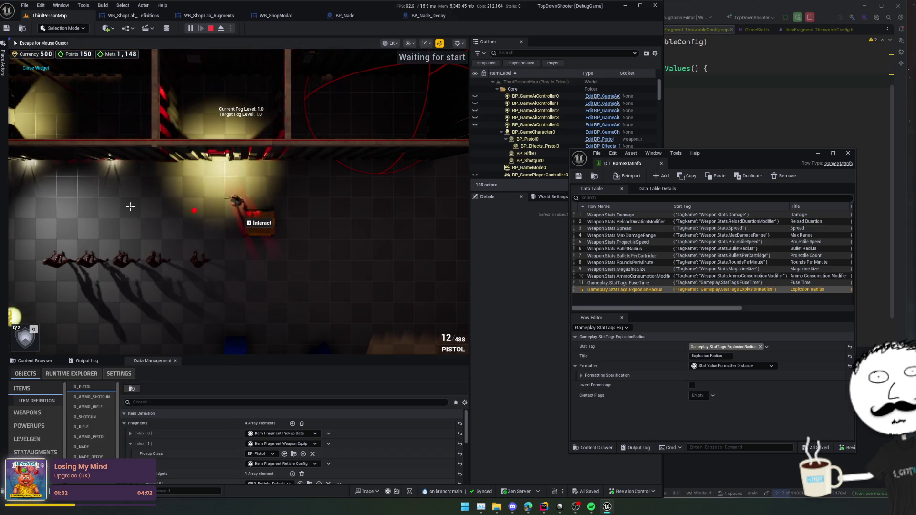
key(q)
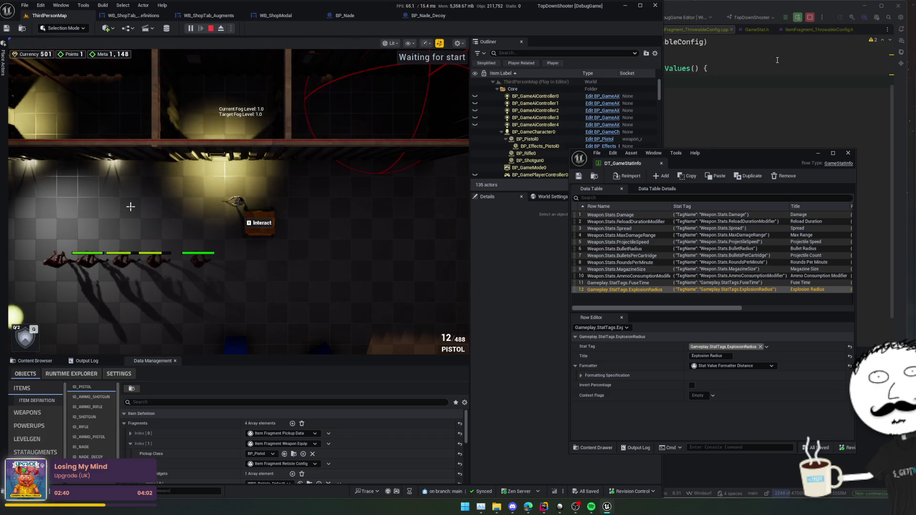
Close the data table window and review Grenade, Rifle and Decoy Grenade stats in the shop.
click(848, 153)
click(312, 230)
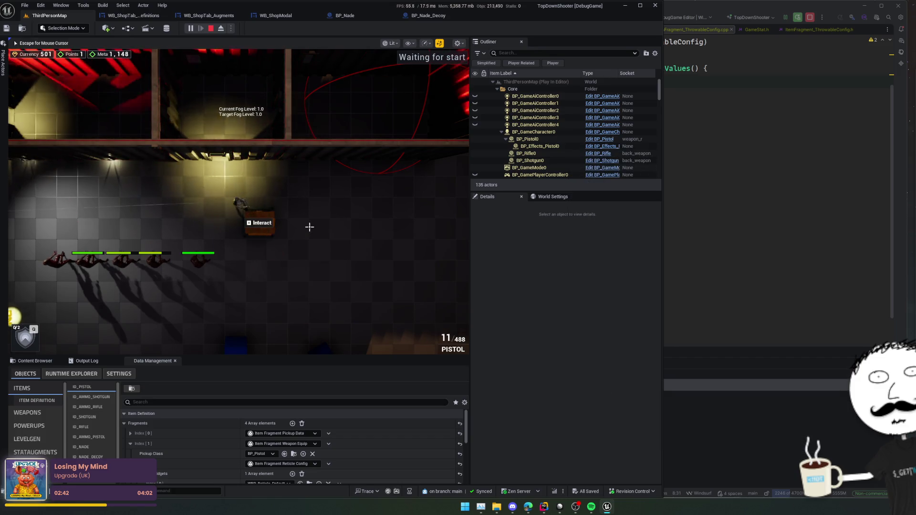
key(e)
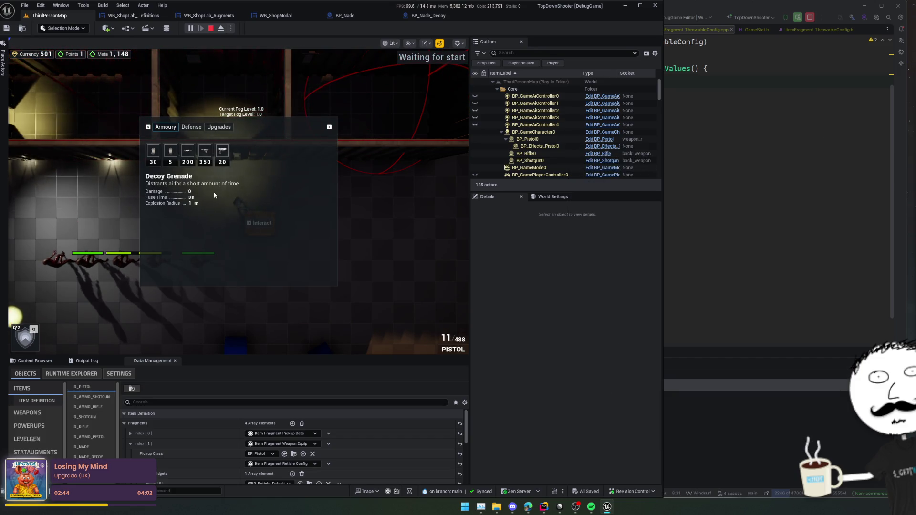
click(171, 153)
click(184, 154)
click(154, 151)
click(170, 152)
click(186, 155)
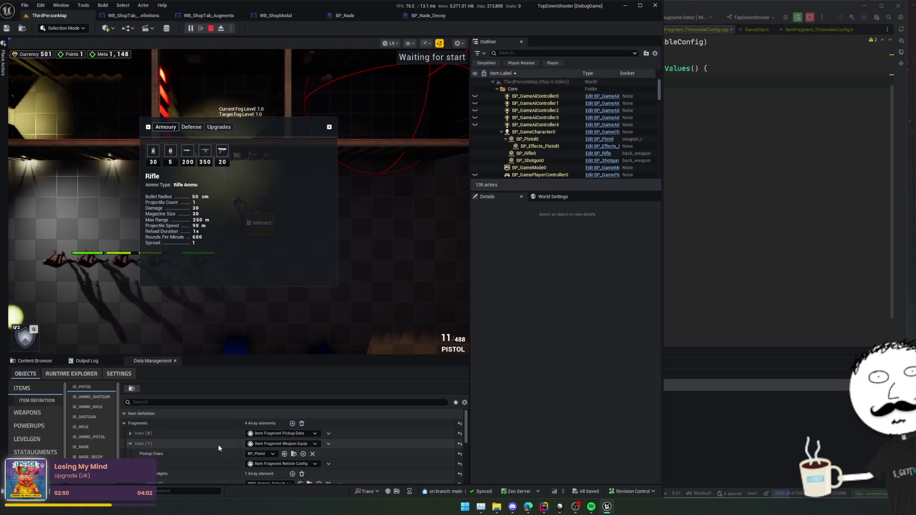
Reopen DT_GameStatInfo from the Framework folder in the Content Browser.
scroll(219, 444, down, 2)
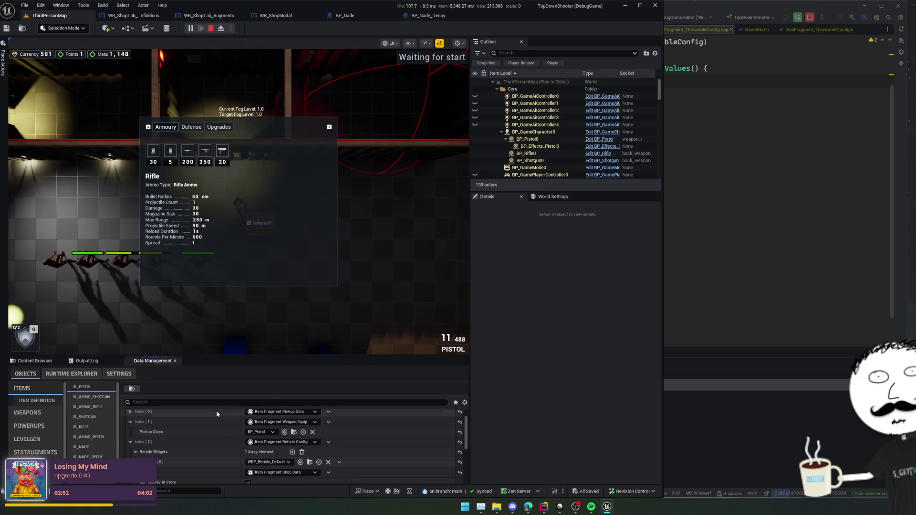
click(35, 361)
double_click(337, 444)
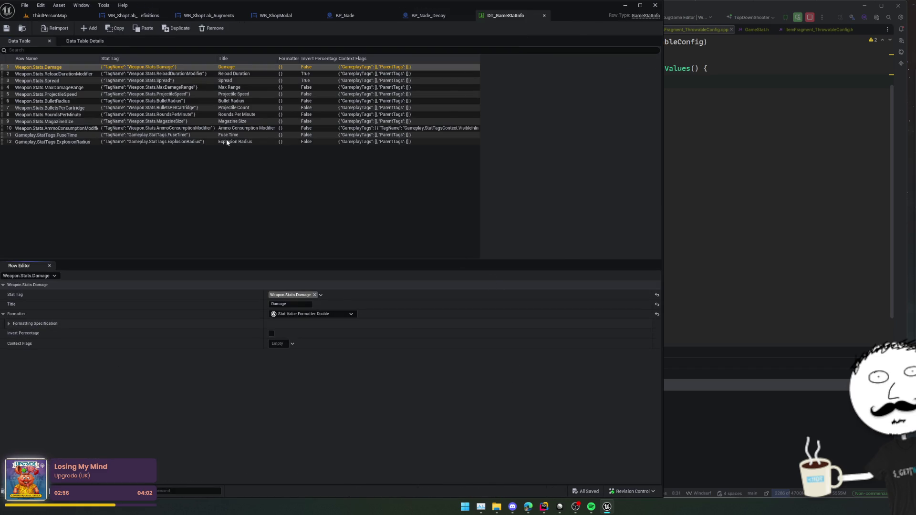
Keep the Explosion Radius row's distance formatter and expand its Formatting Specification settings.
click(228, 142)
click(334, 314)
click(334, 343)
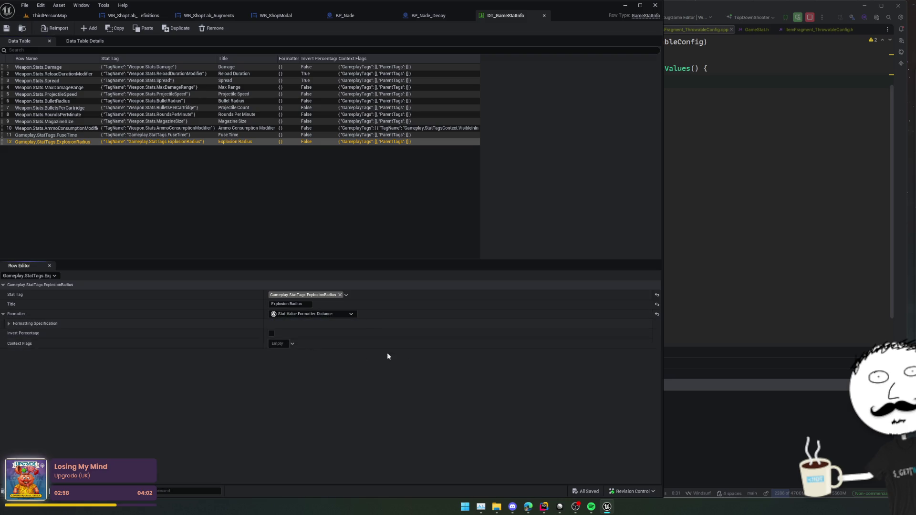
click(209, 323)
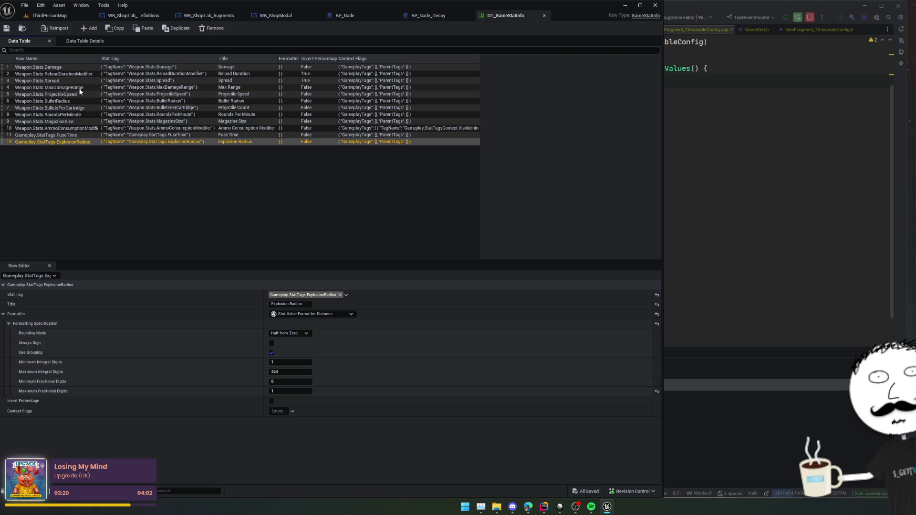
mouse_move(45, 365)
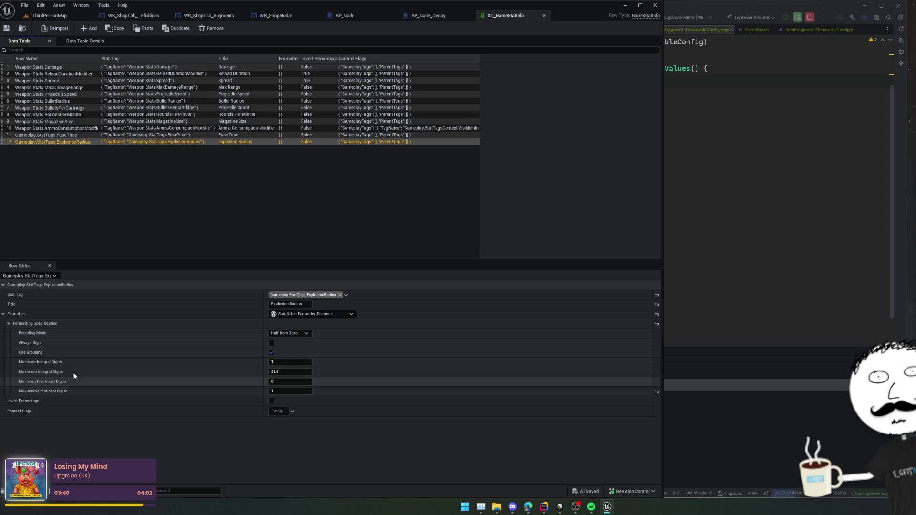
click(47, 15)
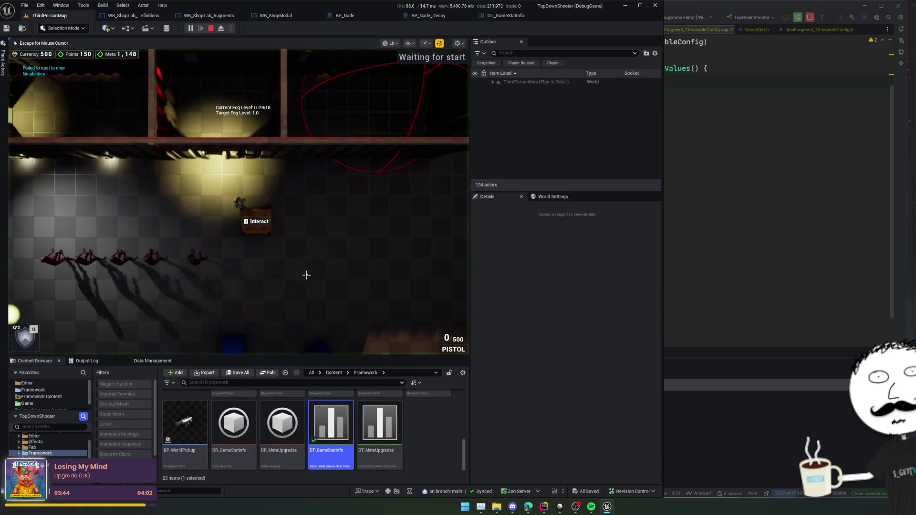
Open the Armoury shop and cycle through the Rifle and Decoy Grenade stats.
key(e)
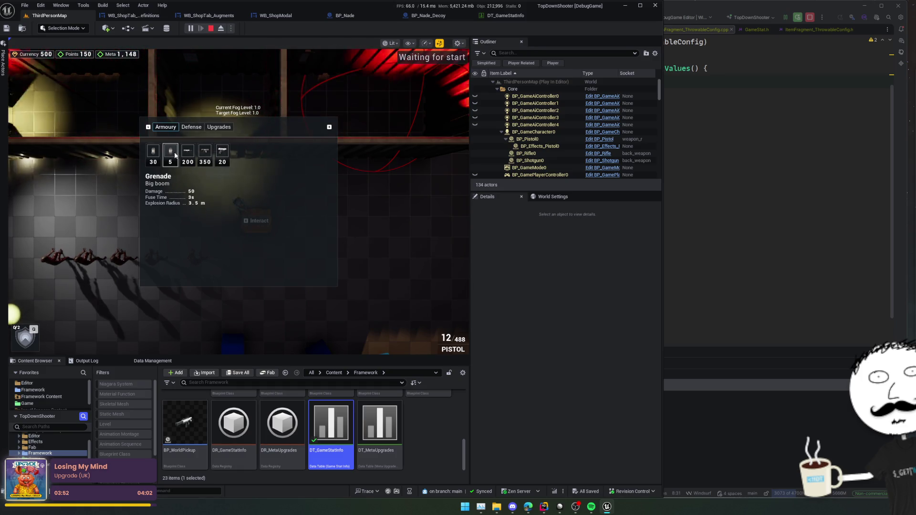
click(187, 156)
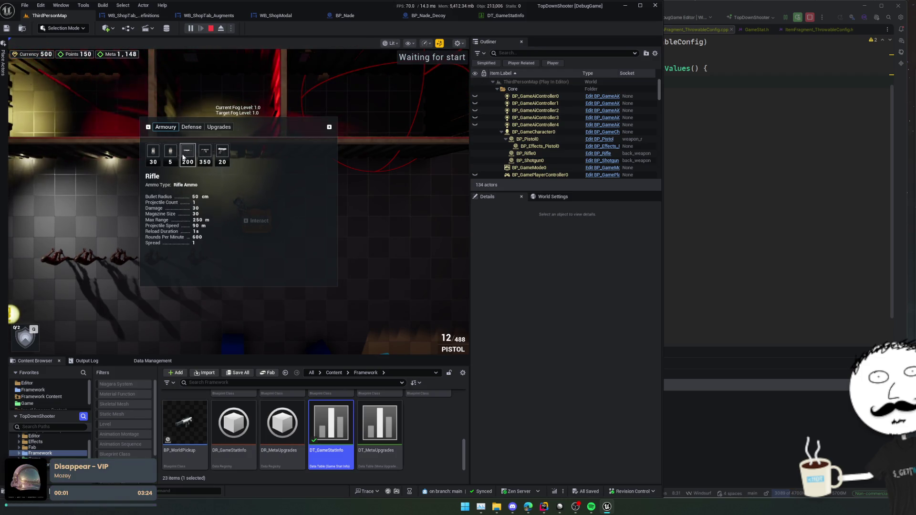
click(156, 157)
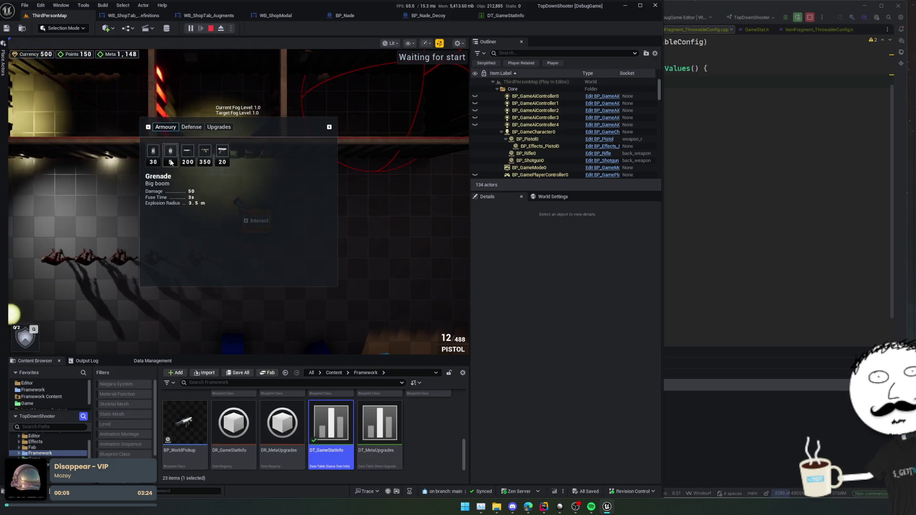
click(187, 151)
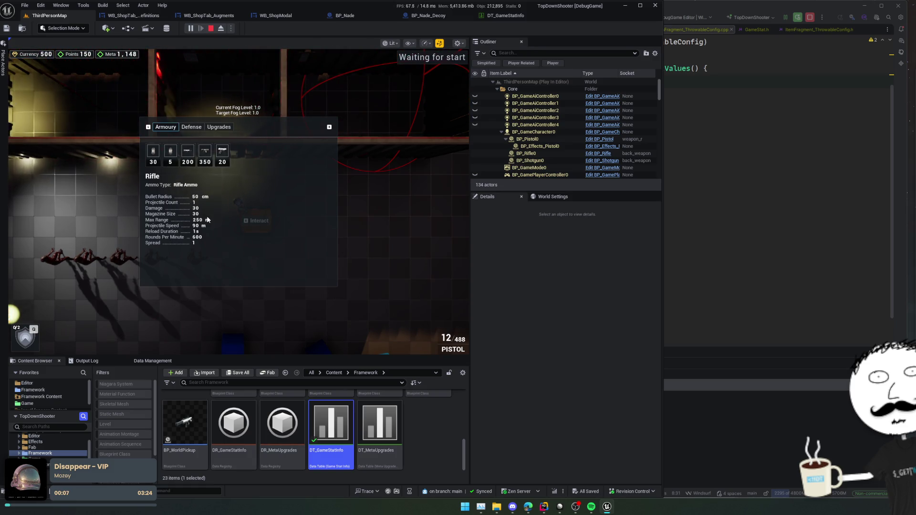